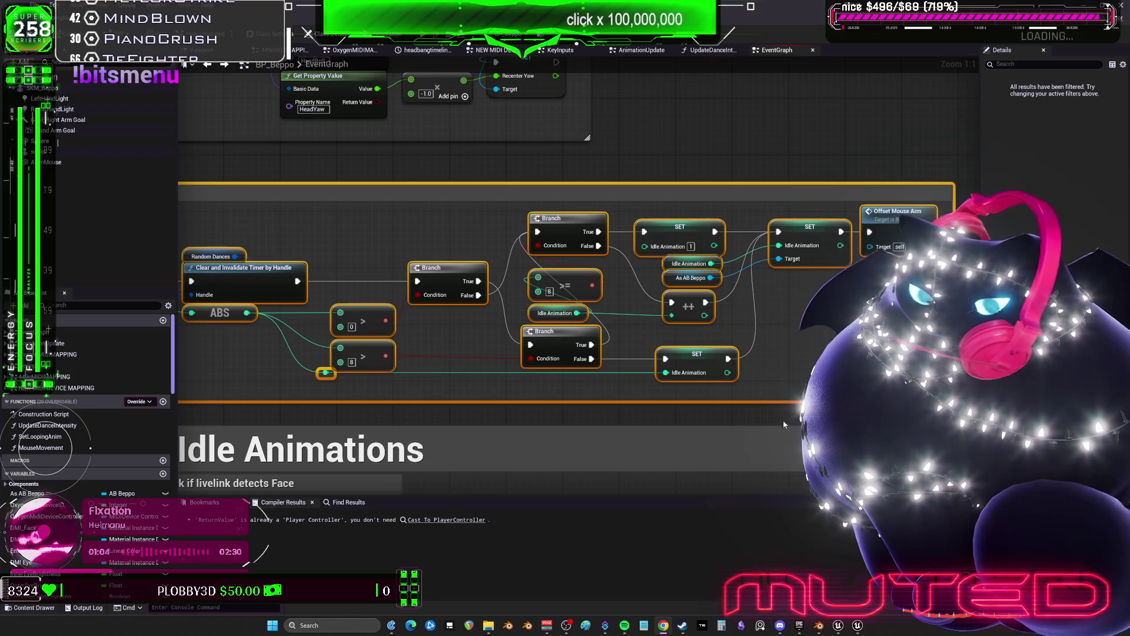
Step: Restore and re-maximize the editor window, then bring up the Epic Games Launcher library
double_click(680, 14)
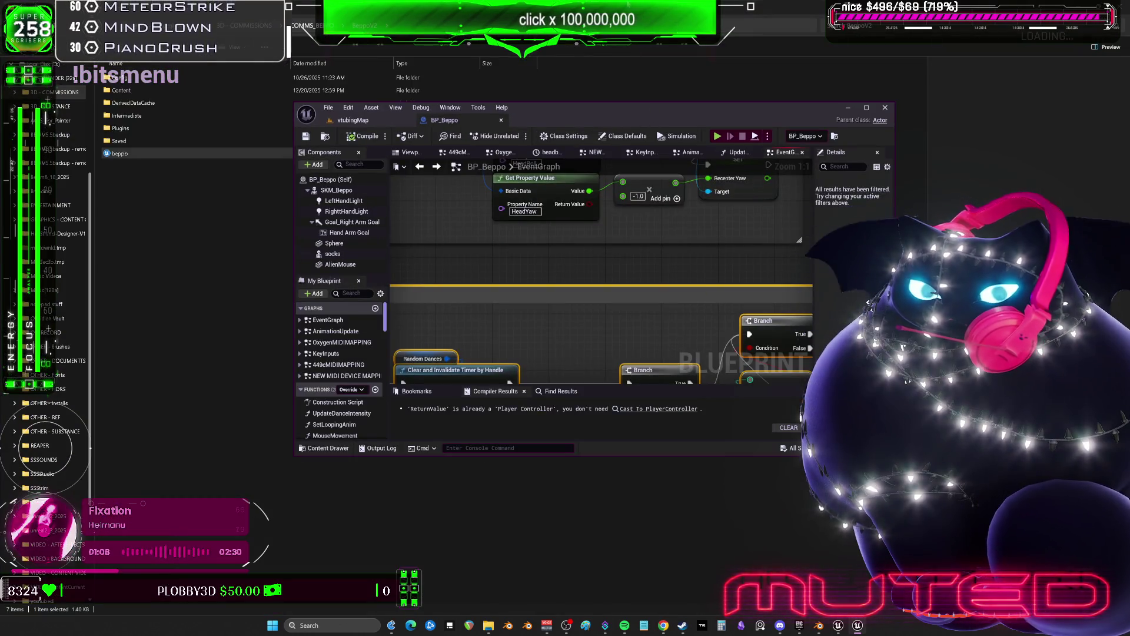
double_click(626, 120)
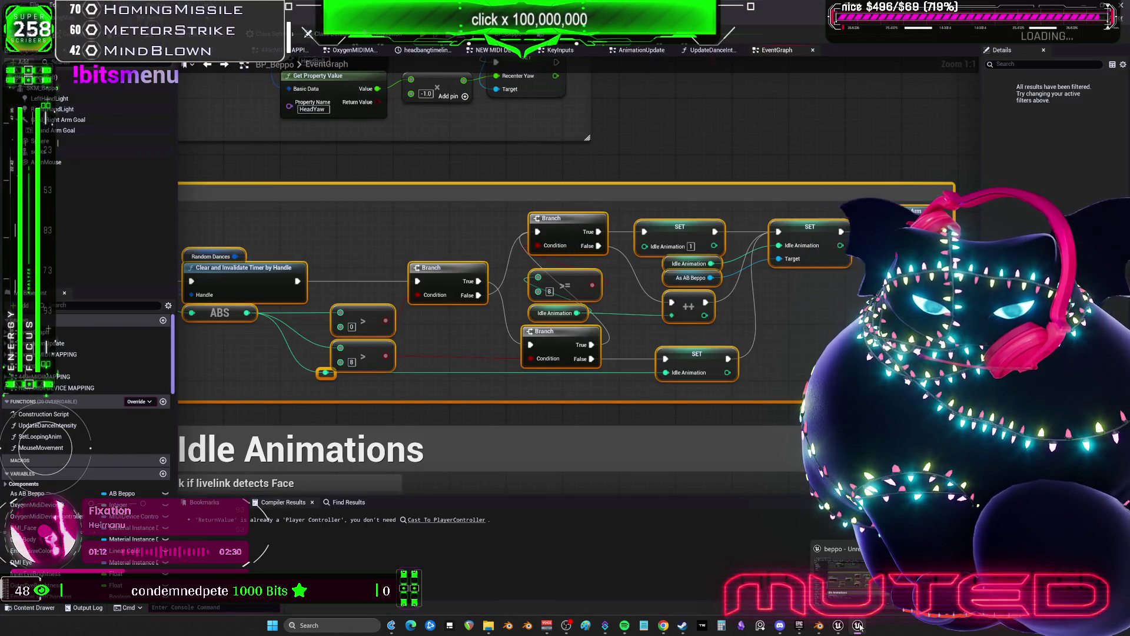
click(801, 626)
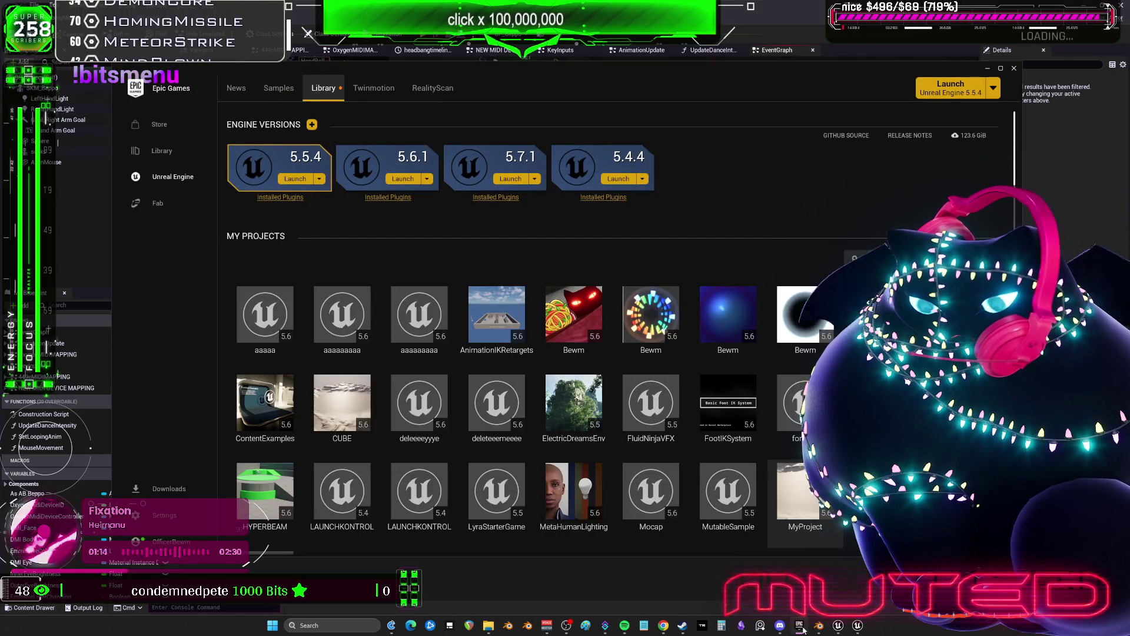
Step: Return from the launcher to beppo's Unreal Editor showing the Content/Input folder
click(858, 627)
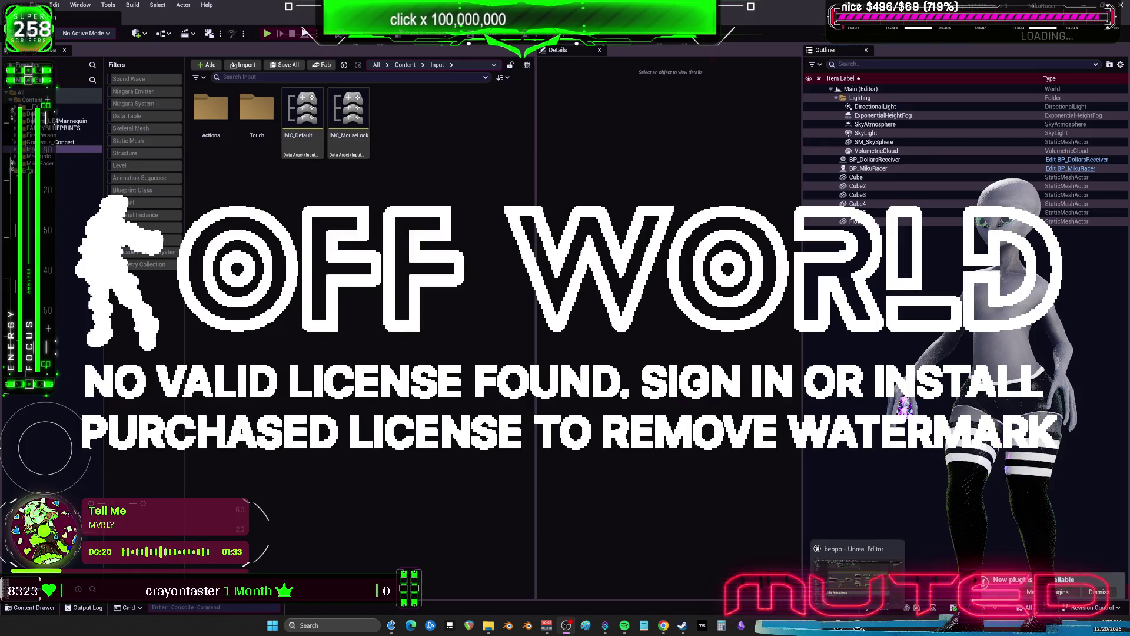
Step: Bring the Bewm project's editor forward, then switch to the BP_Beppo Blueprint window
click(805, 584)
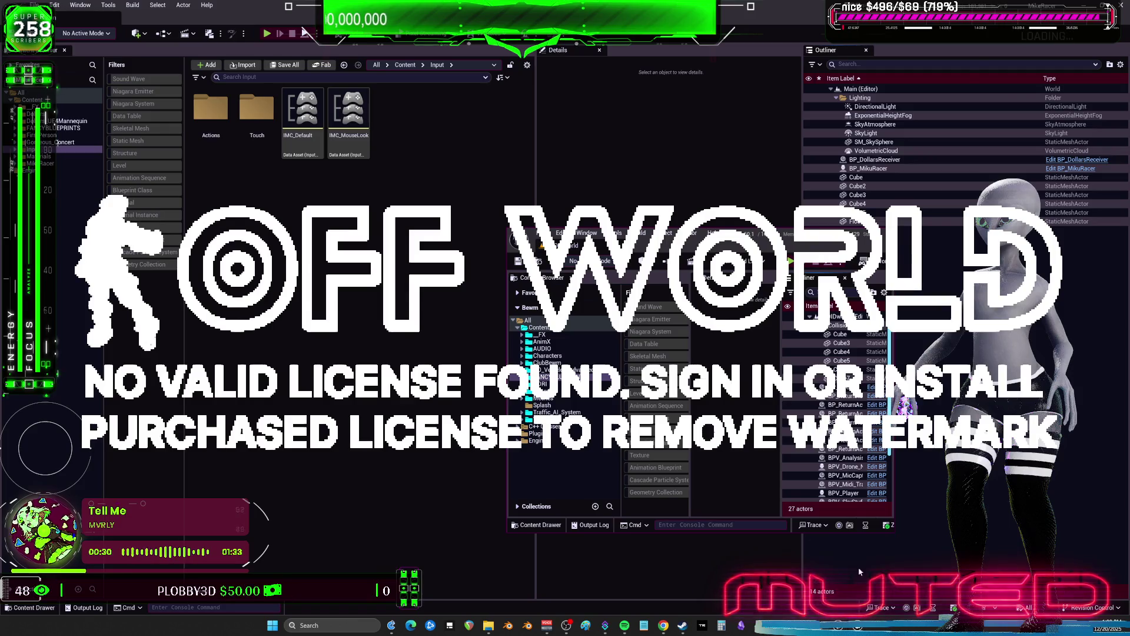
key(alt+Tab)
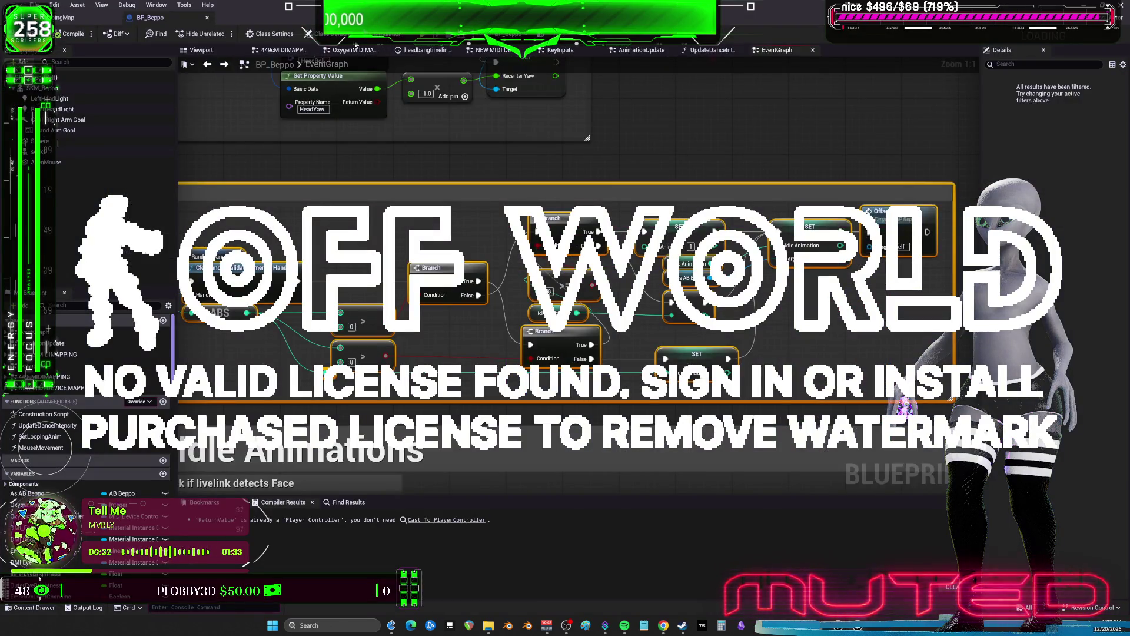
Step: Zoom out the EventGraph, bring up the MikuRacer folder, and select the BP_MikuRacer actor
scroll(449, 176, down, 4)
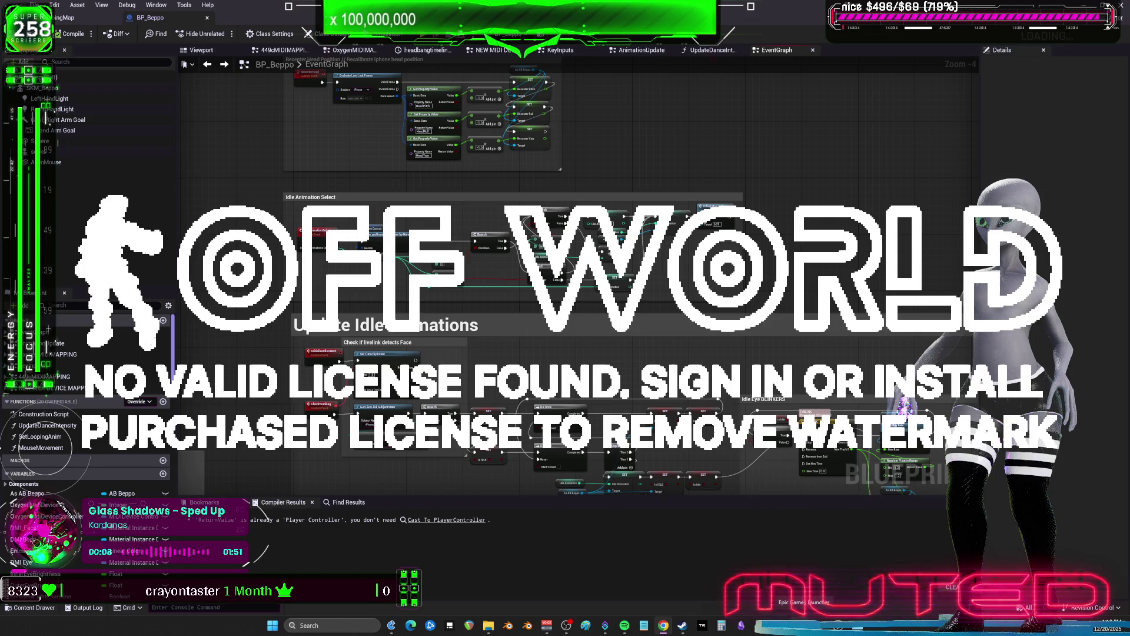
mouse_move(492, 631)
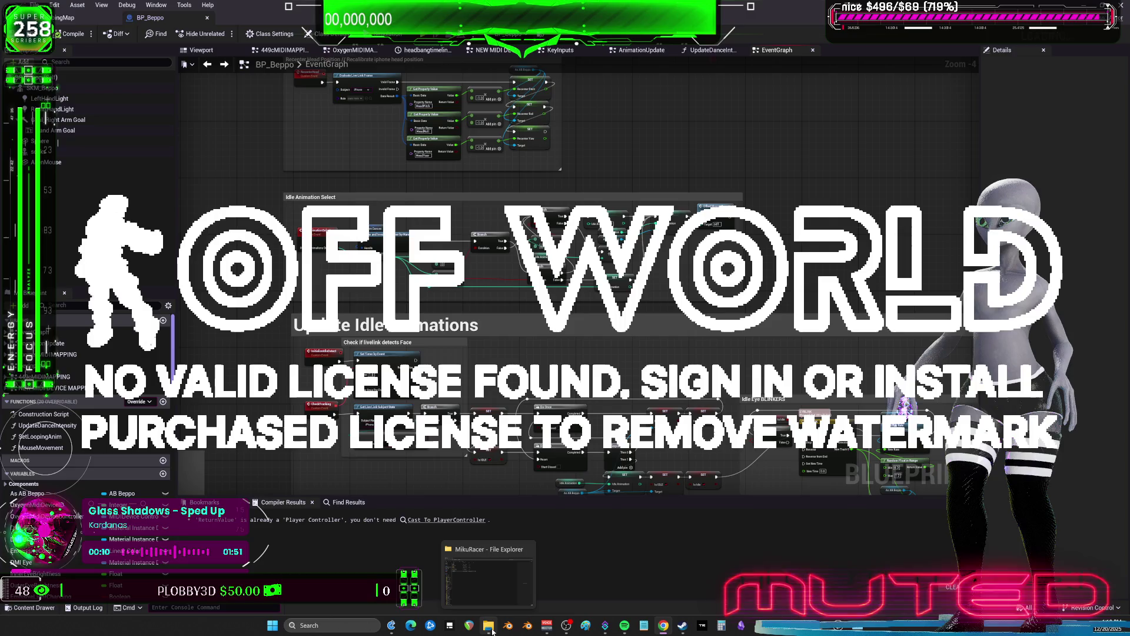
click(482, 548)
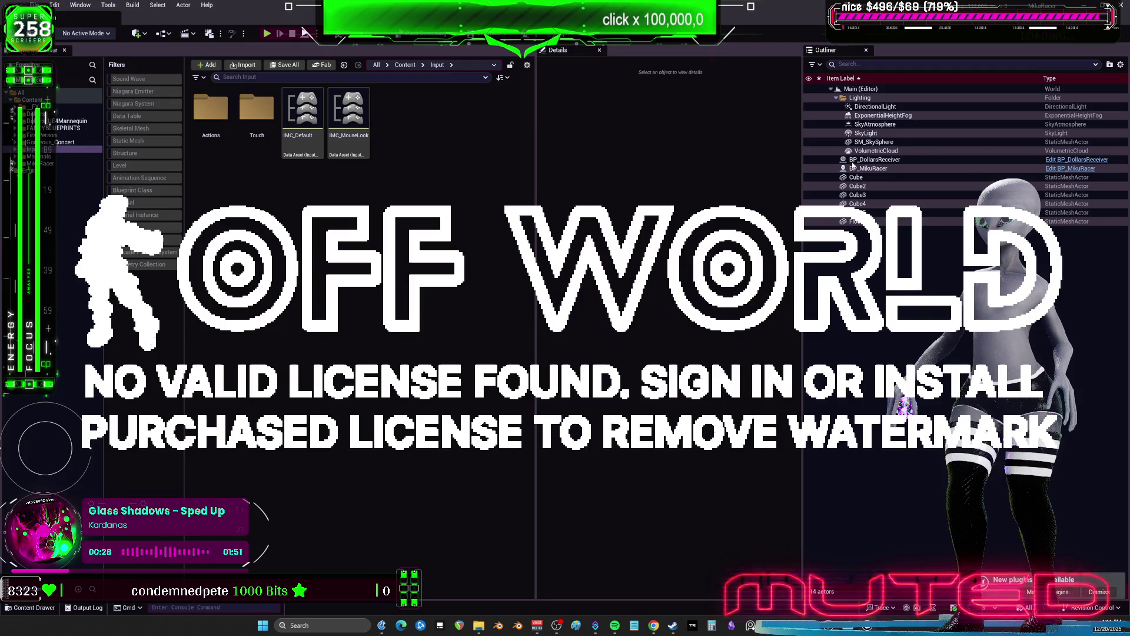
click(883, 169)
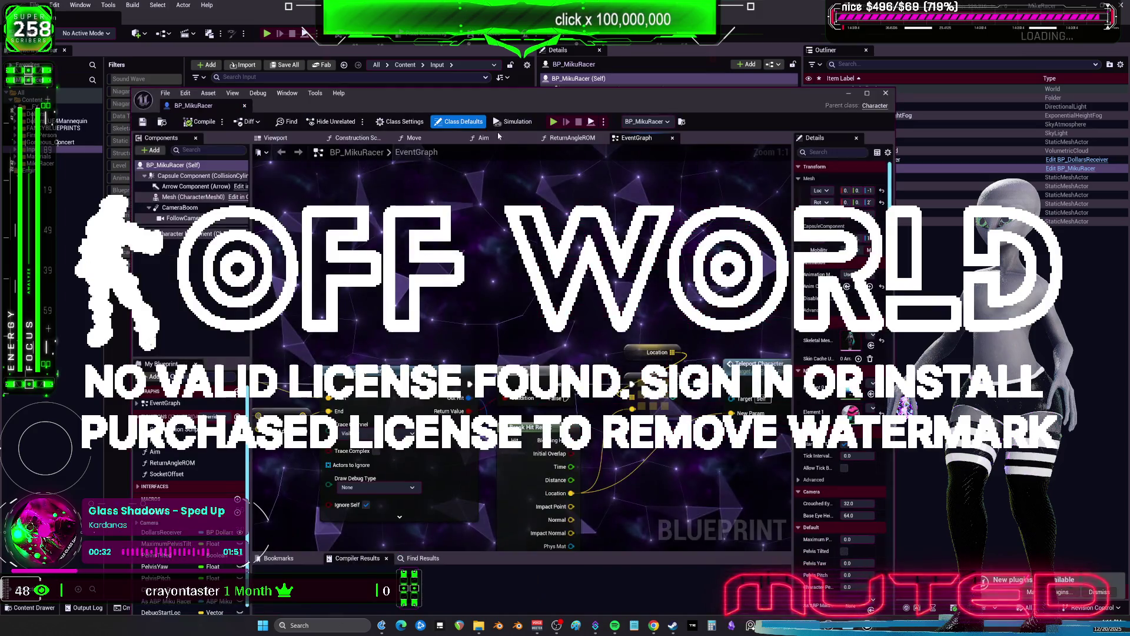
Step: Open the BP_MikuRacer Blueprint for editing, then switch back to BP_Beppo's EventGraph
click(174, 23)
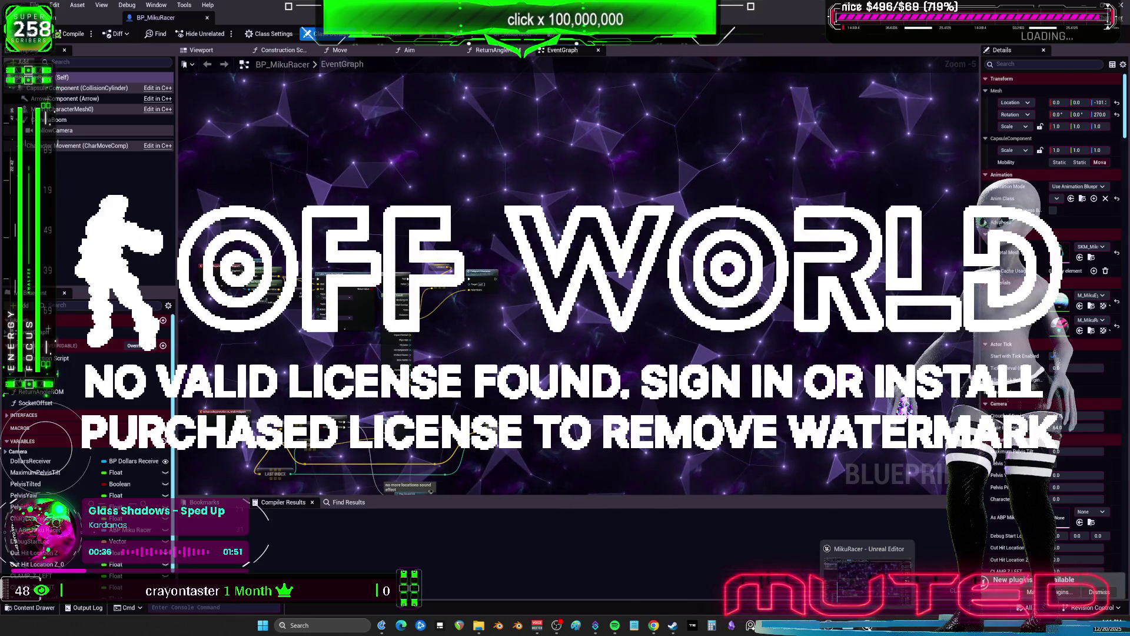
mouse_move(829, 625)
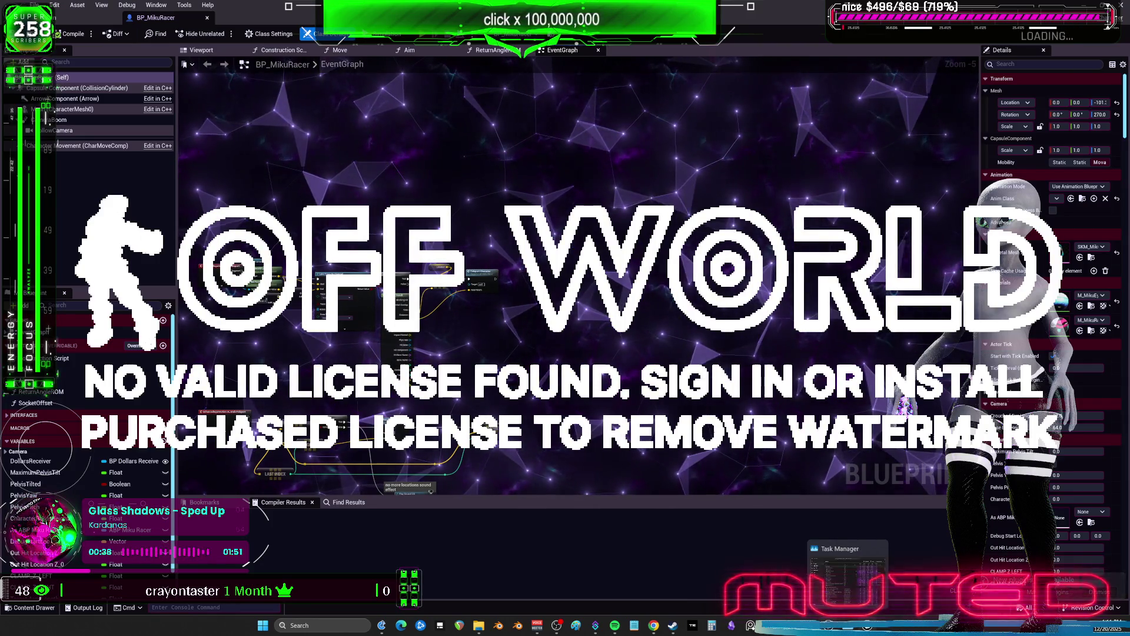
key(ctrl+shift+Escape)
click(857, 122)
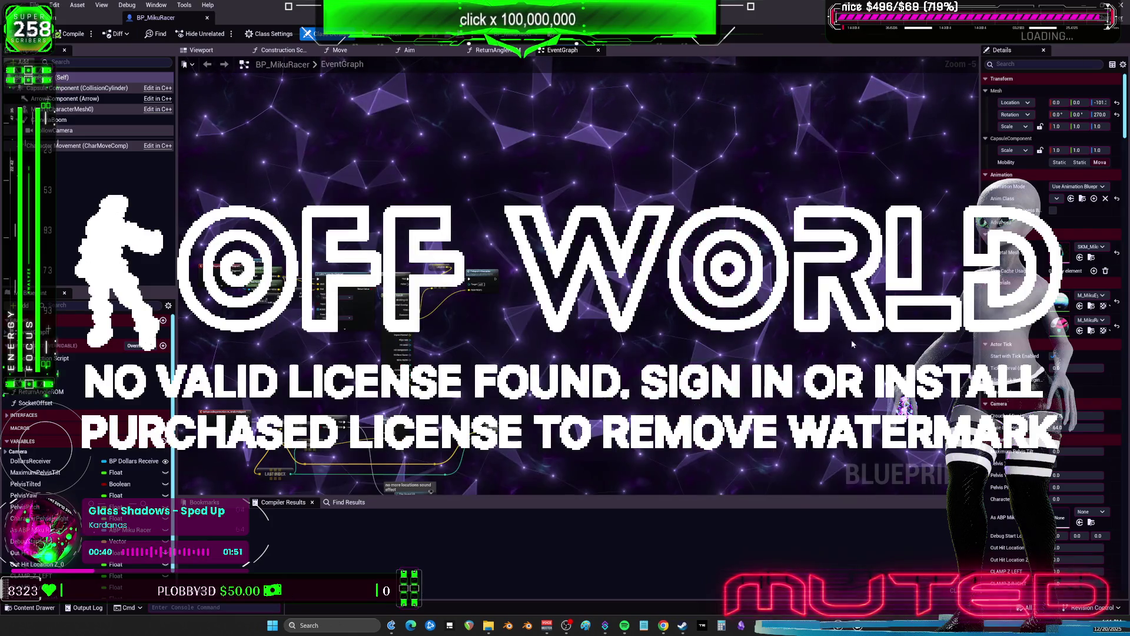
key(alt+Tab)
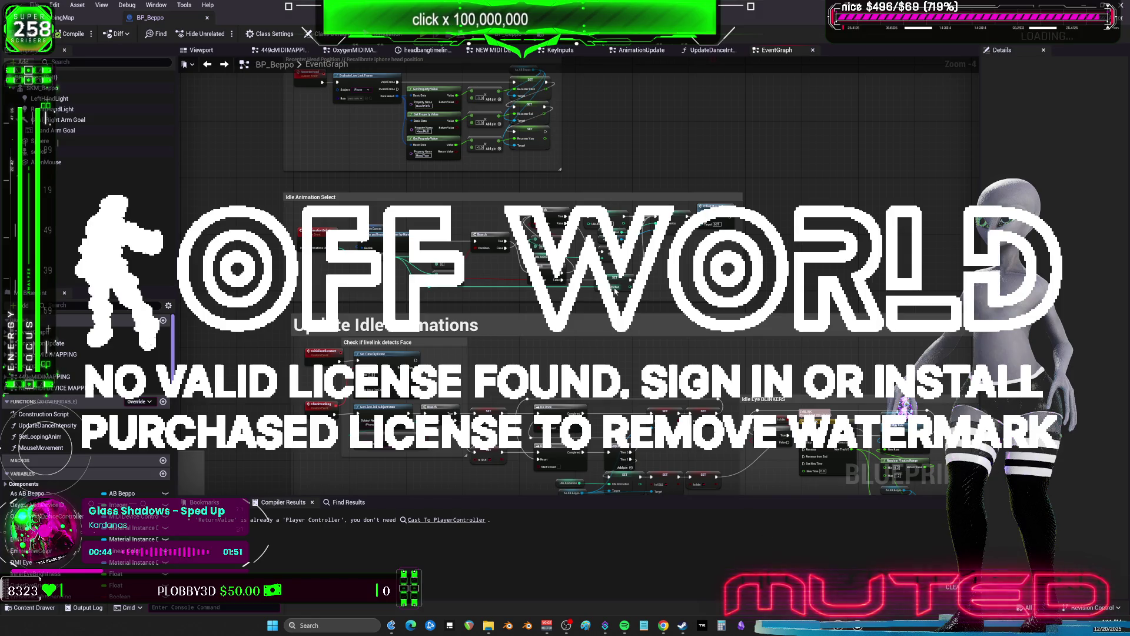
Step: Copy BP_Beppo's Rotate Character node group and paste it into BP_MikuRacer
scroll(616, 289, down, 2)
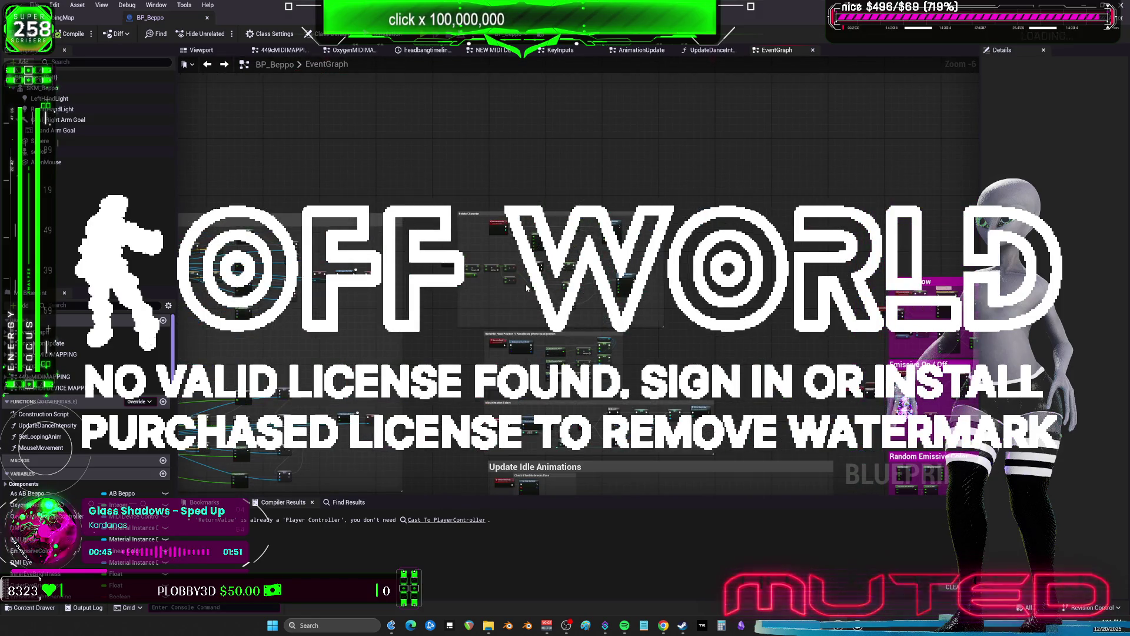
scroll(524, 282, up, 1)
drag(460, 211, 677, 317)
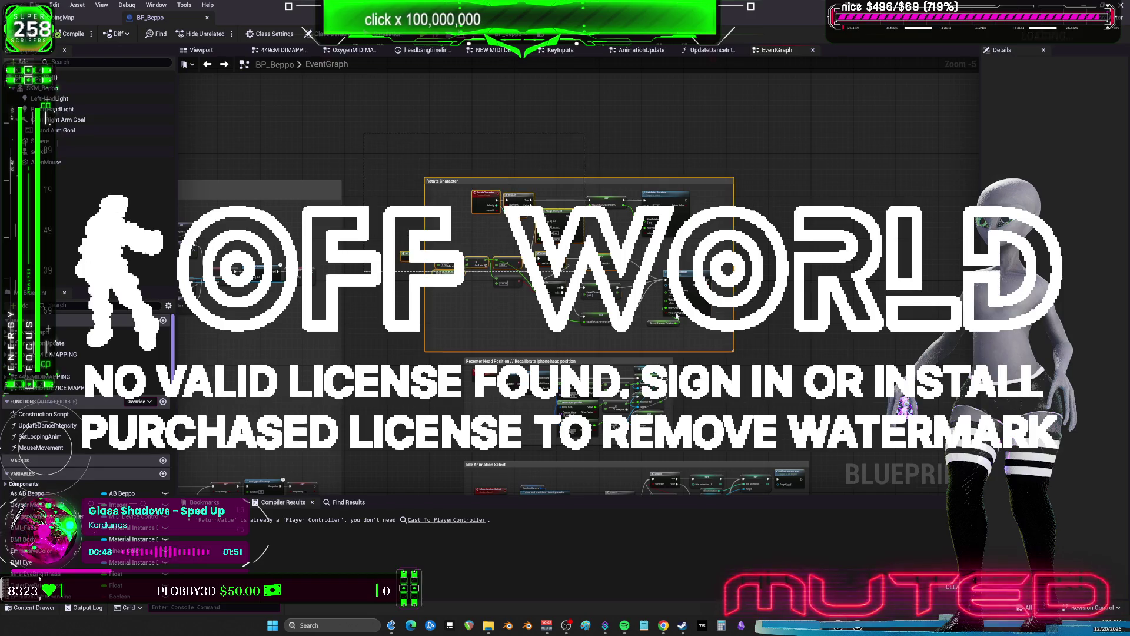
drag(753, 339, 753, 339)
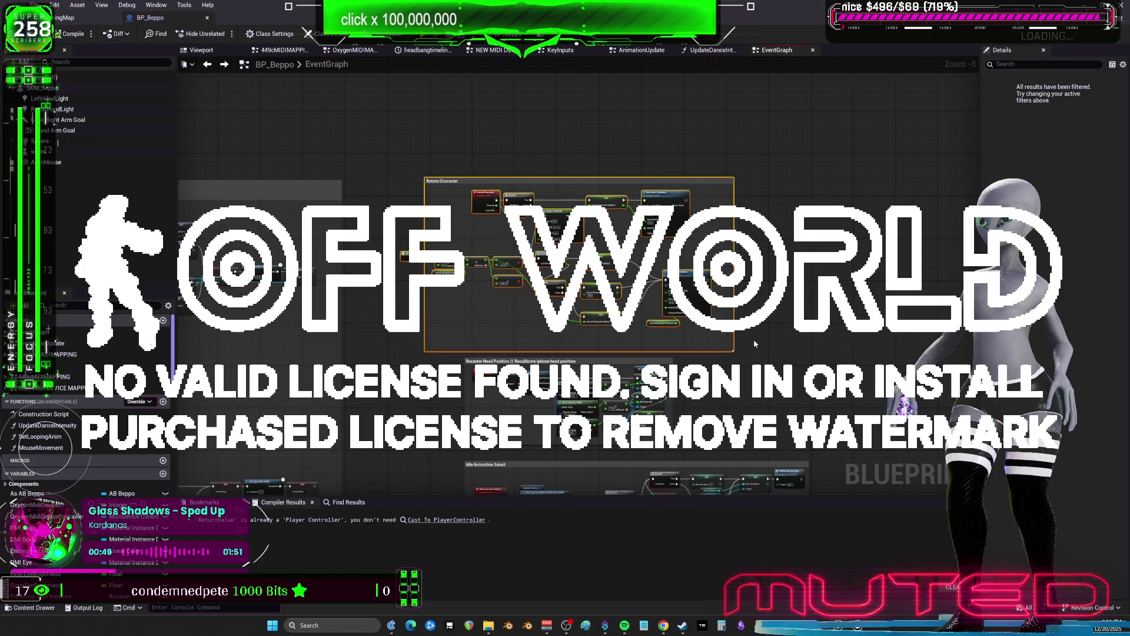
key(alt+Tab)
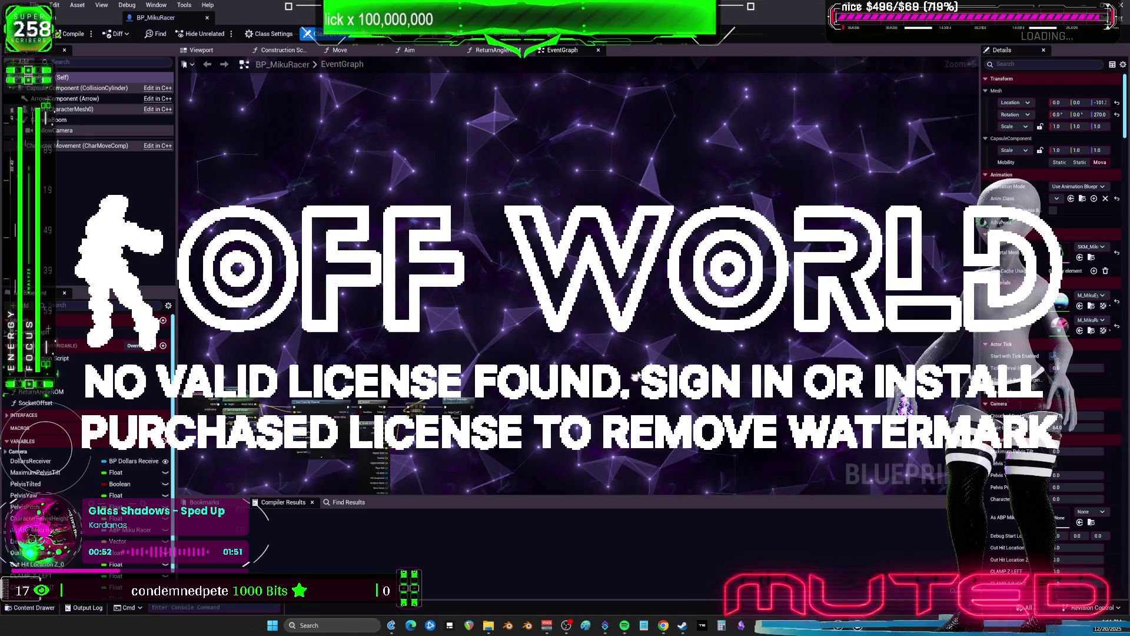
key(ctrl+v)
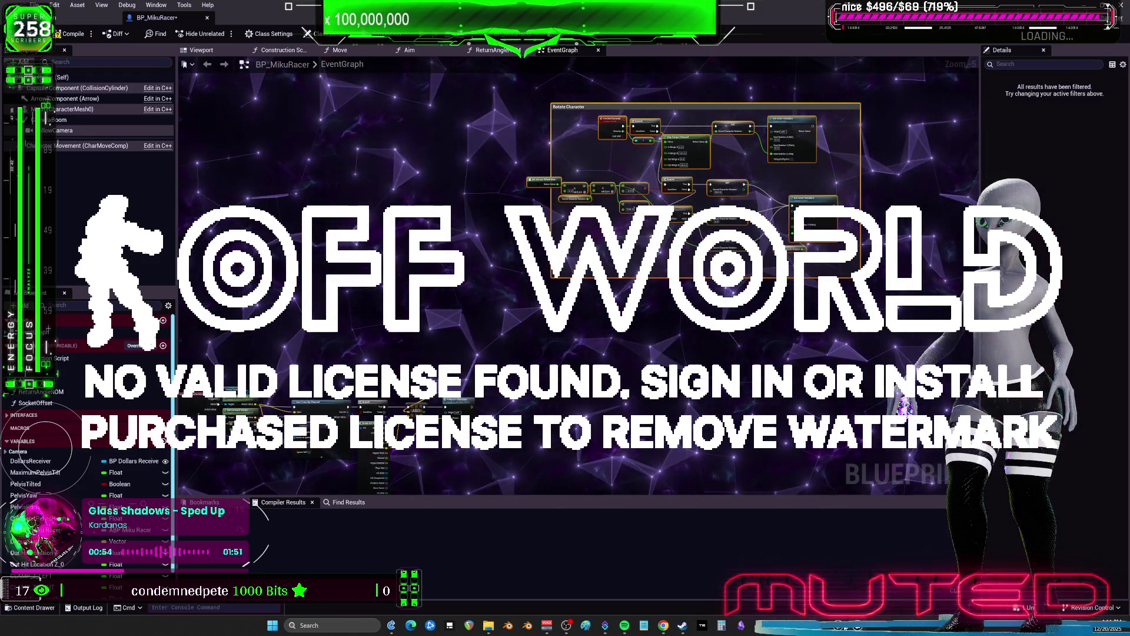
key(alt+Tab)
Step: Copy the Update Idle Animations node groups into BP_MikuRacer, keeping their function references
drag(755, 332, 755, 138)
drag(781, 361, 709, 282)
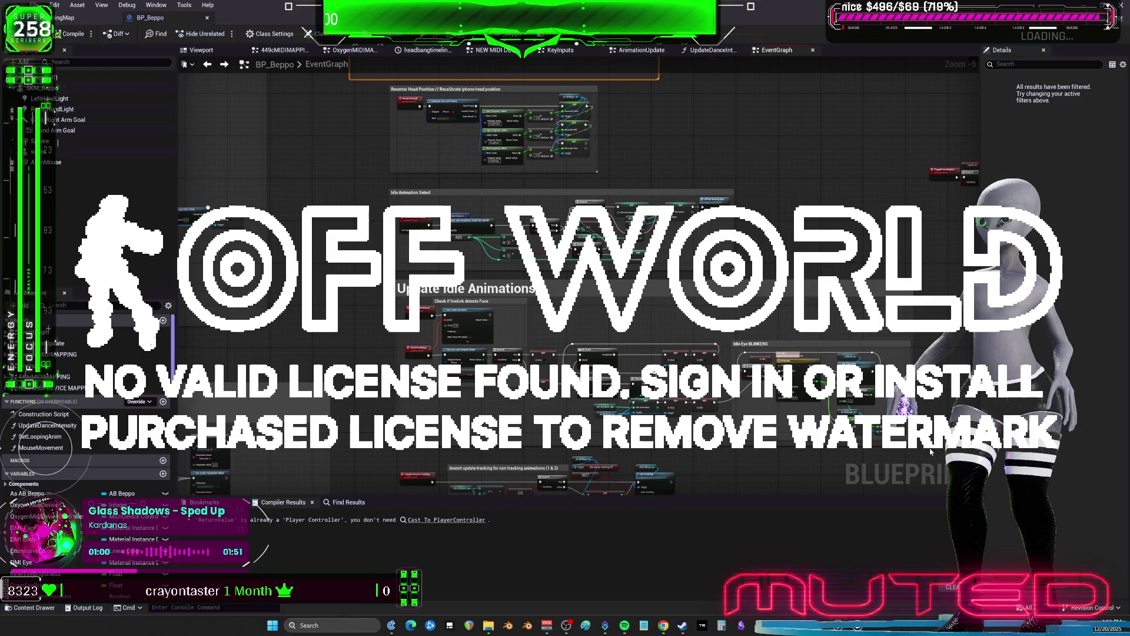
drag(427, 204, 375, 184)
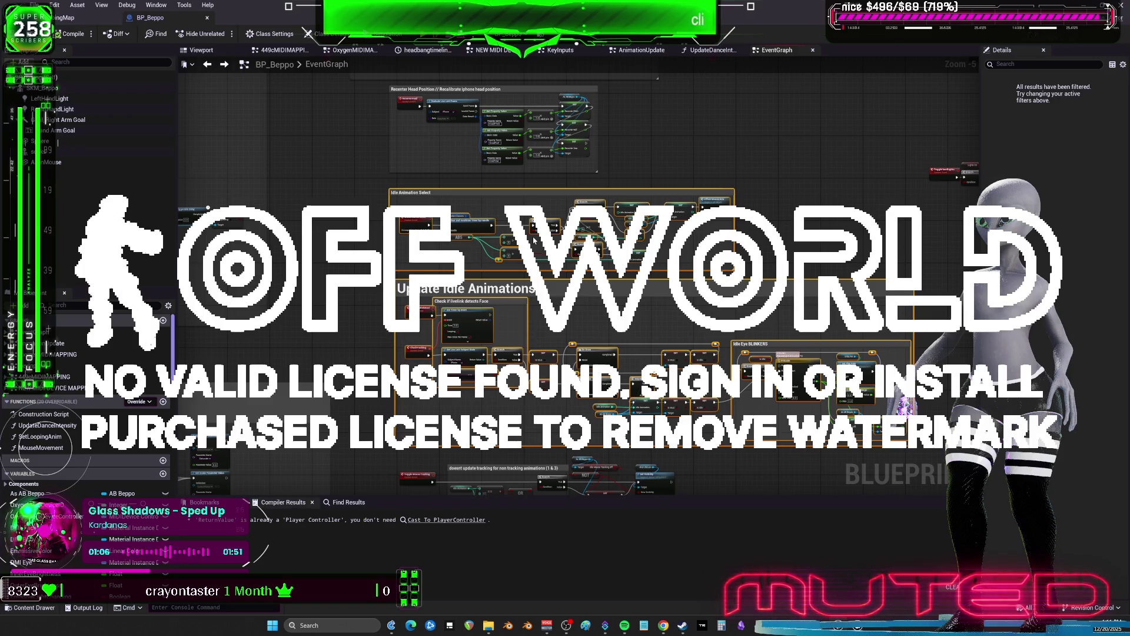
scroll(535, 240, up, 2)
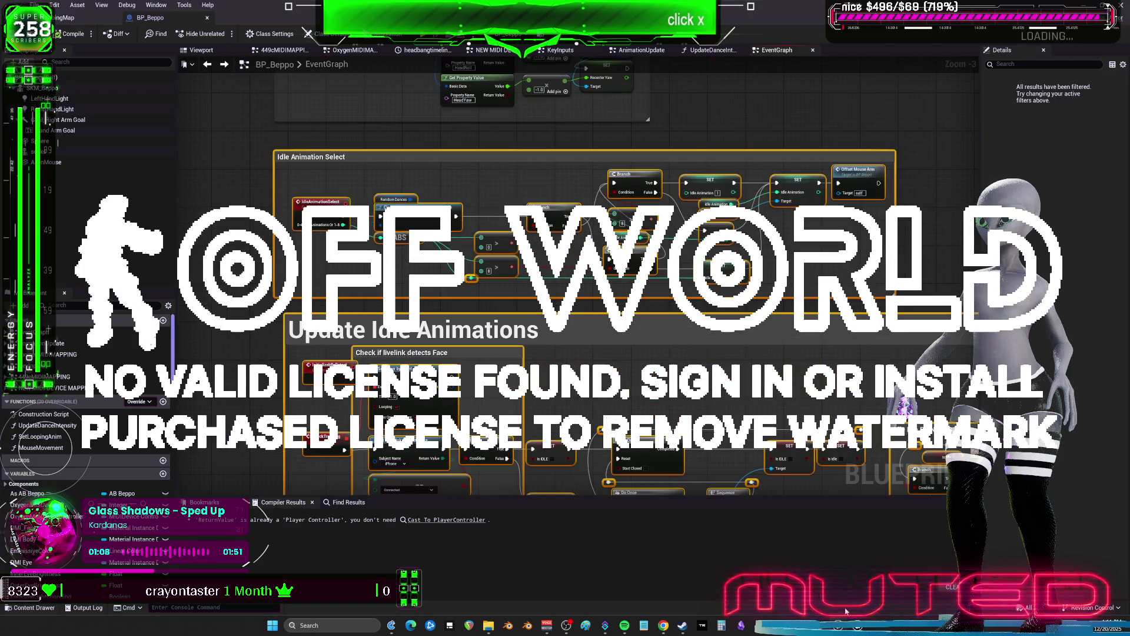
click(846, 611)
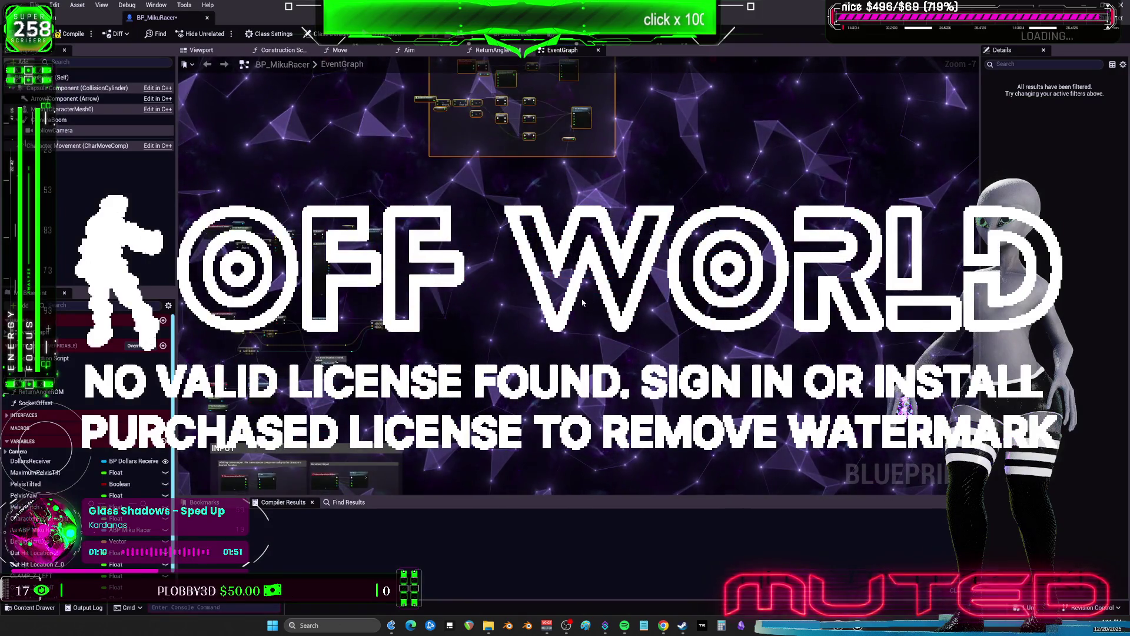
click(625, 374)
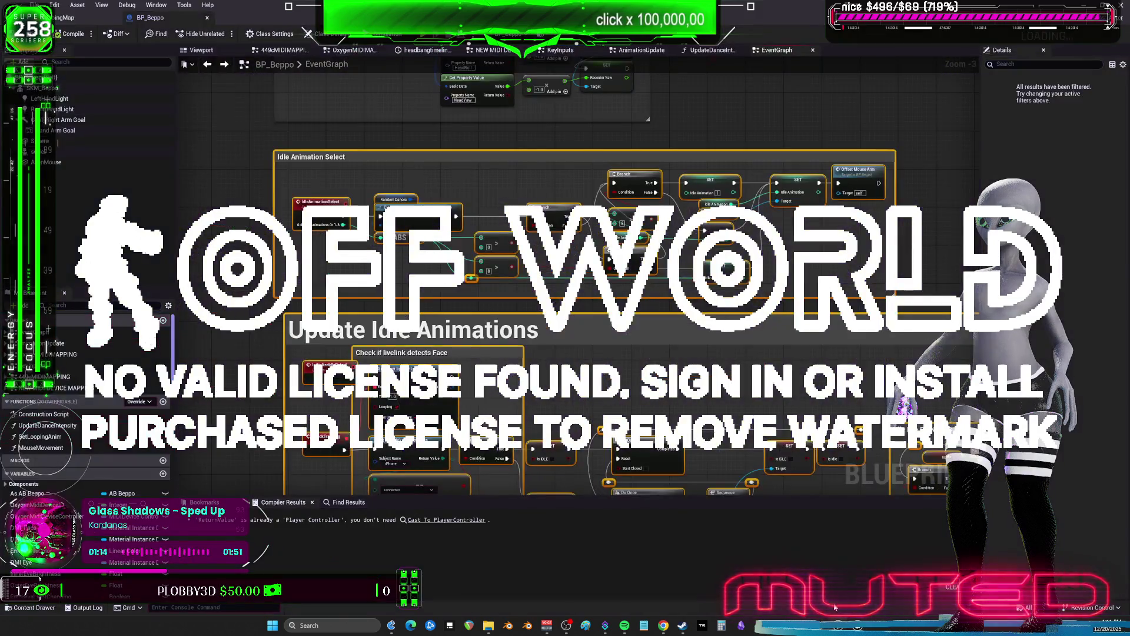
Step: Look over the rest of BP_Beppo's graph, then return to BP_MikuRacer's EventGraph
key(alt+Tab)
drag(571, 268, 563, 191)
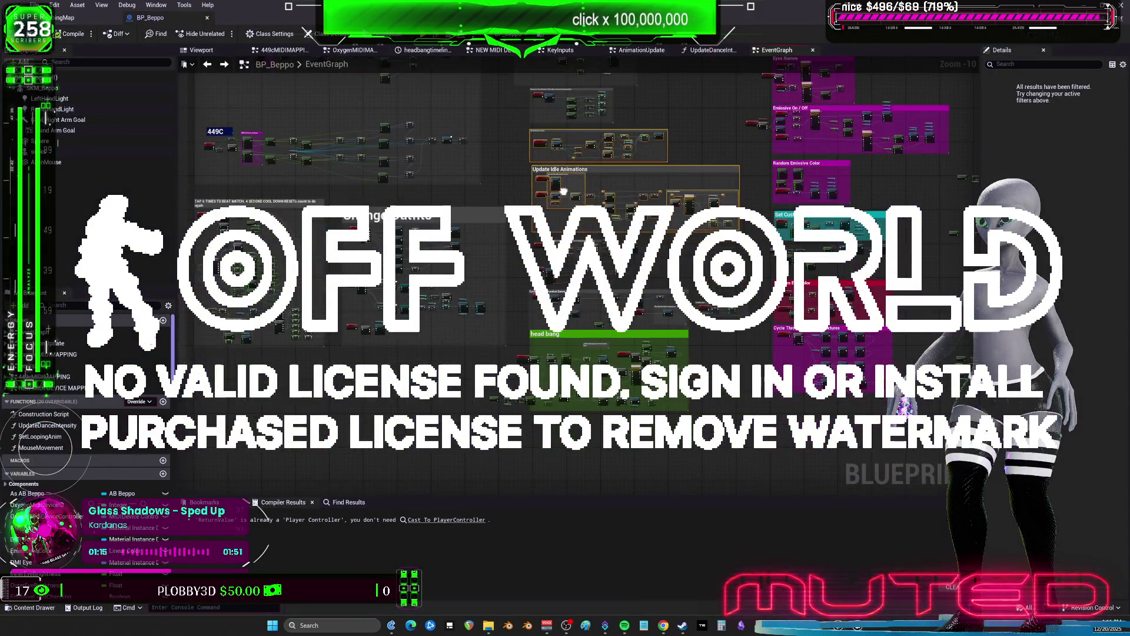
scroll(574, 280, up, 2)
scroll(639, 277, up, 1)
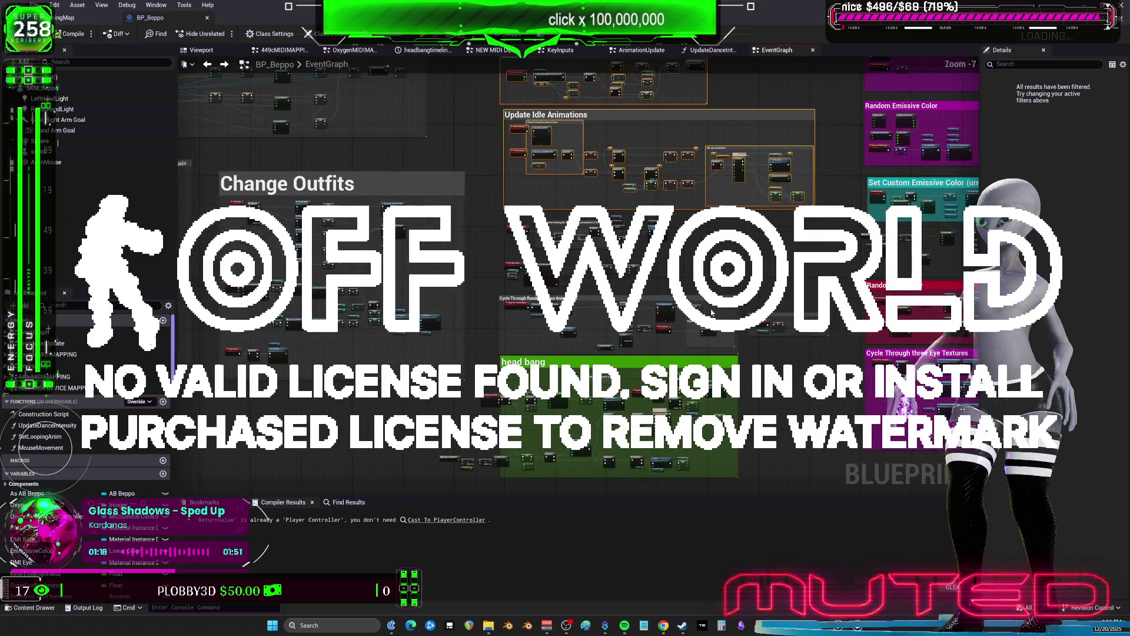
scroll(540, 260, up, 3)
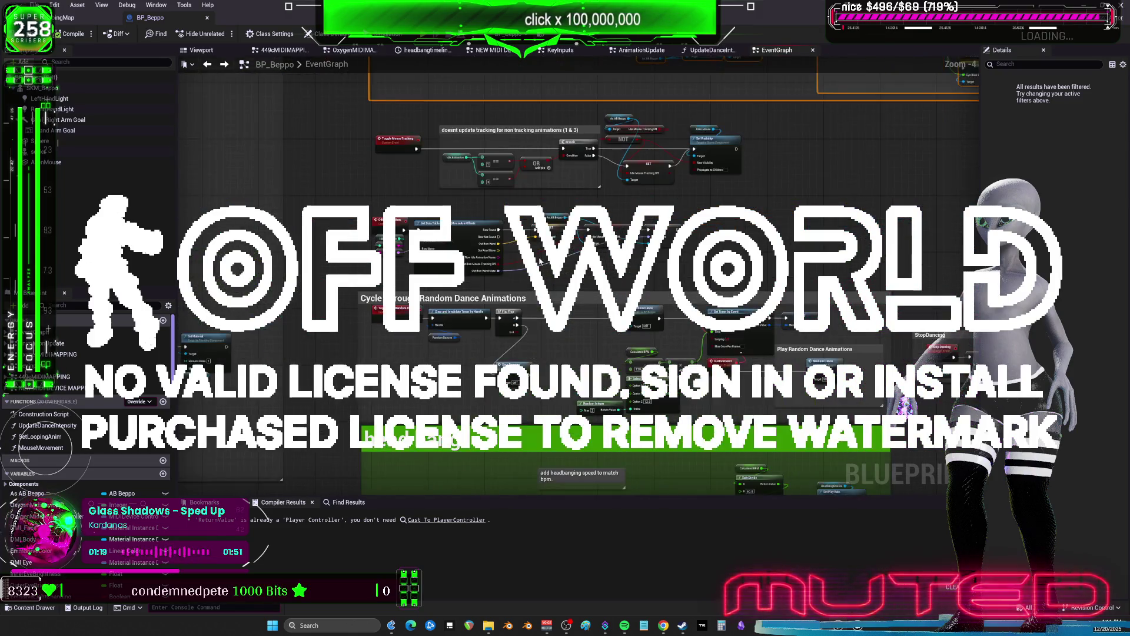
scroll(713, 187, up, 1)
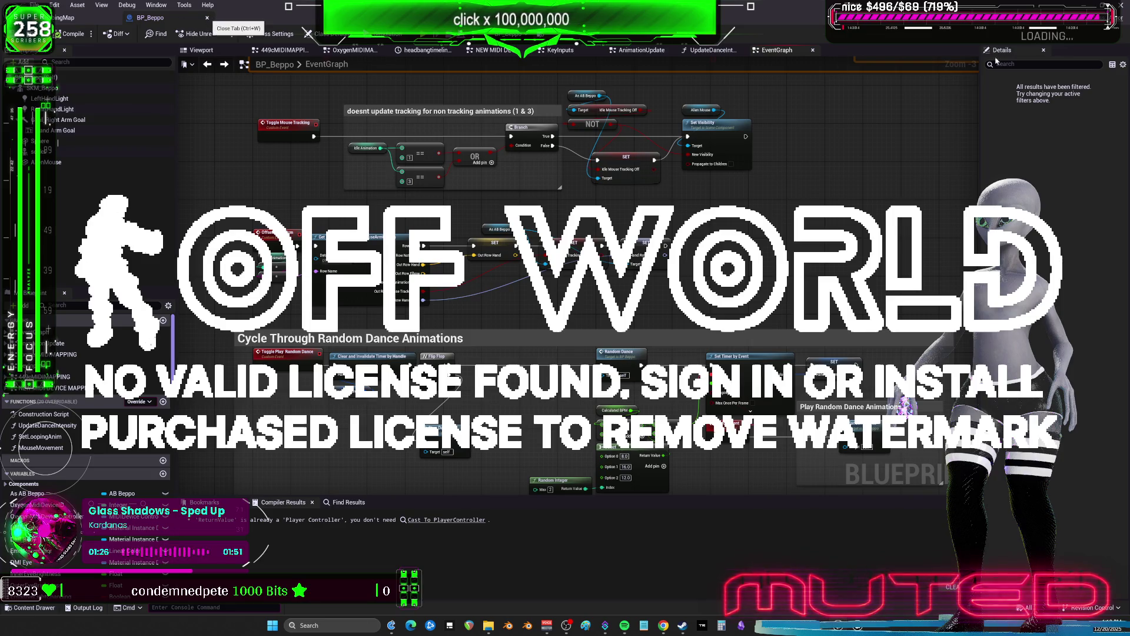
click(177, 18)
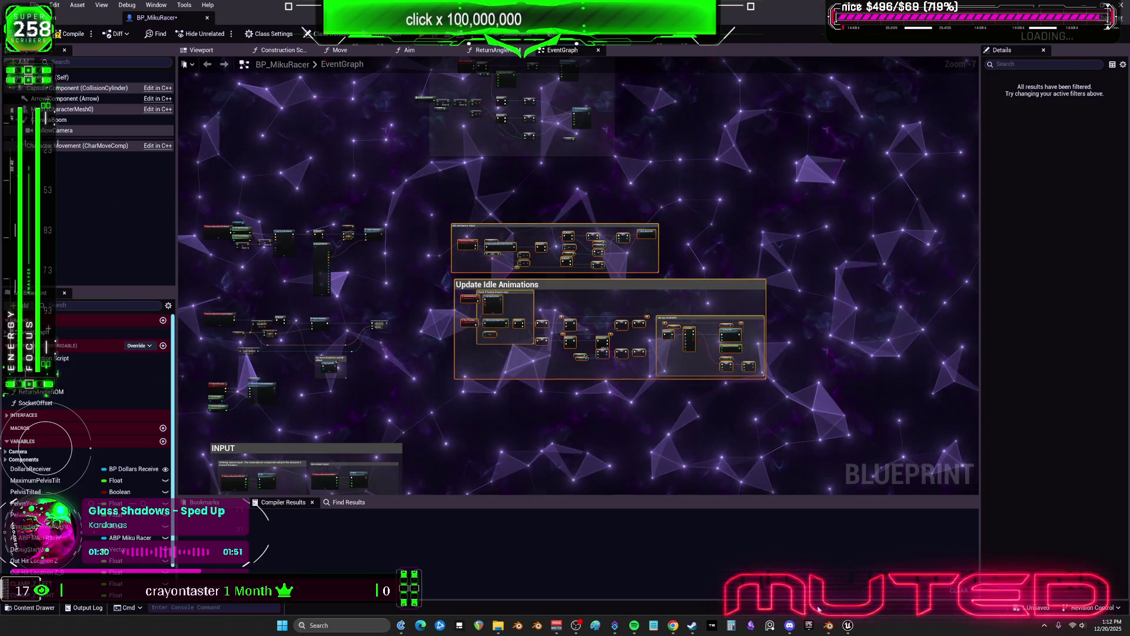
Step: Compile and save BP_MikuRacer, then switch over to Blender
scroll(564, 271, up, 5)
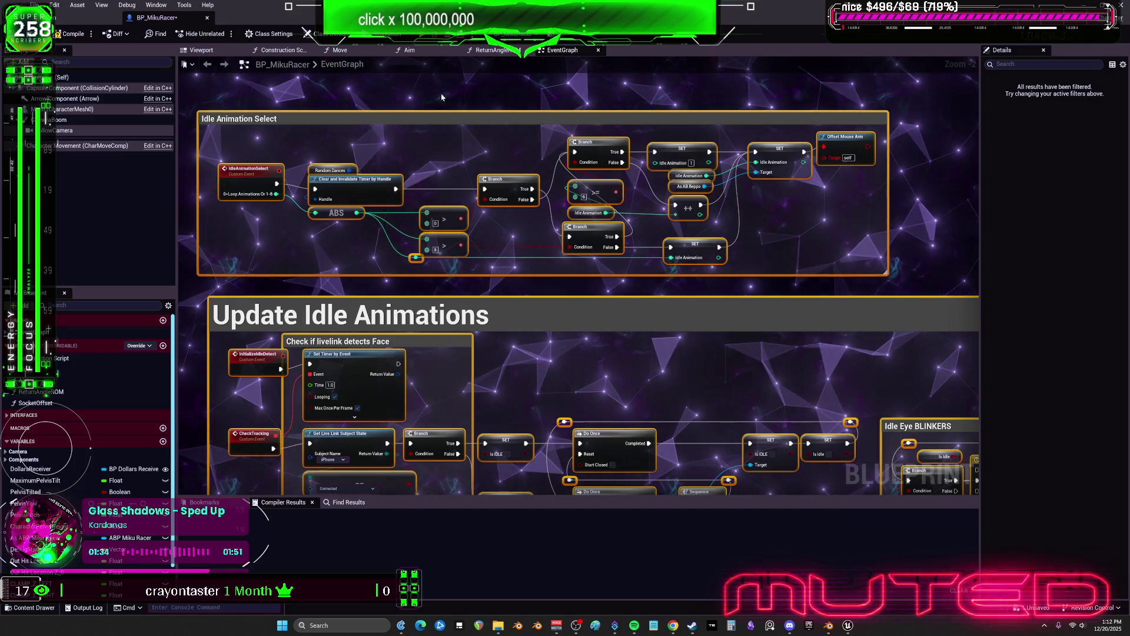
click(69, 33)
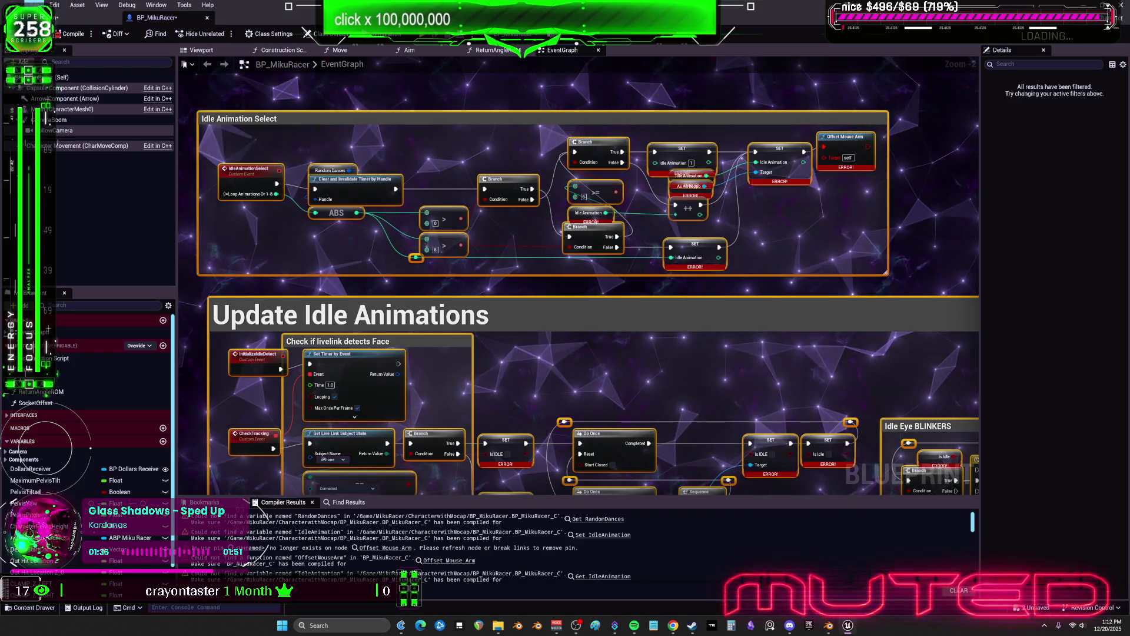
key(ctrl+s)
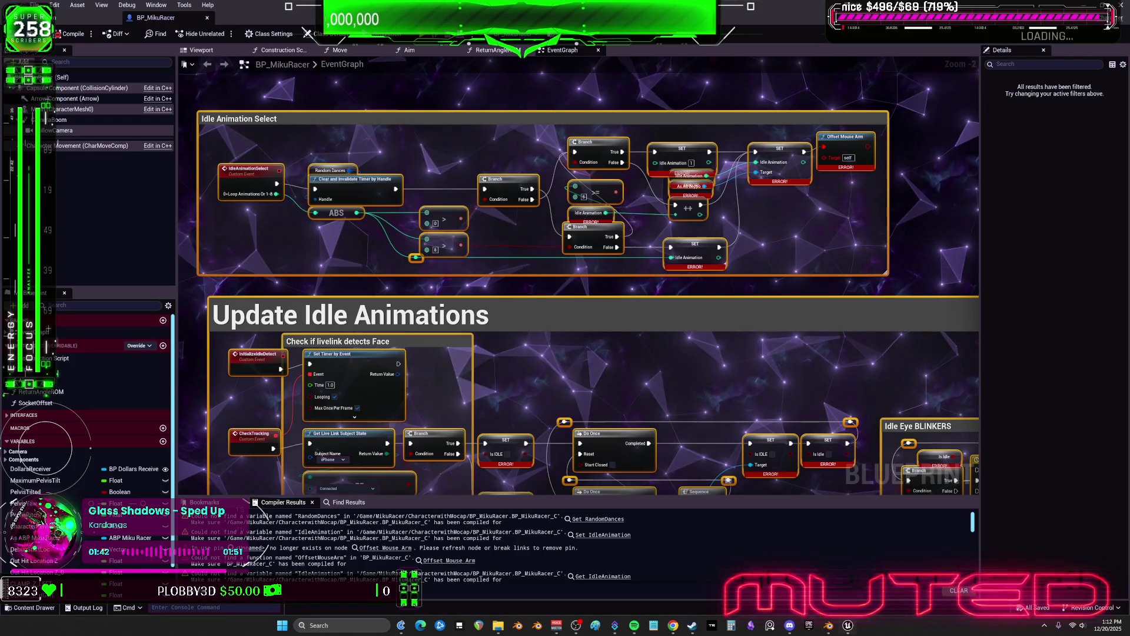
click(828, 625)
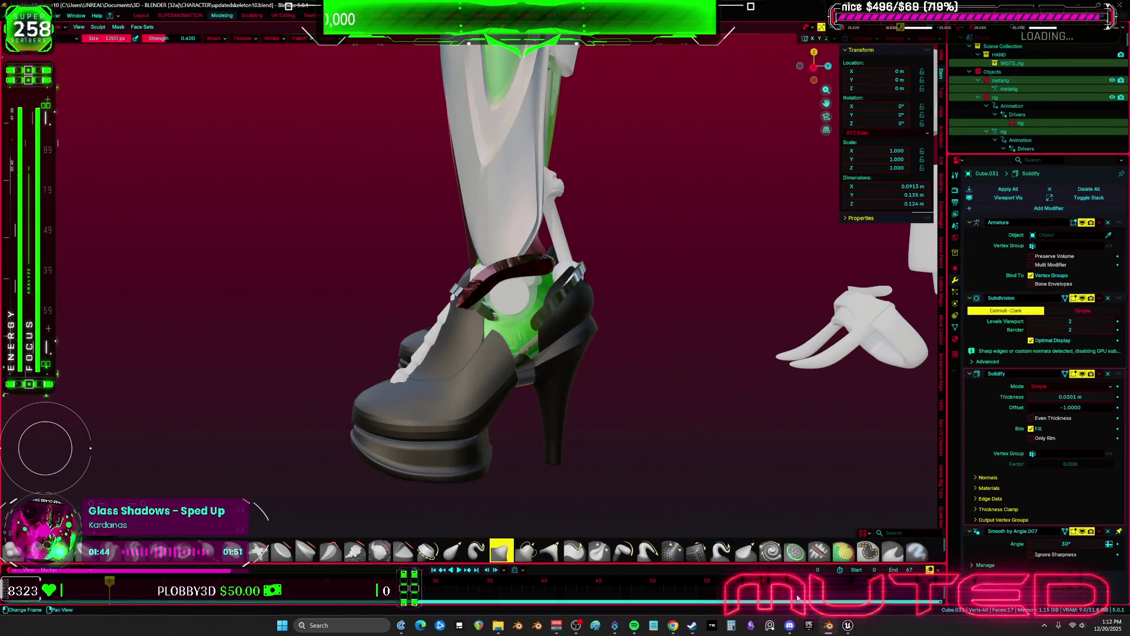
Step: Save updatedskeleton10.blend and return to the Unreal Blueprint editor
scroll(416, 148, down, 3)
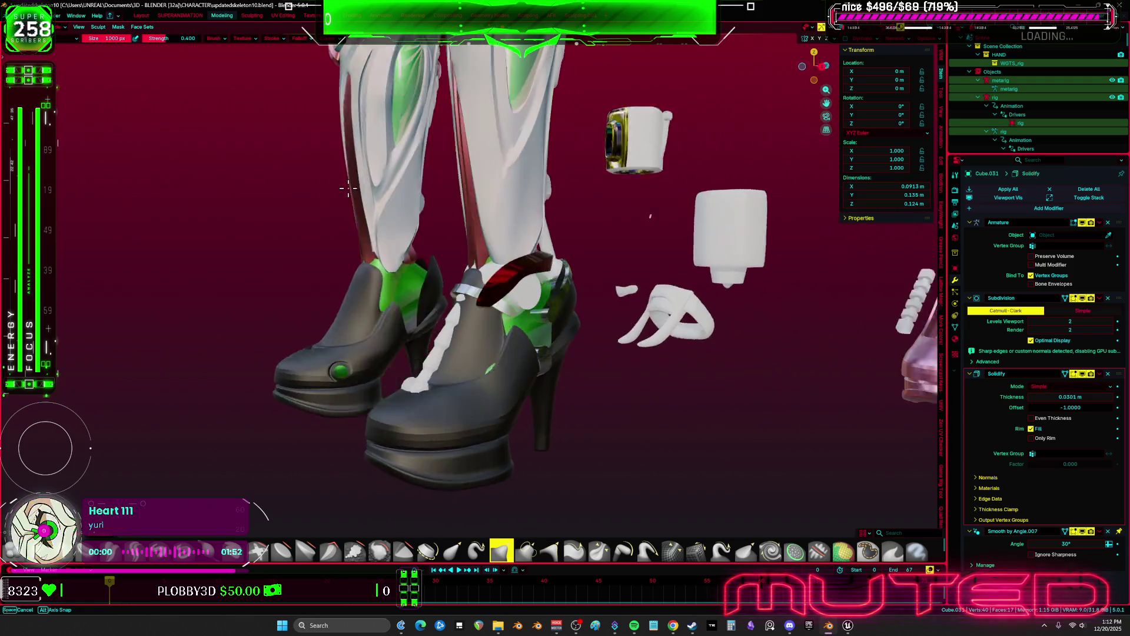
key(ctrl+s)
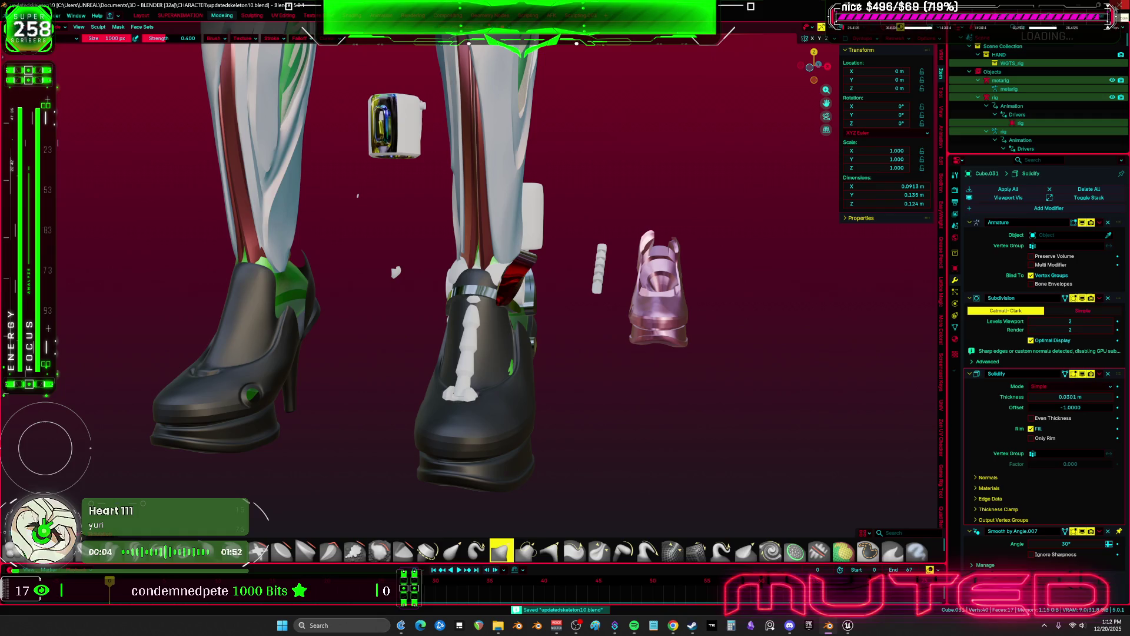
click(818, 626)
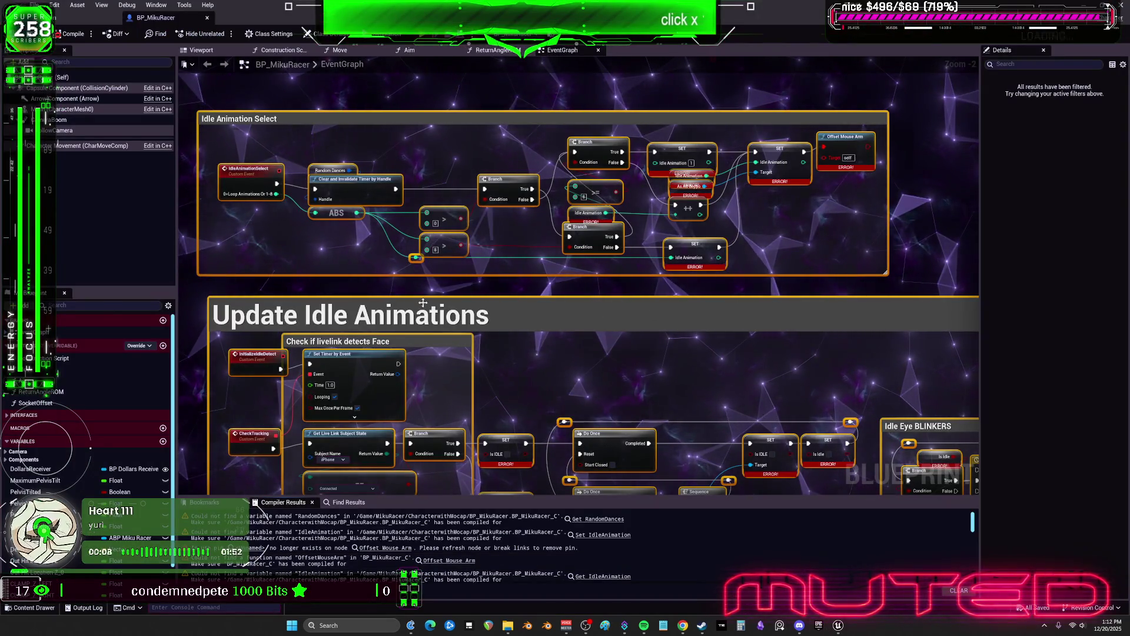
mouse_move(836, 631)
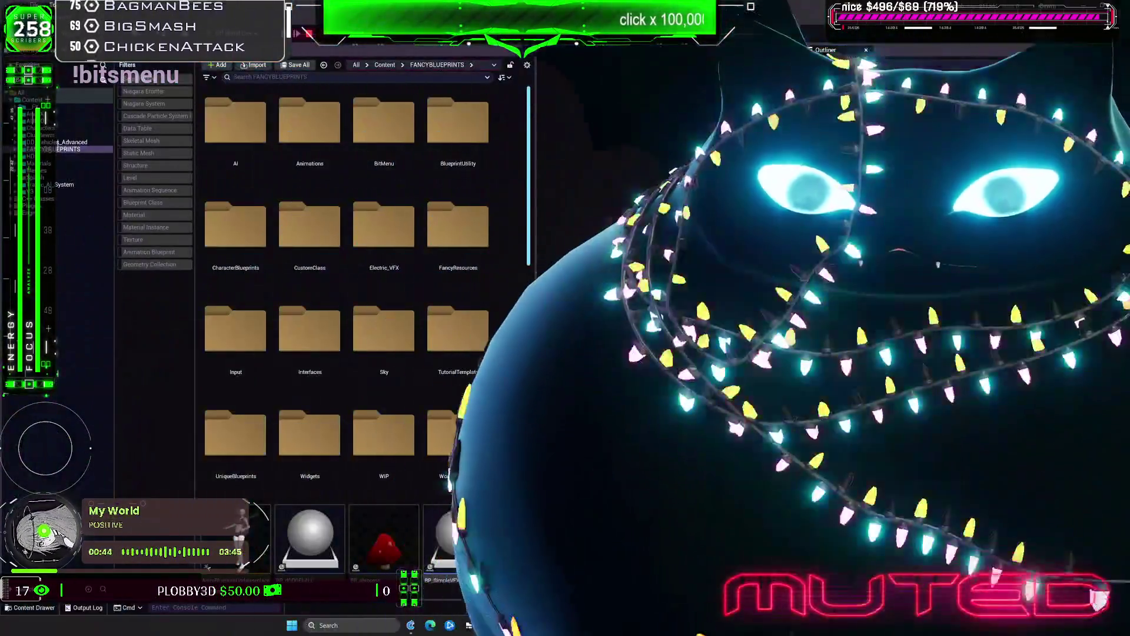
Step: Select the Electric_VFX folder in the Content Browser
click(414, 243)
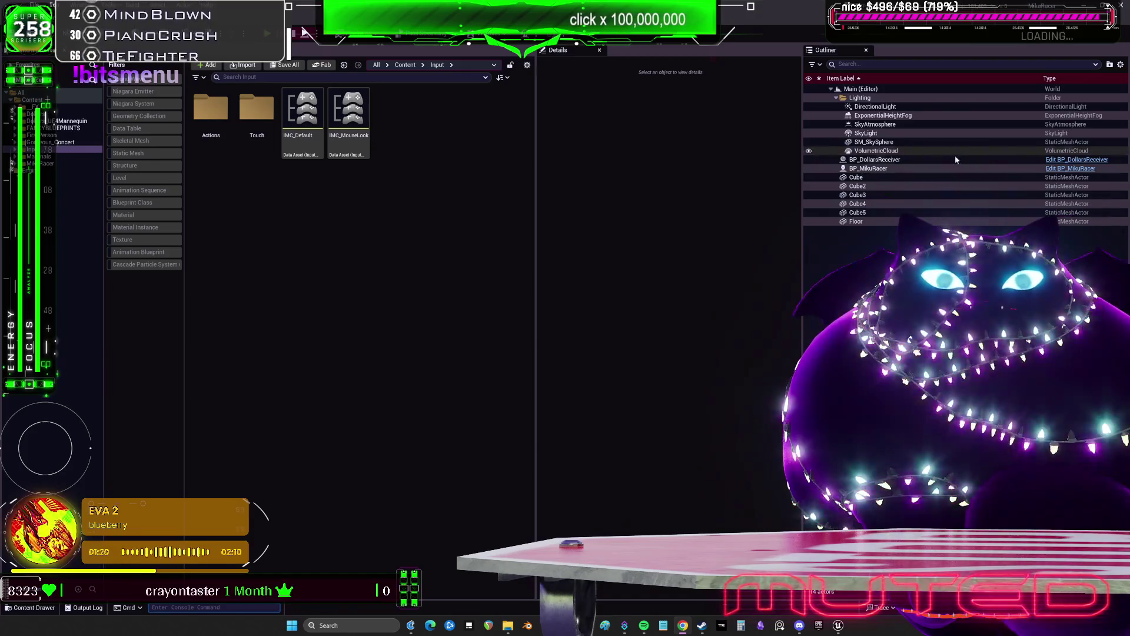
Step: Select BP_MikuRacer in the Outliner and open its Blueprint for editing
click(1001, 169)
click(1056, 169)
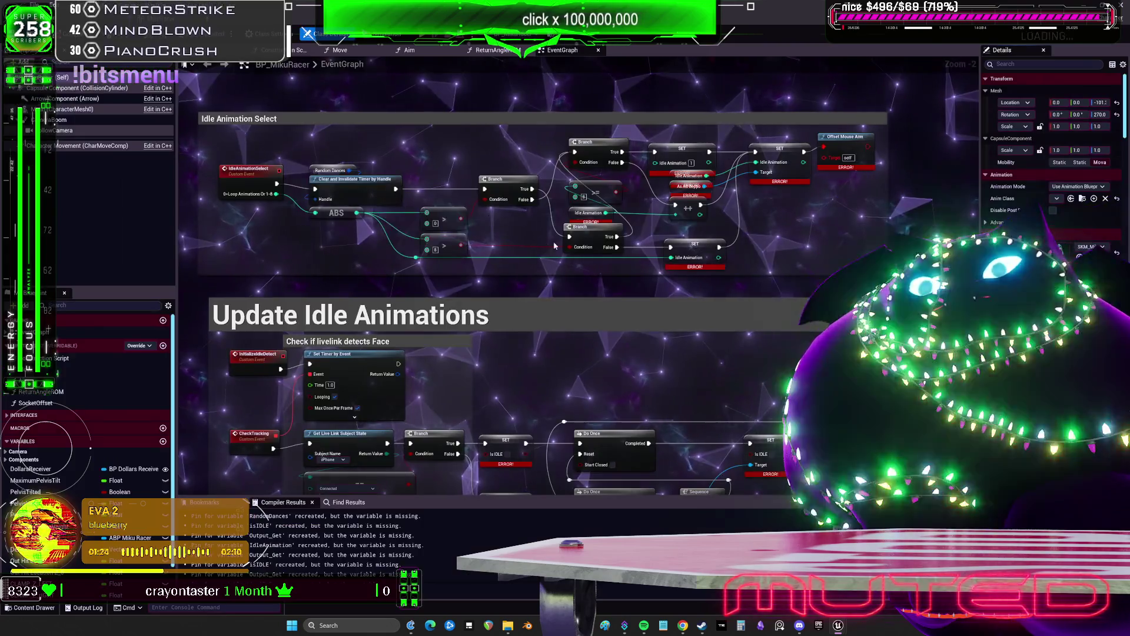
Step: Move the Rotate Character box down and bring the Idle Animation Select section into view
scroll(614, 285, down, 5)
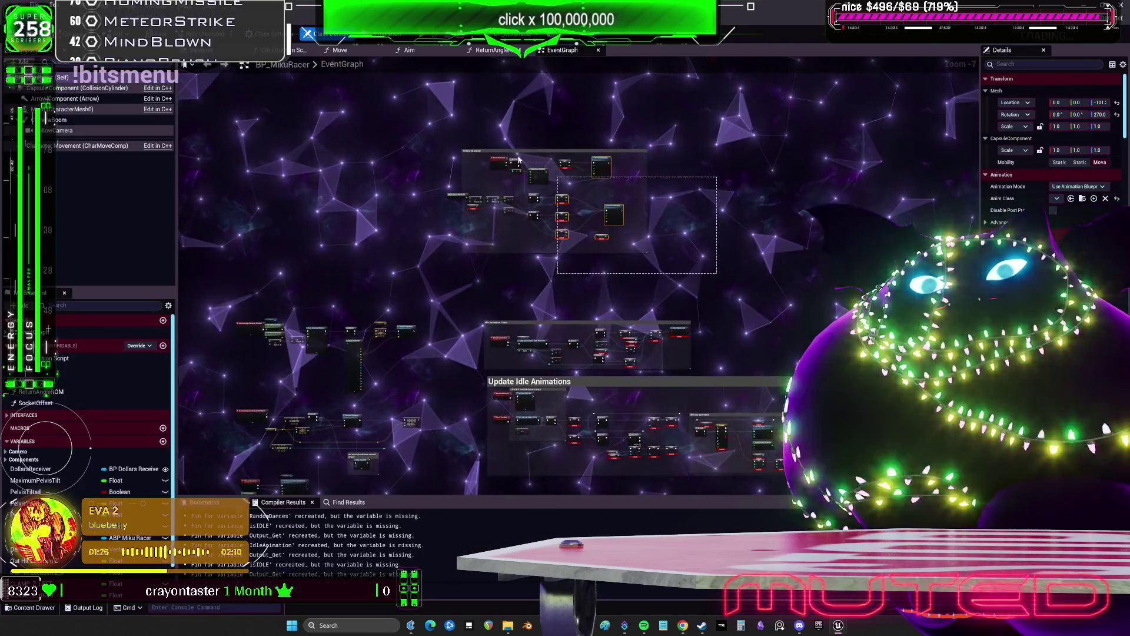
scroll(452, 206, up, 4)
scroll(452, 206, down, 1)
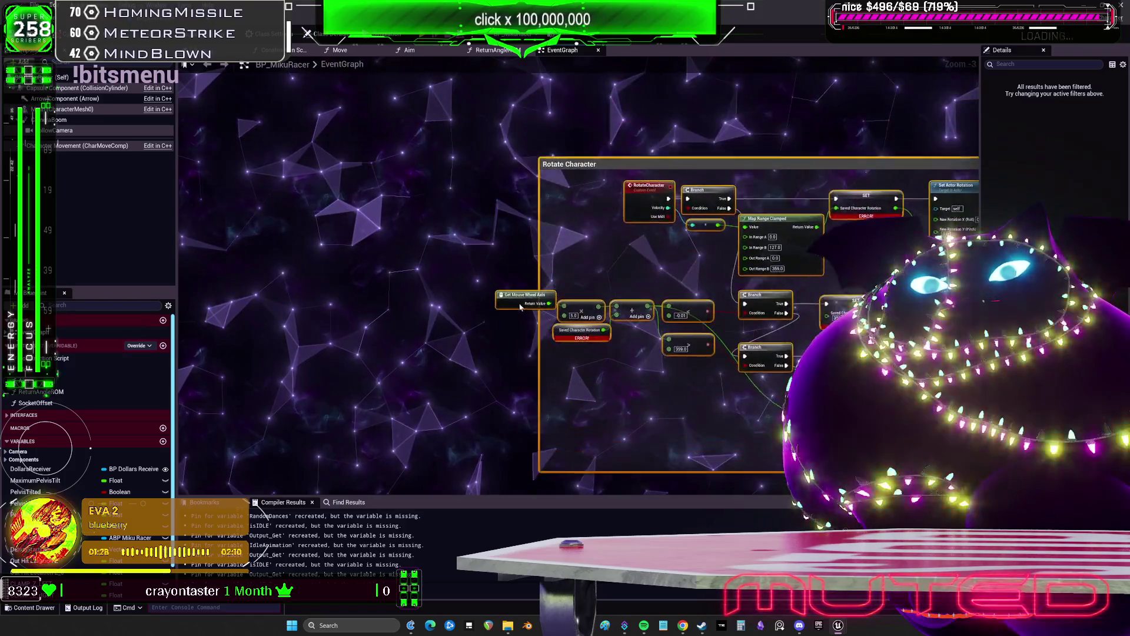
drag(772, 194, 769, 256)
scroll(544, 264, up, 3)
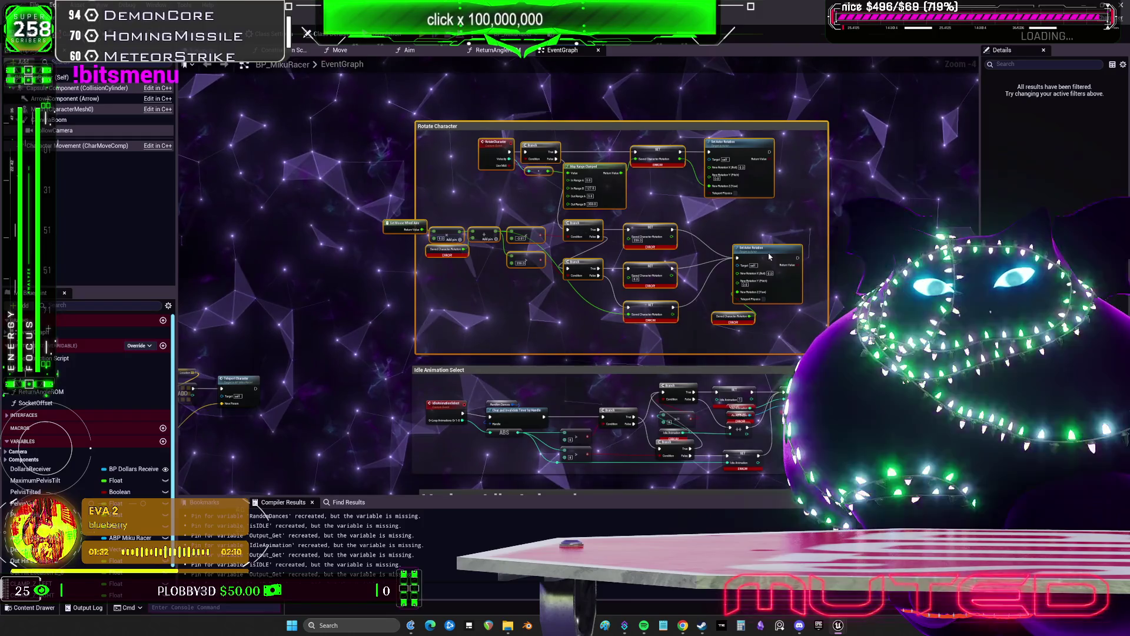
right_click(344, 241)
key(Escape)
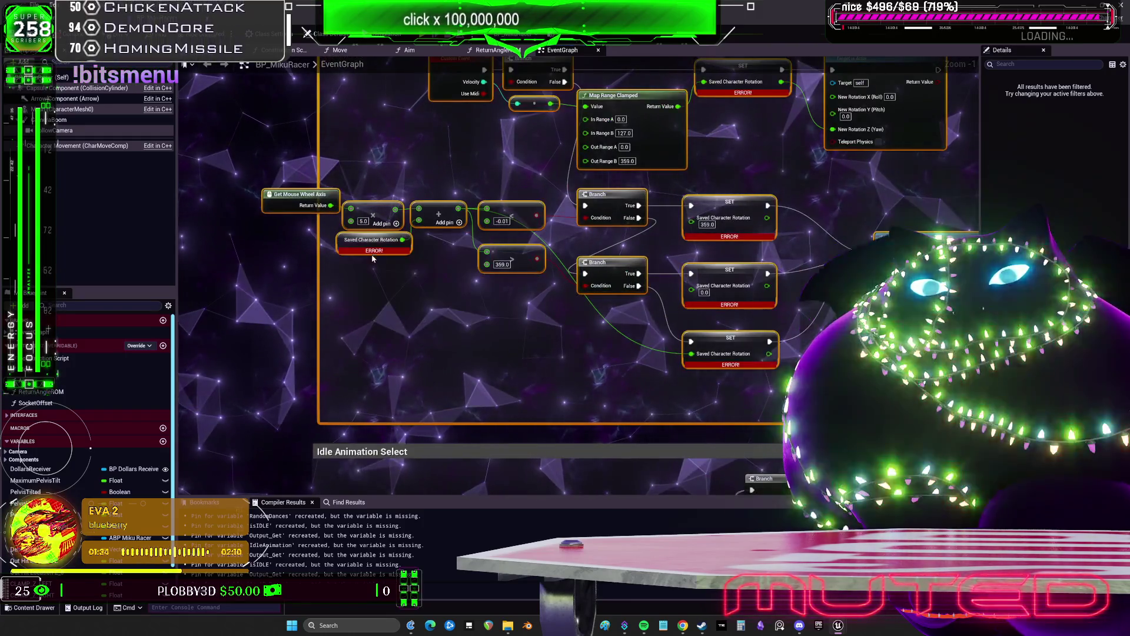
drag(799, 169, 758, 210)
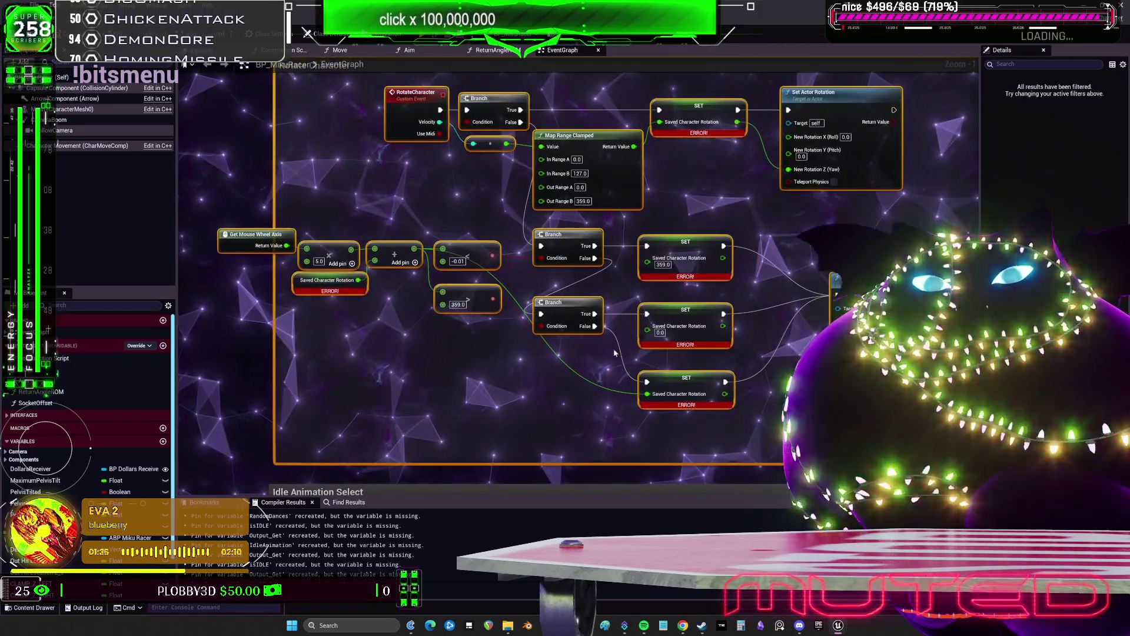
drag(736, 318, 729, 58)
drag(729, 300, 533, 278)
scroll(504, 321, up, 1)
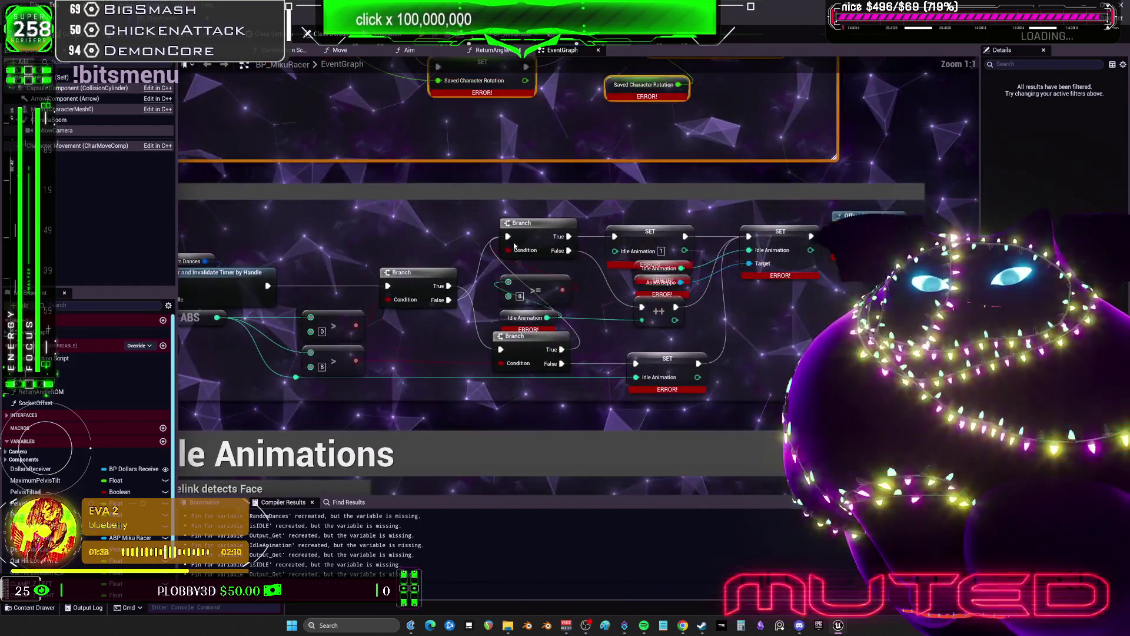
Step: Inspect the IdleAnimation variable, then select both SET nodes and nudge them up slightly
click(503, 321)
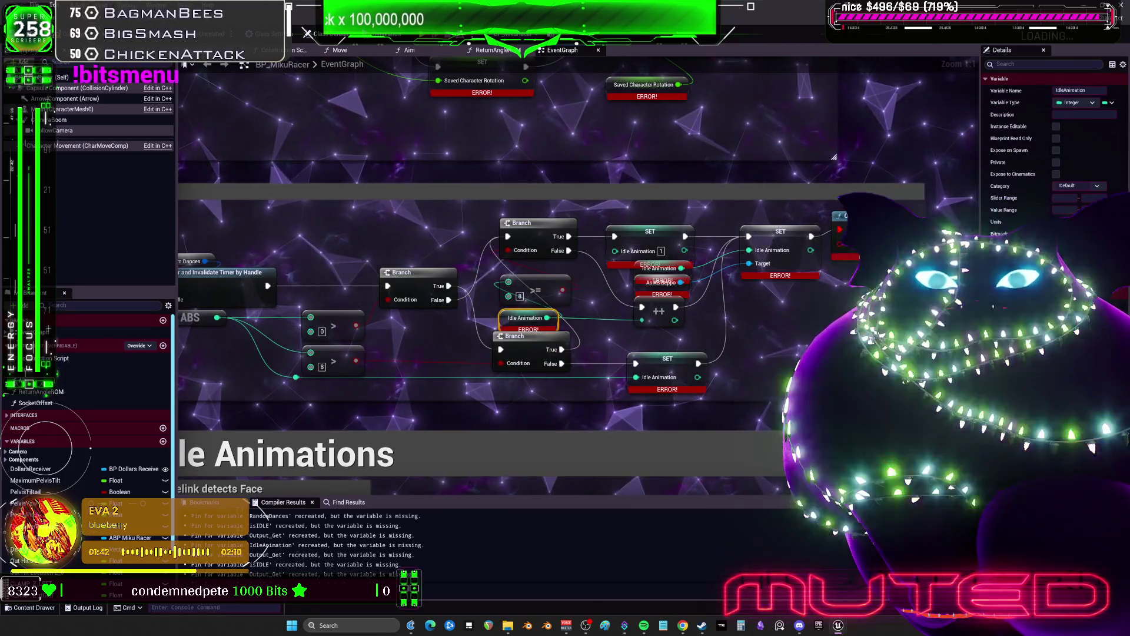
click(721, 242)
drag(746, 240, 644, 259)
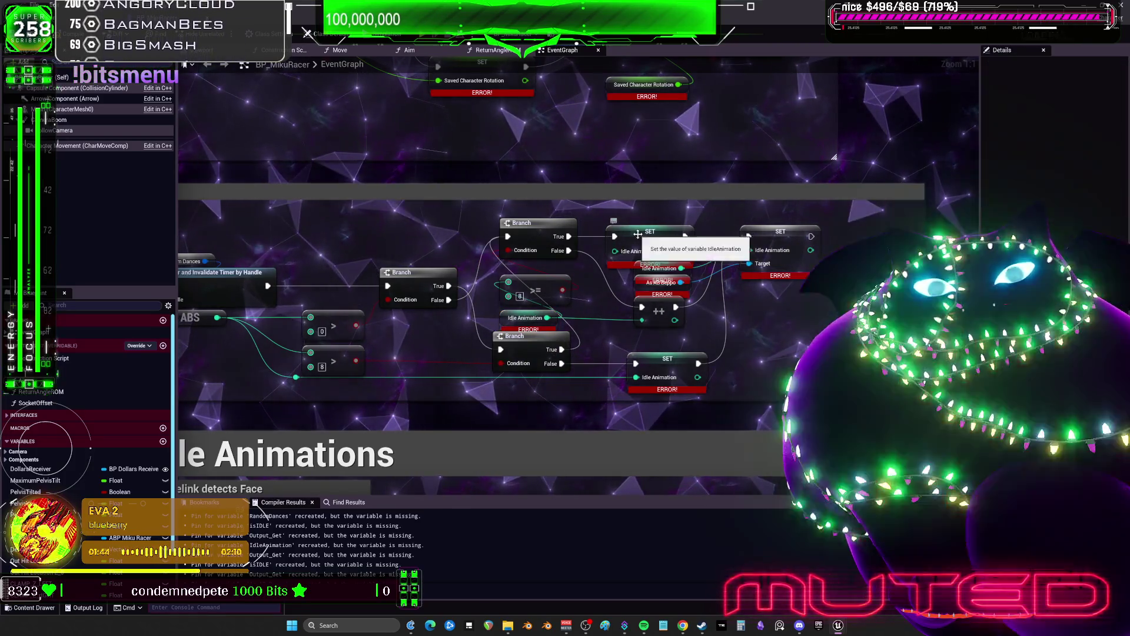
drag(790, 253, 791, 239)
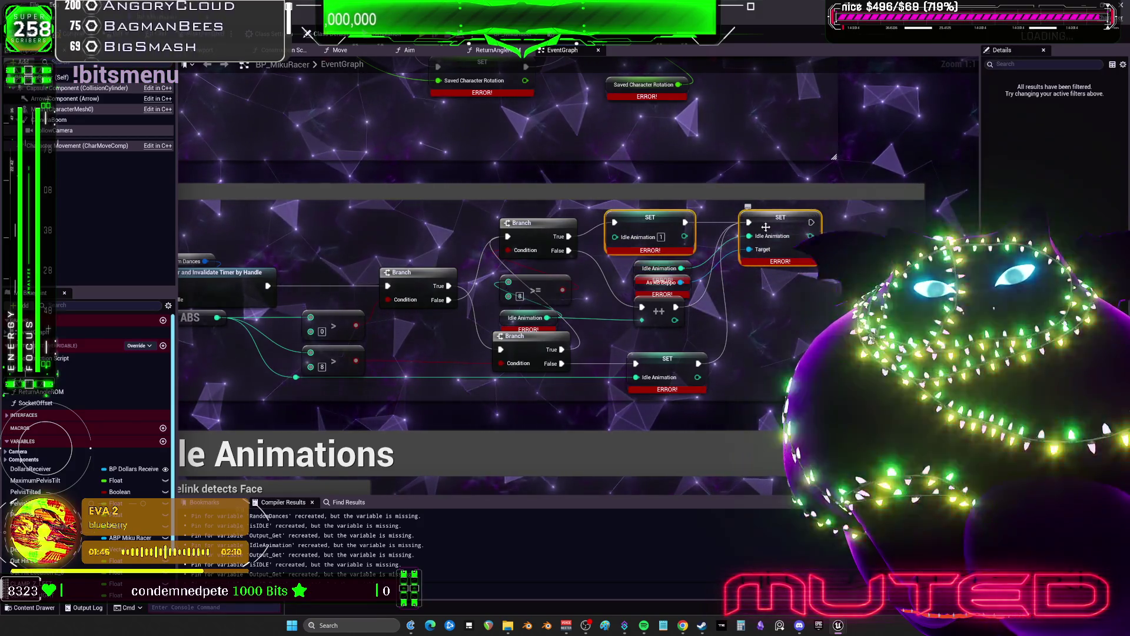
right_click(765, 230)
drag(656, 320, 656, 282)
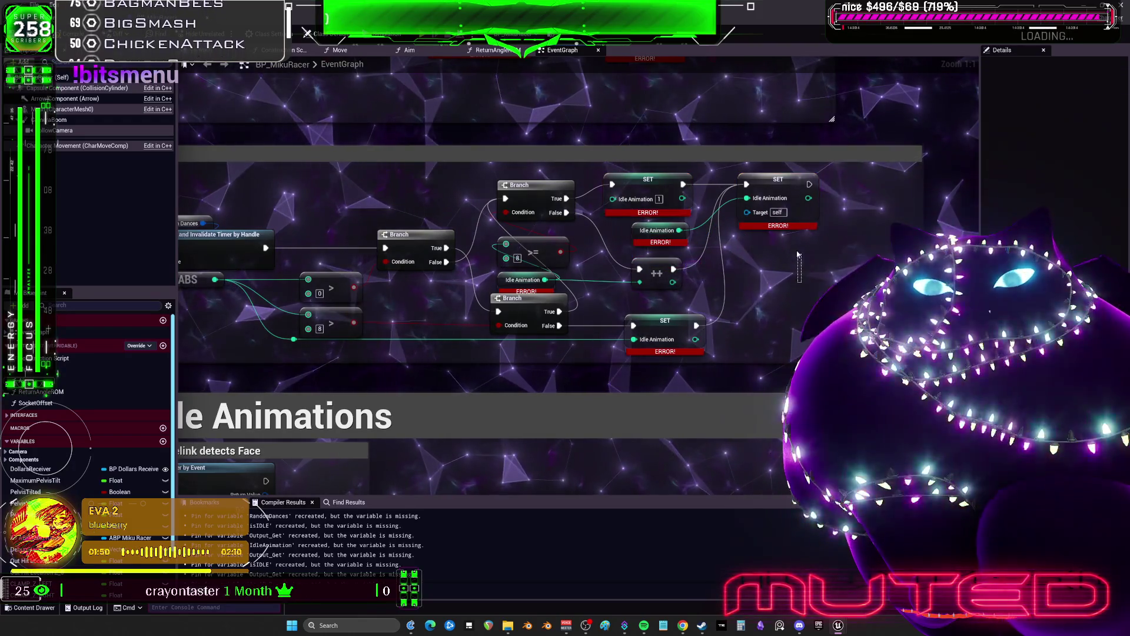
scroll(546, 279, down, 3)
scroll(545, 279, up, 1)
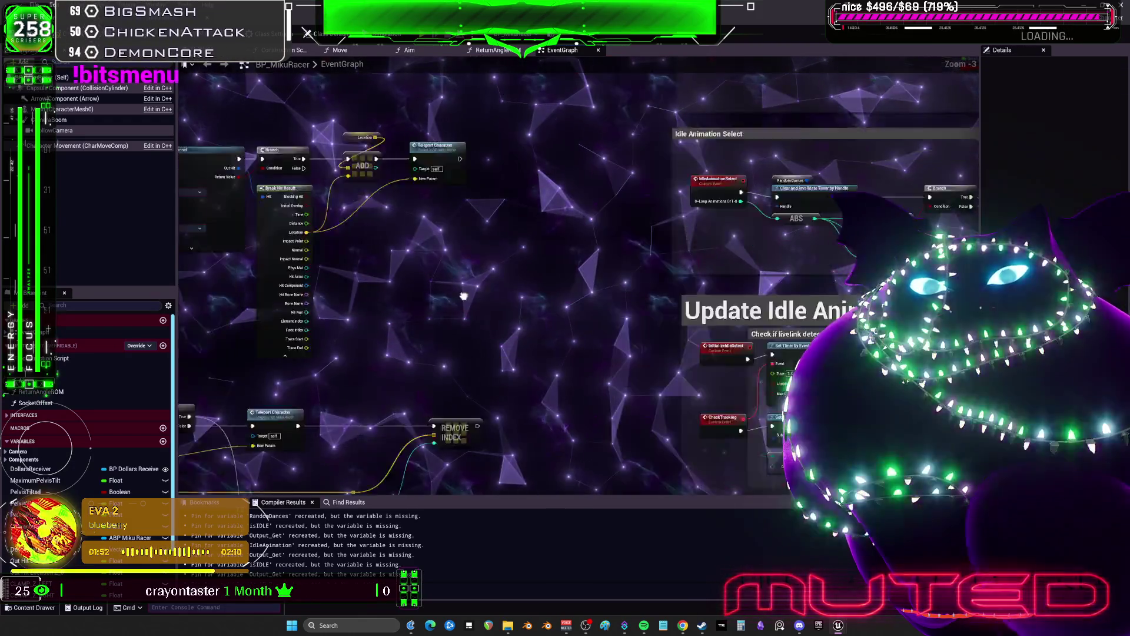
scroll(860, 177, down, 1)
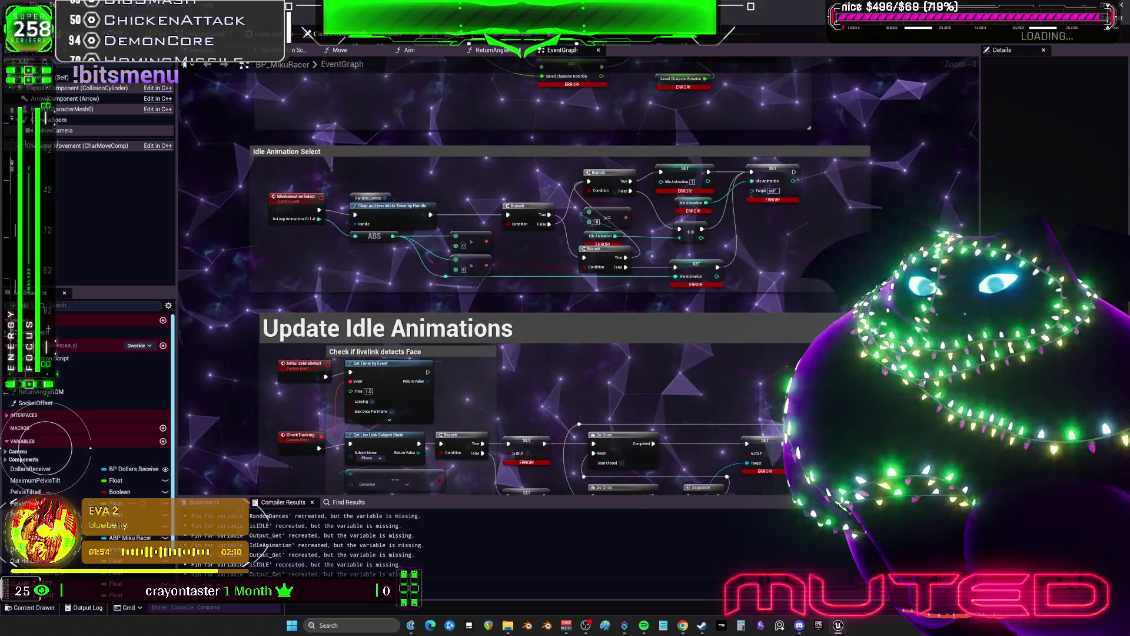
Step: Place an As ABP Miku Racer getter beside the SET nodes and recompile the blueprint
mouse_move(130, 538)
mouse_down()
mouse_move(412, 383)
mouse_move(790, 247)
mouse_up()
click(790, 243)
scroll(790, 246, up, 3)
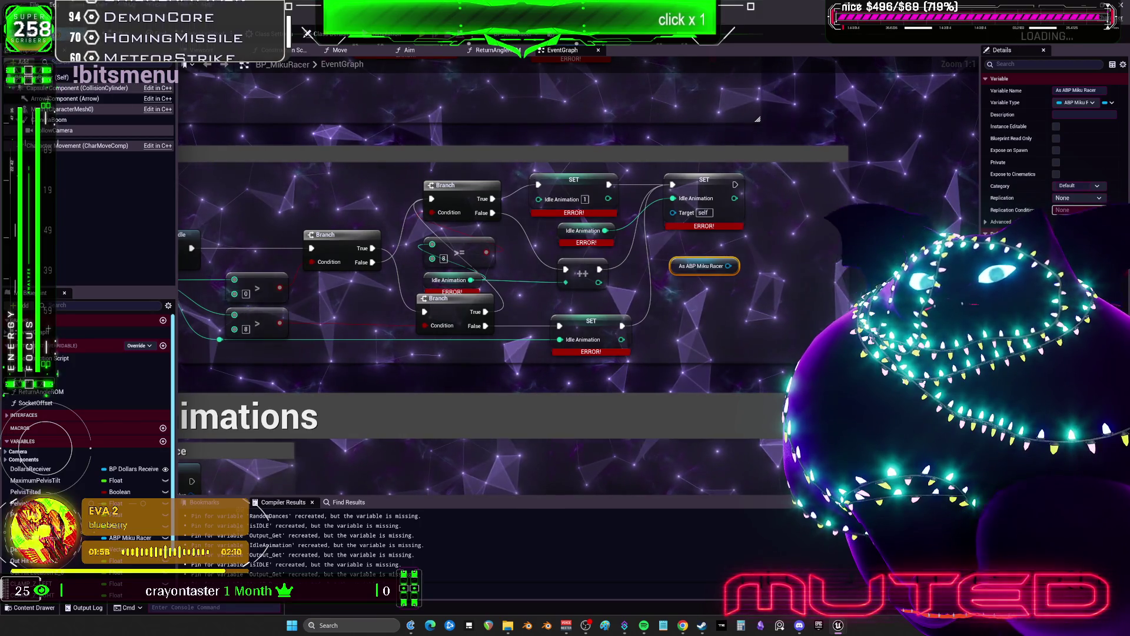
click(74, 109)
key(F7)
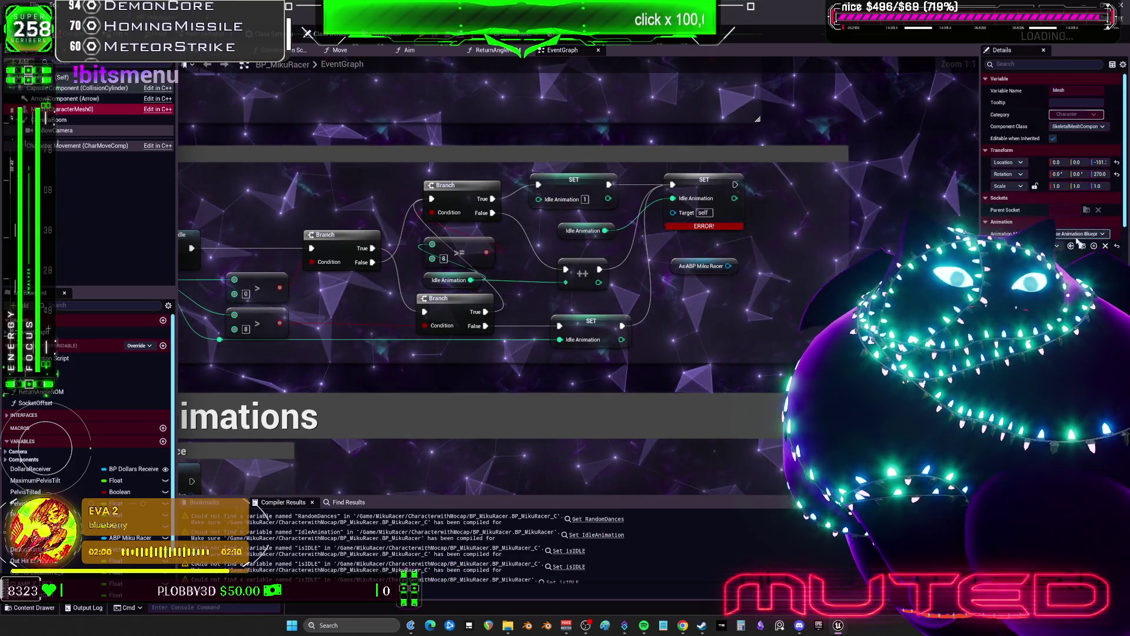
click(307, 33)
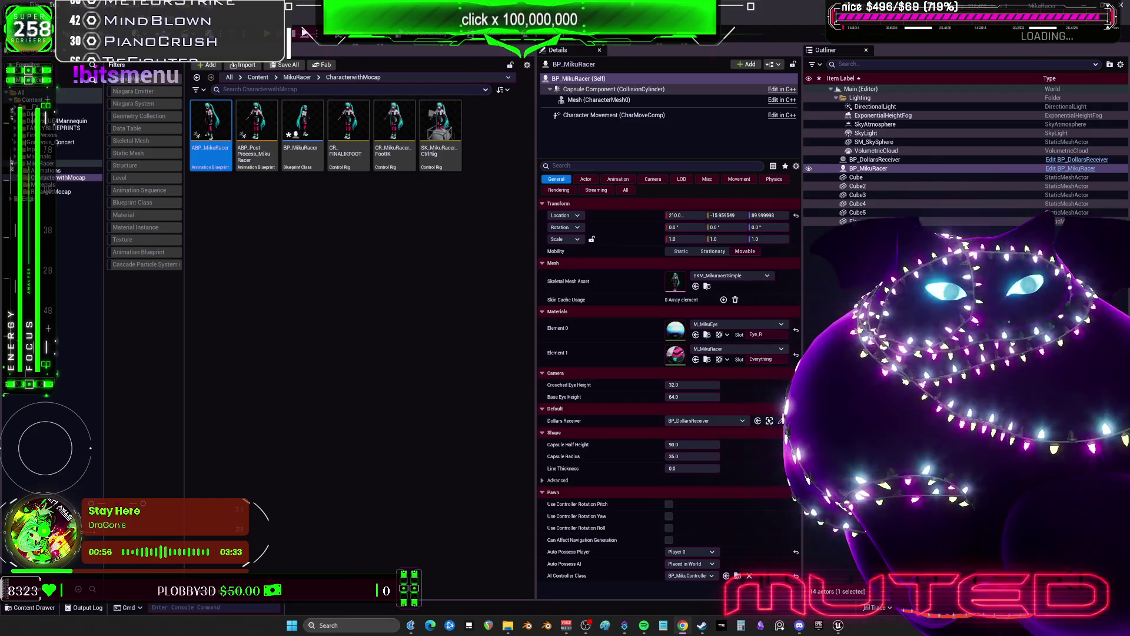
Step: Confirm the CR_FINALIKFOOT asset name
key(Return)
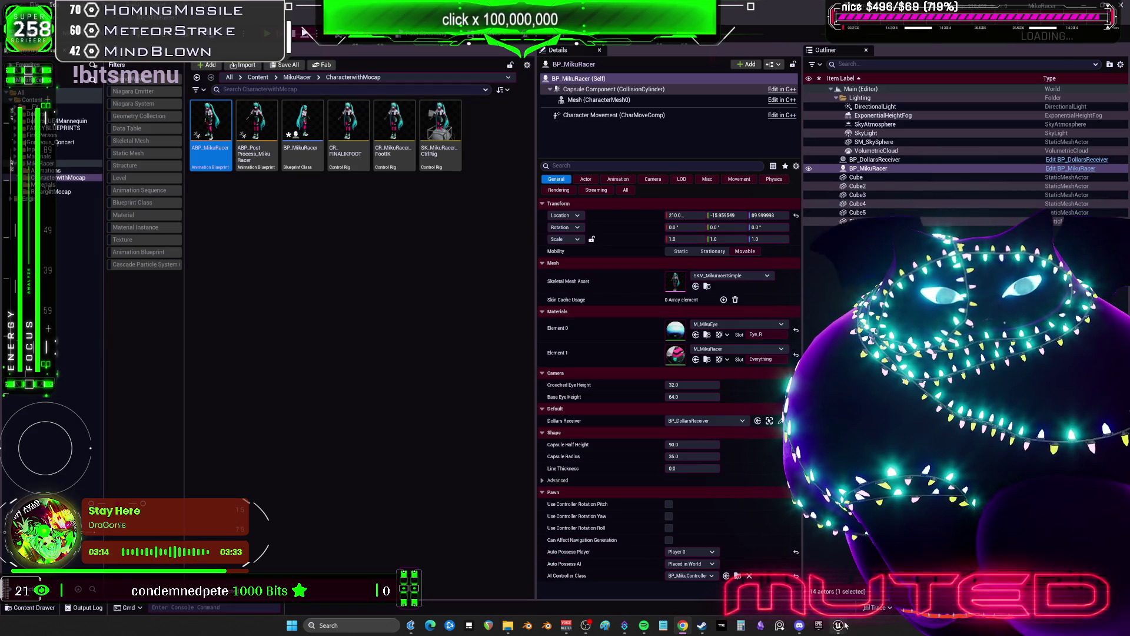
mouse_move(841, 624)
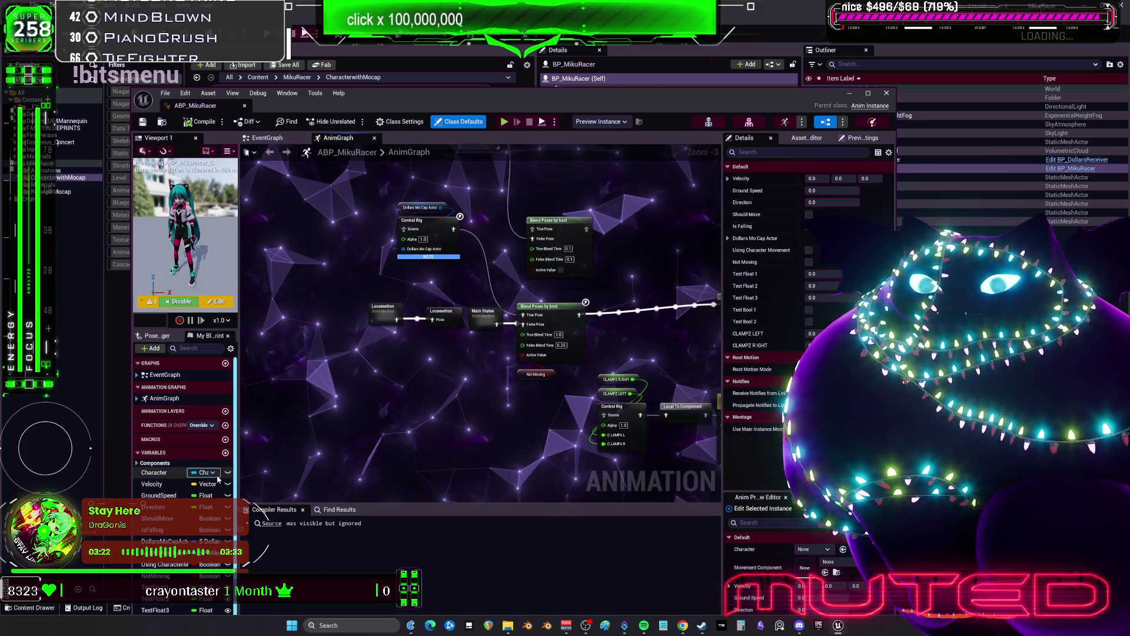
Step: Add the IdleAnimationIndex variable as an Integer and compile the animation blueprint
click(225, 427)
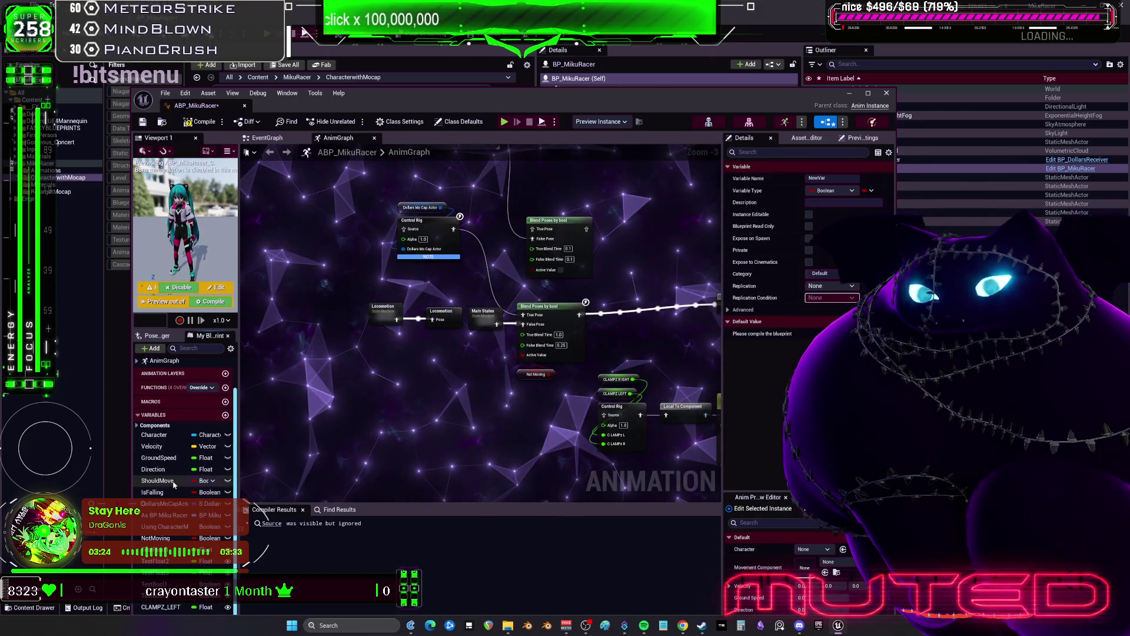
key(super+Up)
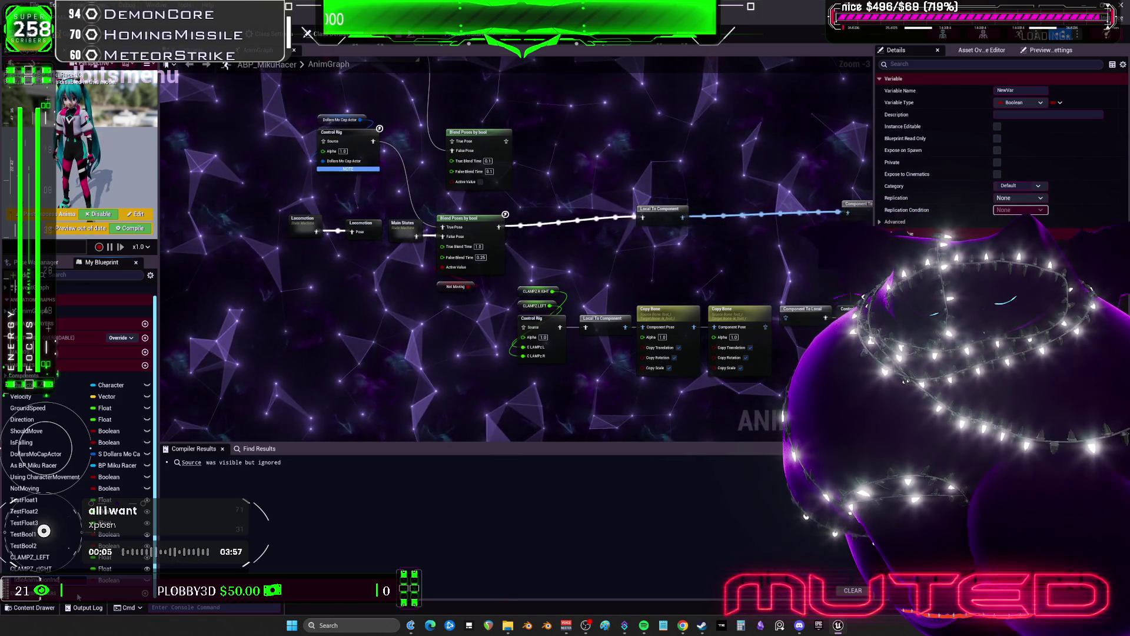
click(106, 580)
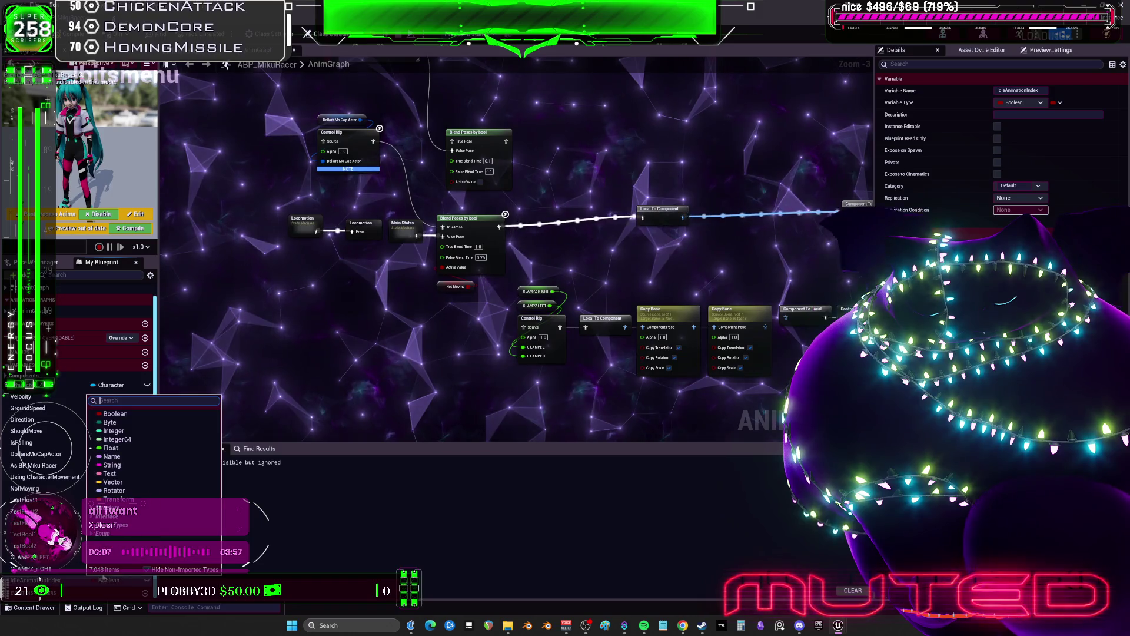
text(int)
mouse_move(218, 413)
mouse_down()
mouse_move(221, 457)
mouse_move(219, 412)
mouse_up()
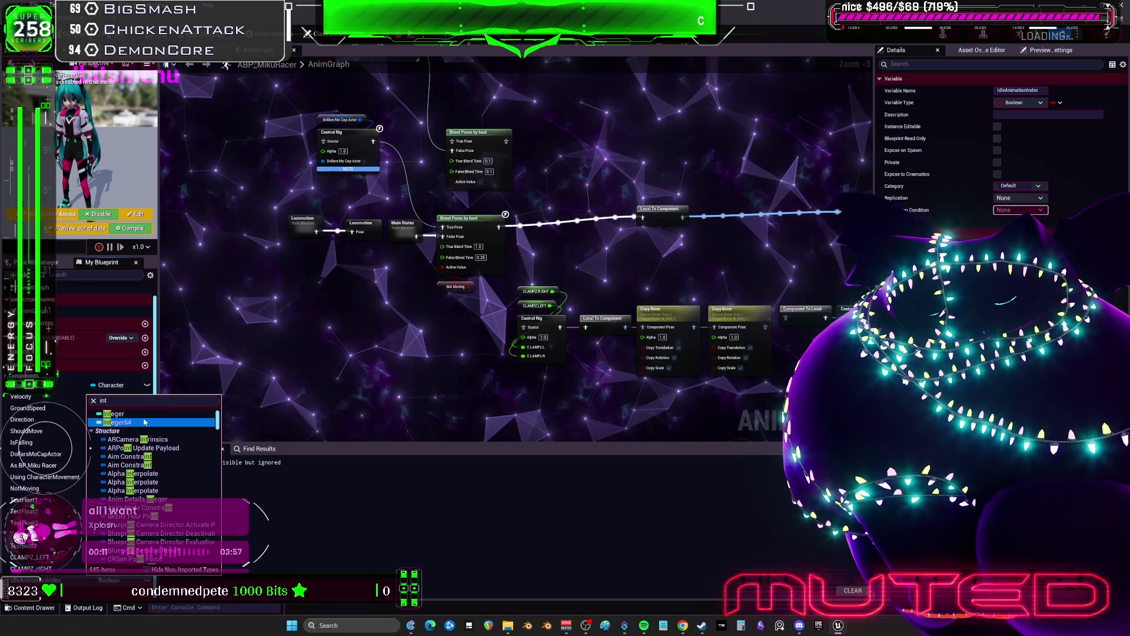
click(146, 418)
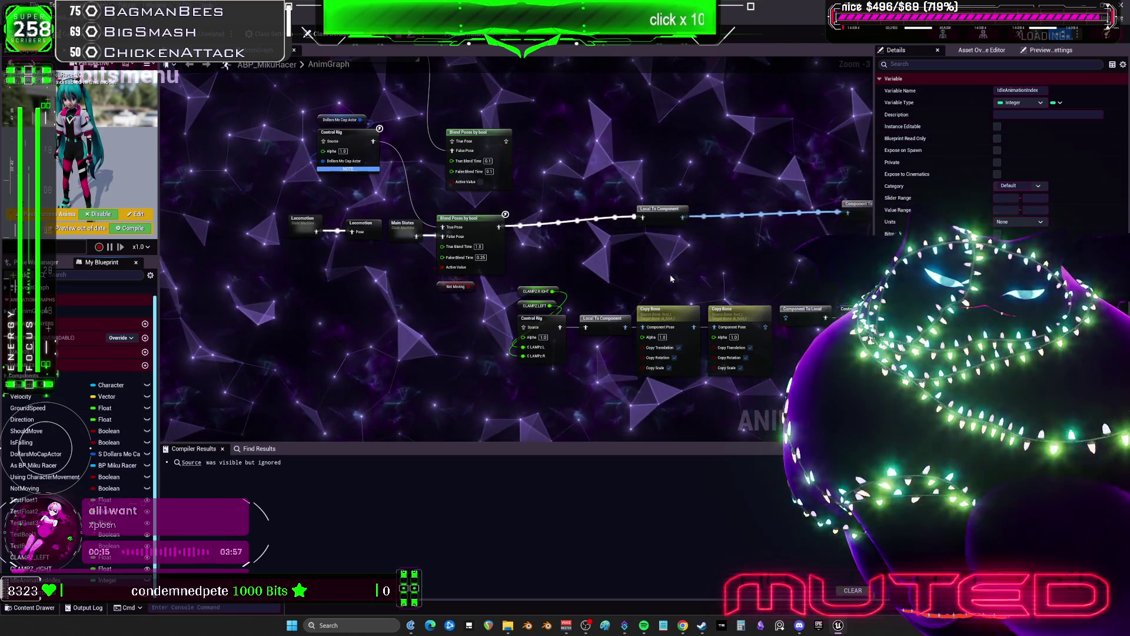
key(F7)
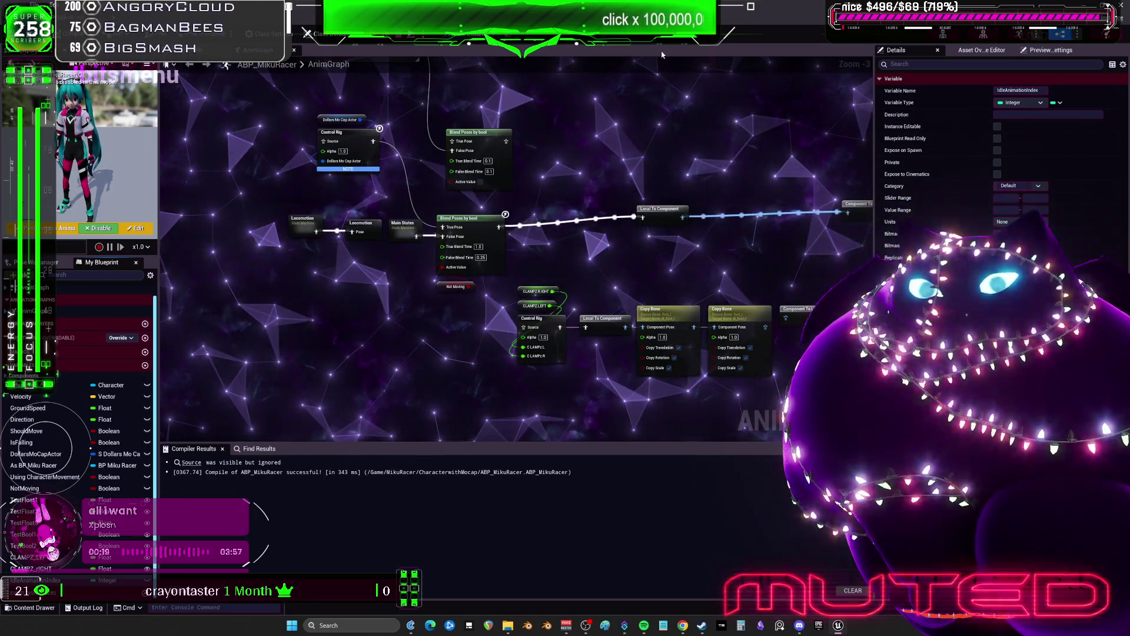
Step: Make IdleAnimationIndex Instance Editable, recompile, and close the animation blueprint editor
click(998, 127)
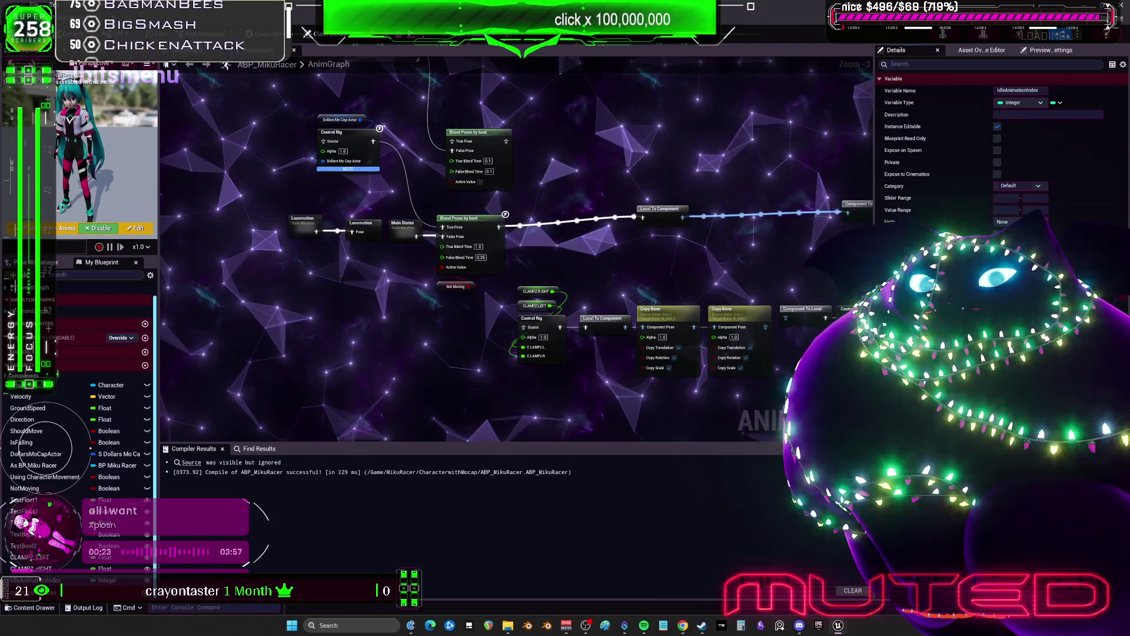
key(F7)
click(307, 33)
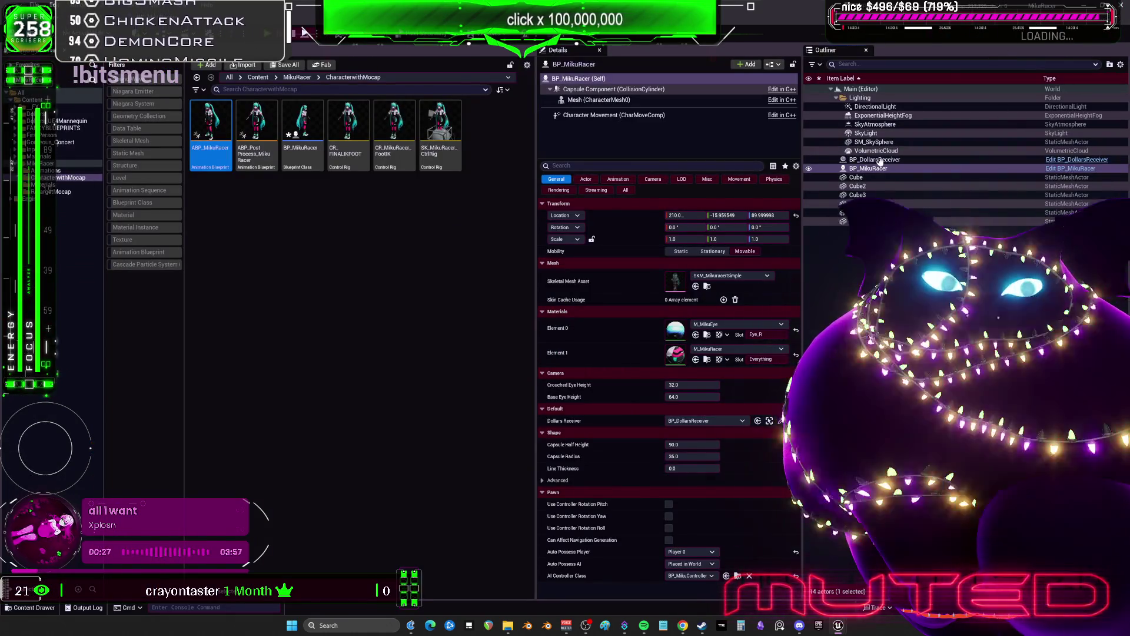
Step: In BP_MikuRacer, add a SET Idle Animation Index node on As ABP Miku Racer, fed by Idle Animation
double_click(880, 161)
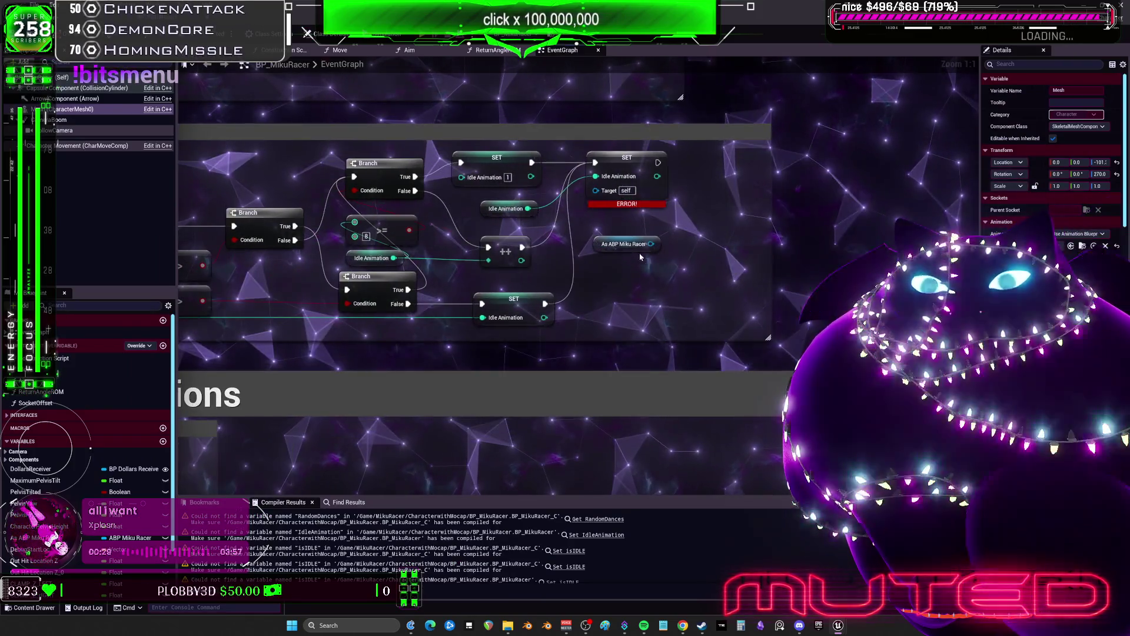
drag(651, 244, 693, 276)
text(set )
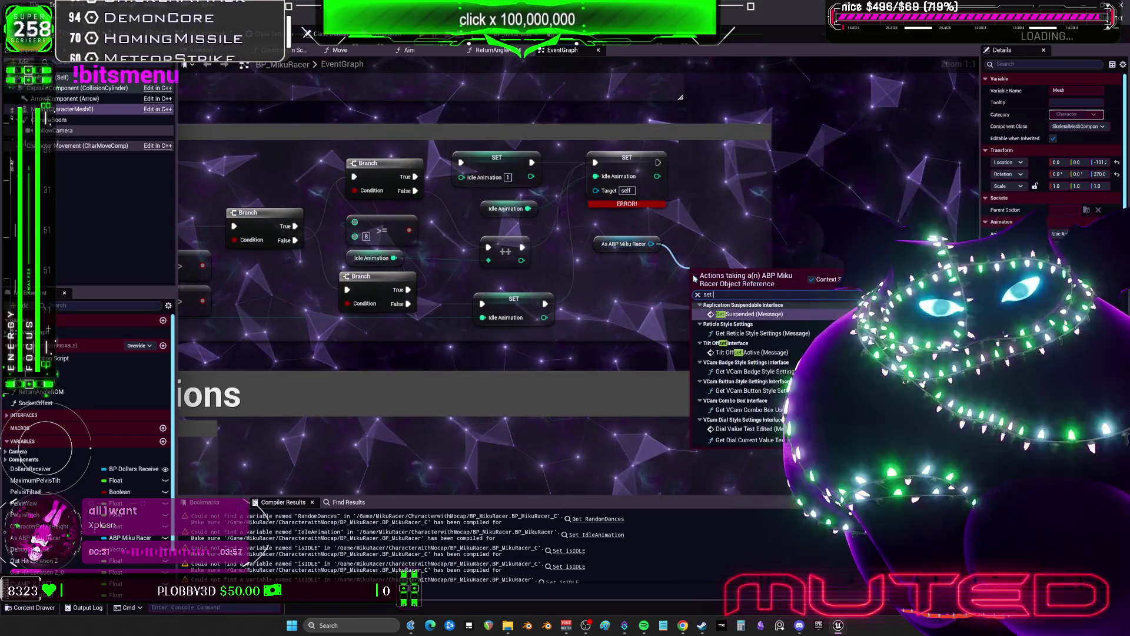
text(index)
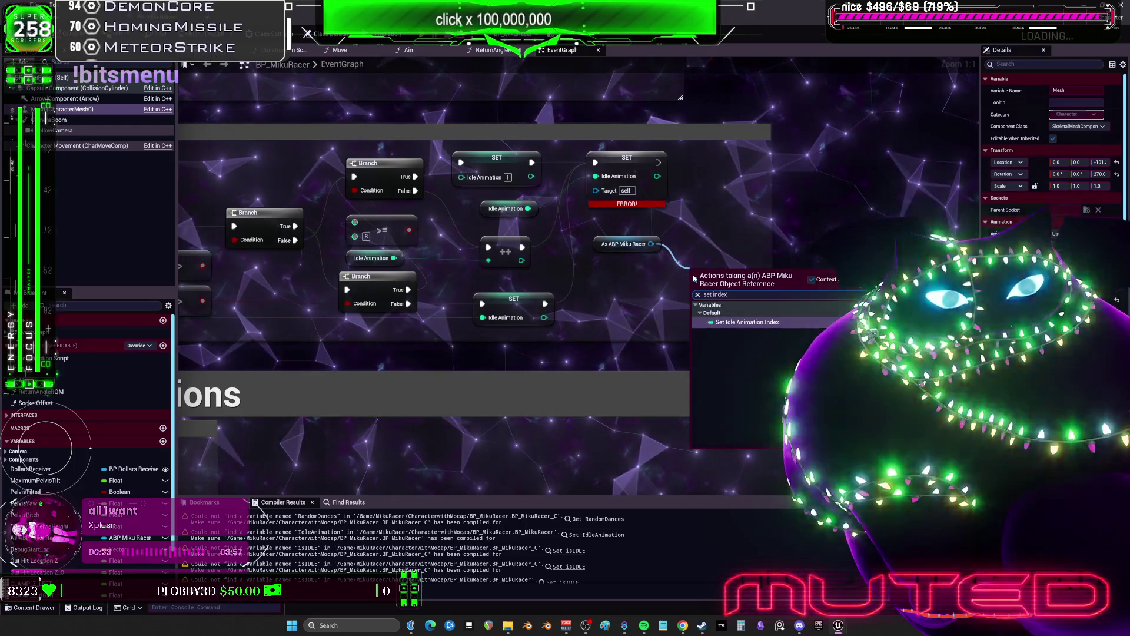
key(Return)
drag(651, 244, 615, 192)
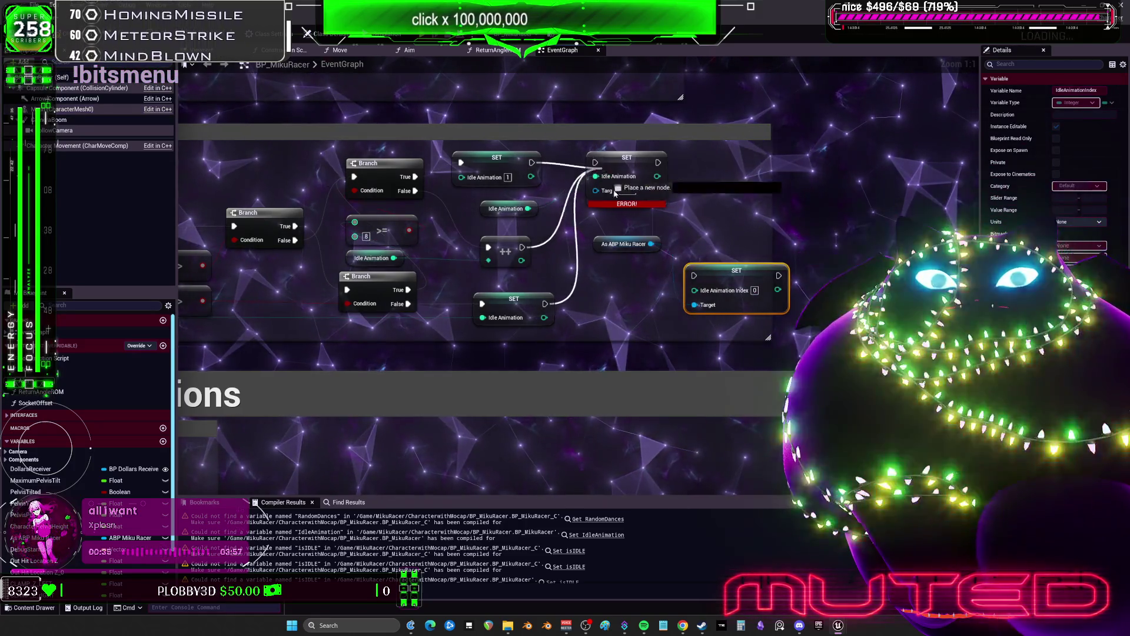
mouse_move(527, 208)
mouse_down()
mouse_move(694, 291)
mouse_move(624, 172)
mouse_up()
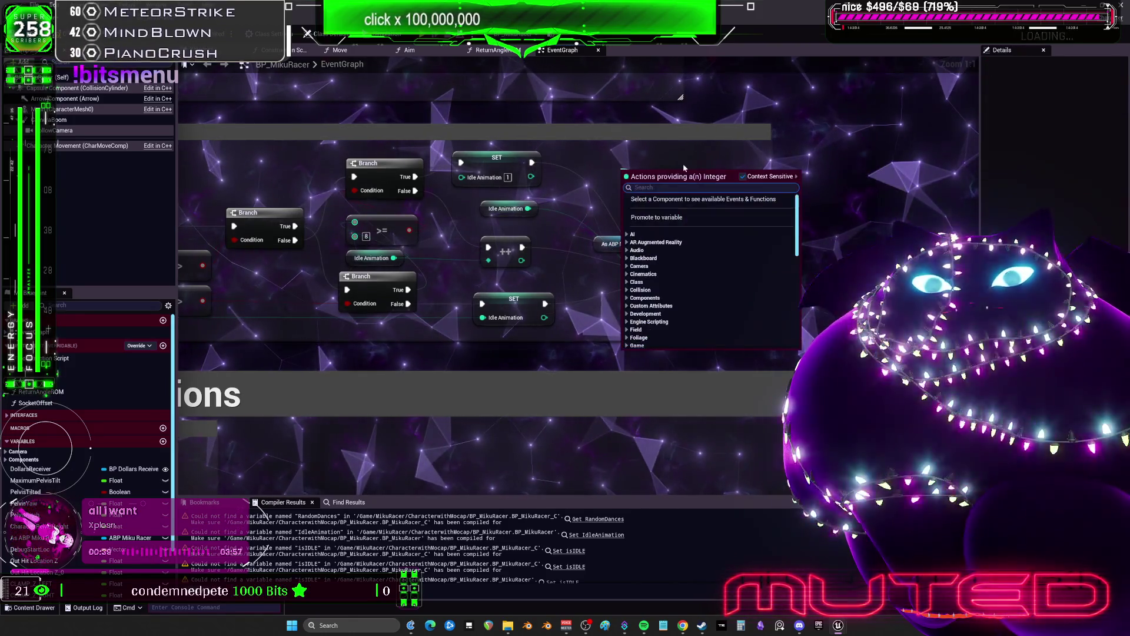
click(683, 164)
click(630, 171)
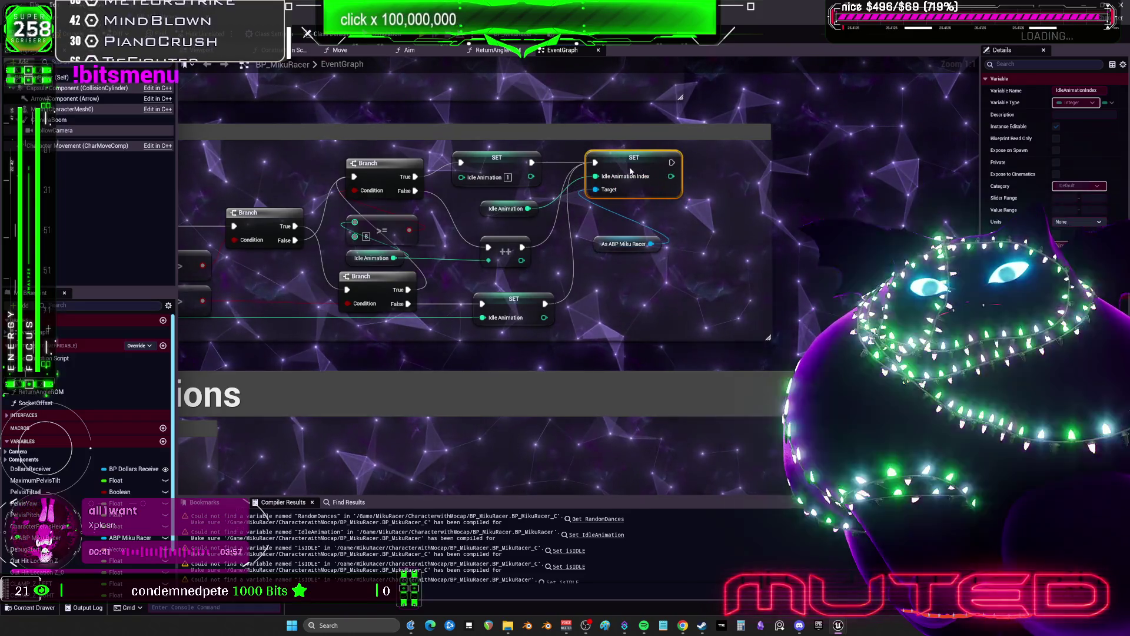
scroll(630, 172, down, 3)
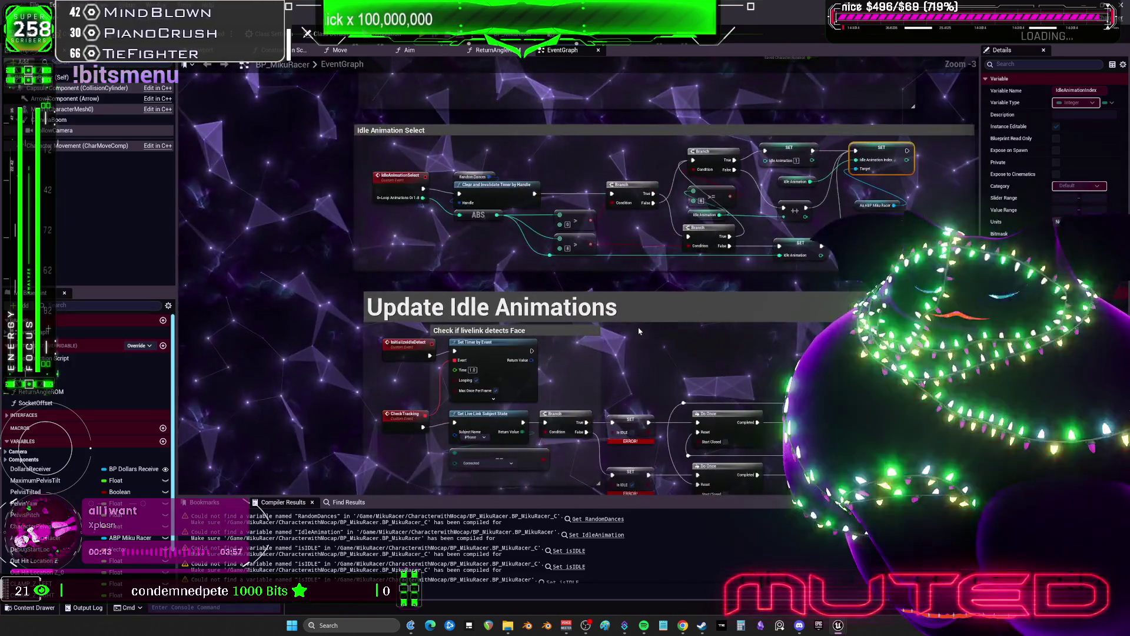
scroll(639, 331, up, 3)
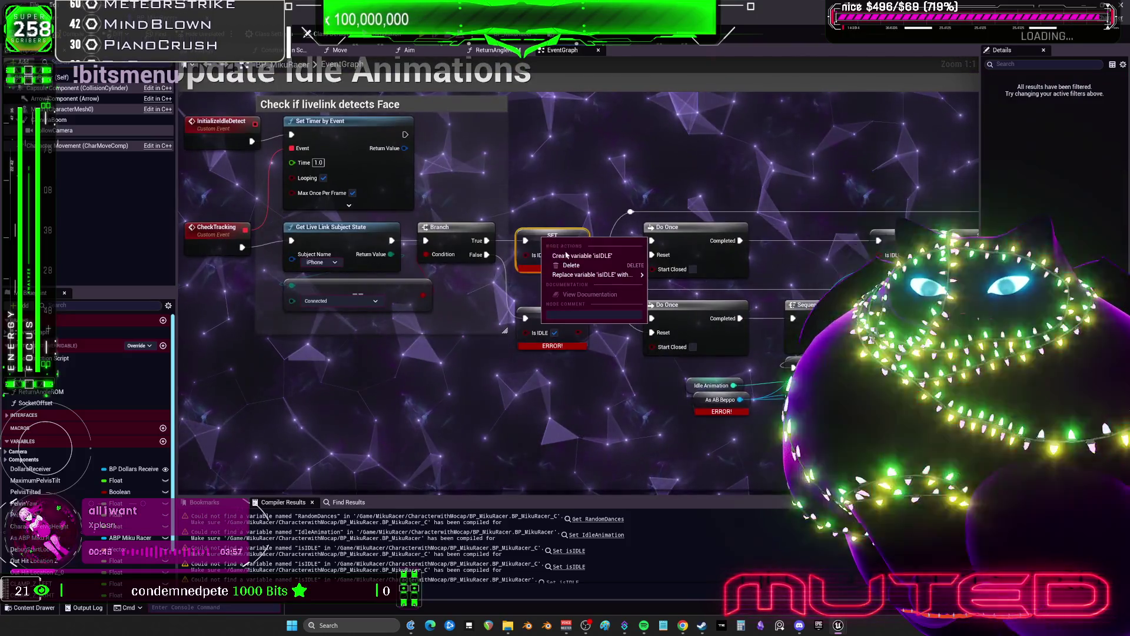
Step: Copy the As ABP Miku Racer node and paste it below As AB Beppo
click(527, 181)
key(ctrl+c)
scroll(526, 208, down, 3)
scroll(512, 353, up, 3)
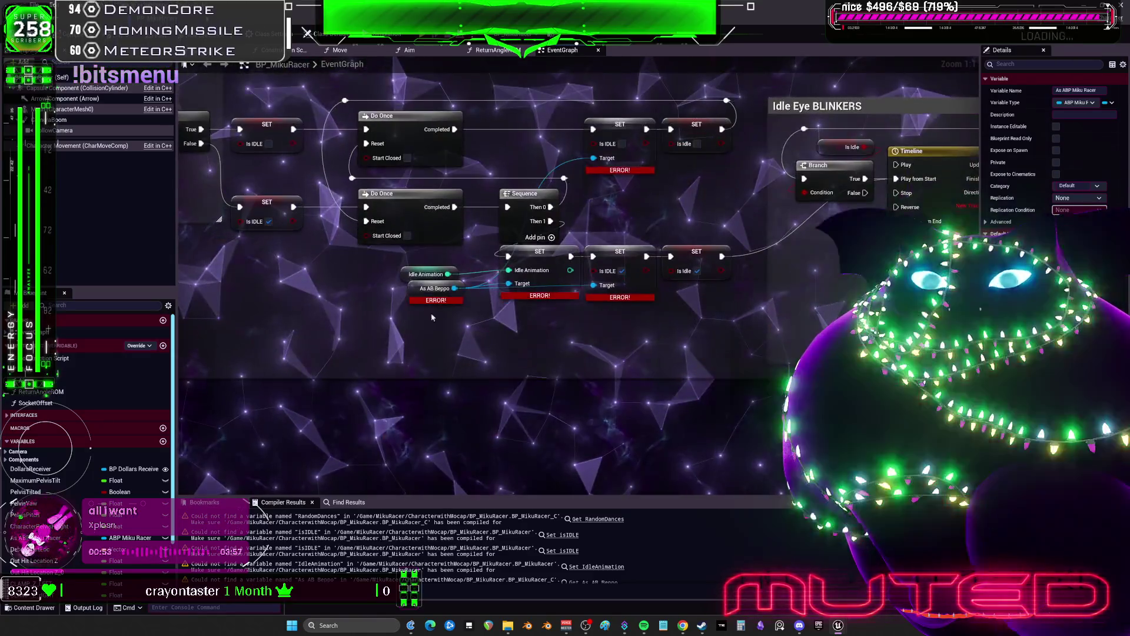
key(ctrl+v)
drag(421, 340, 407, 355)
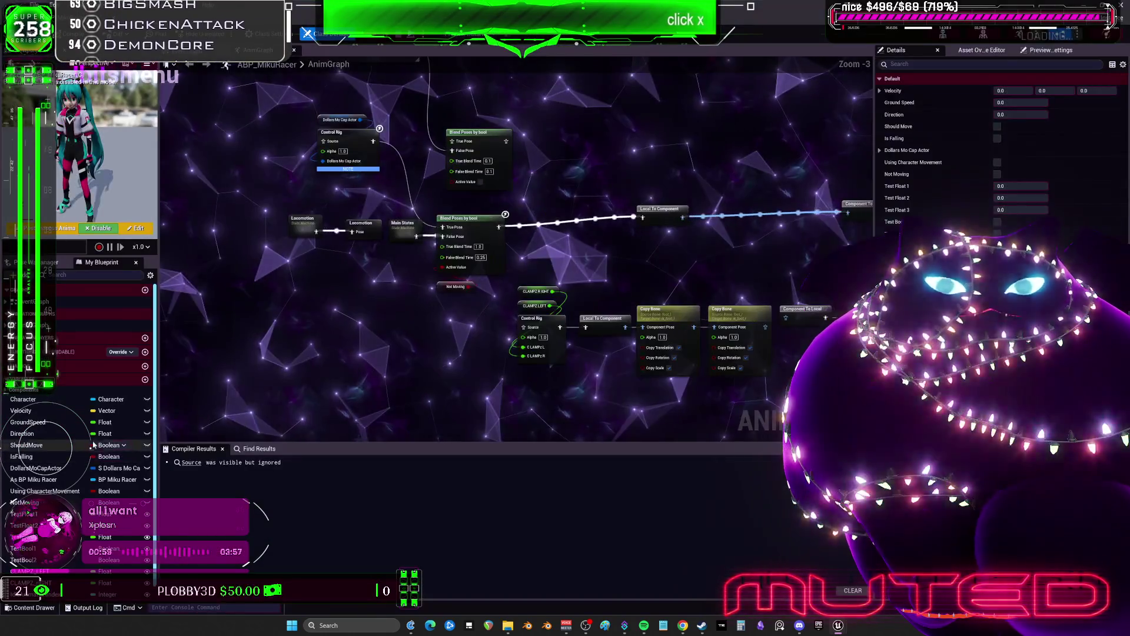
Step: Duplicate NotMoving as an Instance Editable isIDLE variable and compile the animation blueprint
key(ctrl+d)
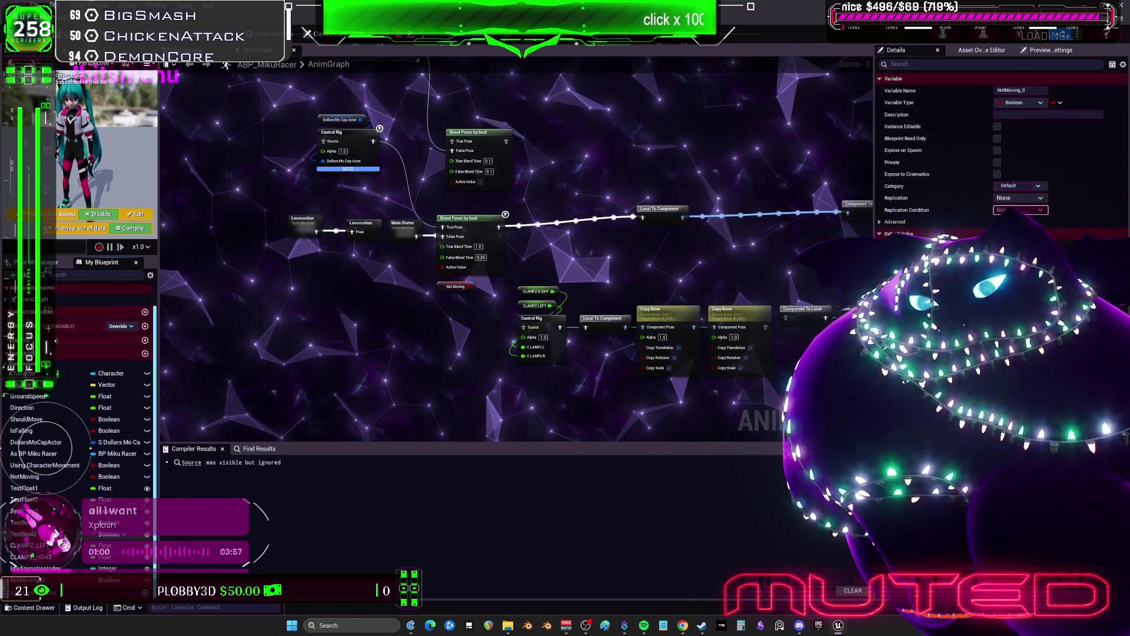
text(isIDLE)
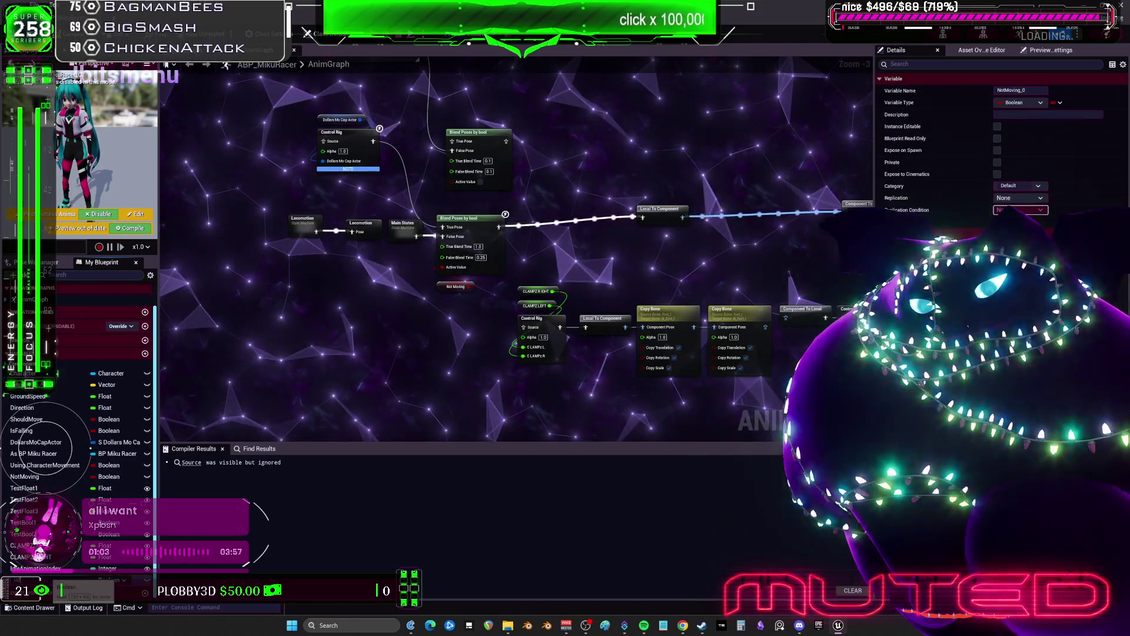
key(Return)
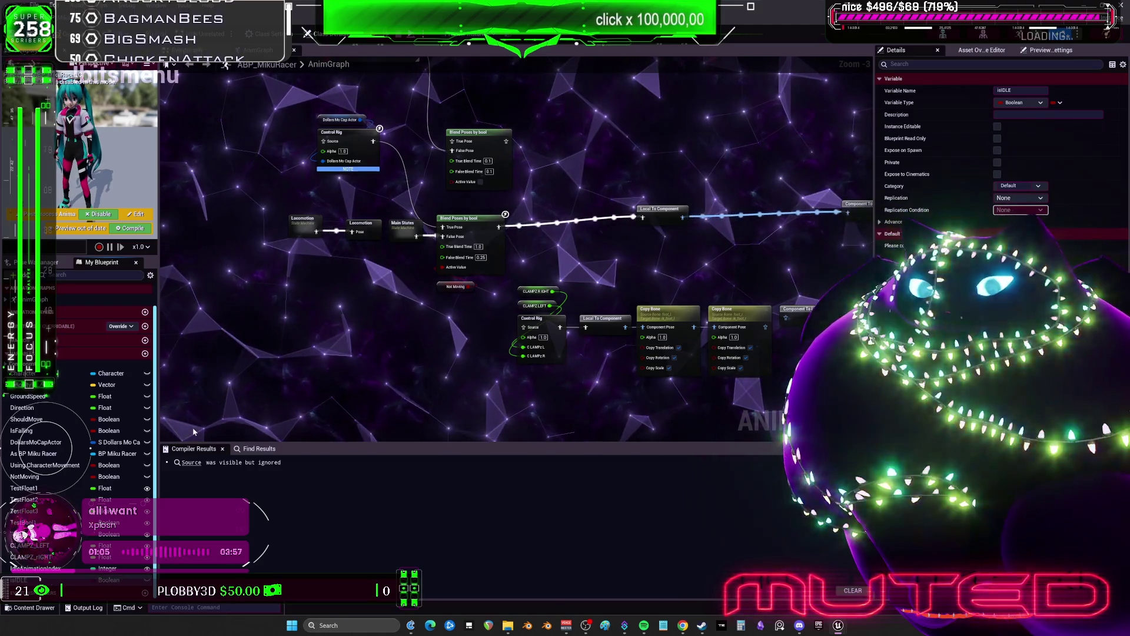
click(997, 127)
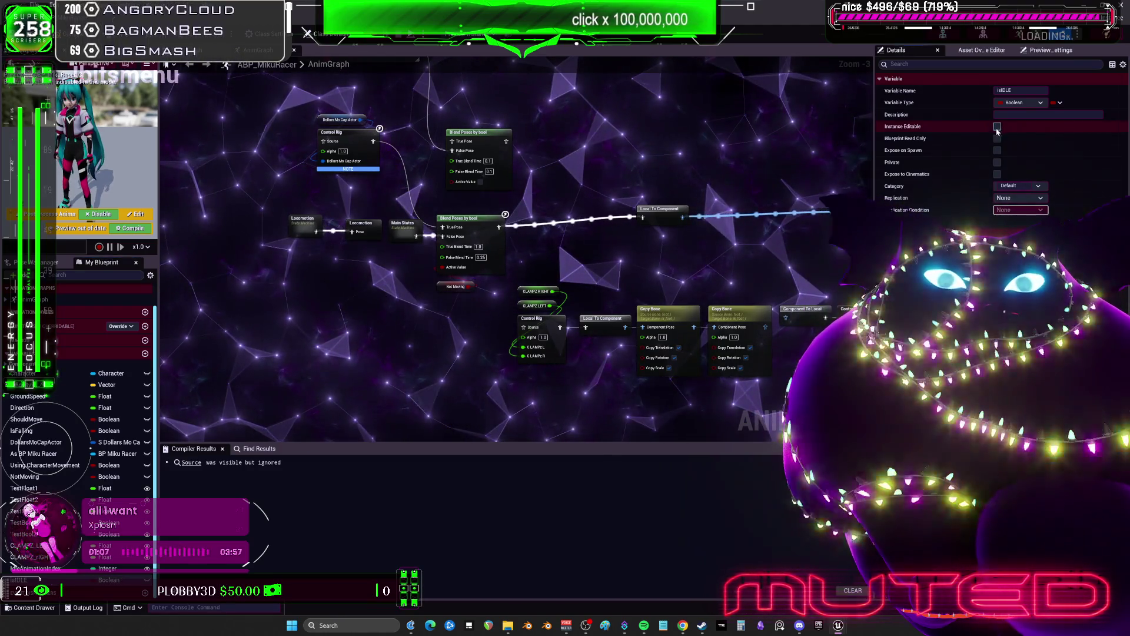
key(F7)
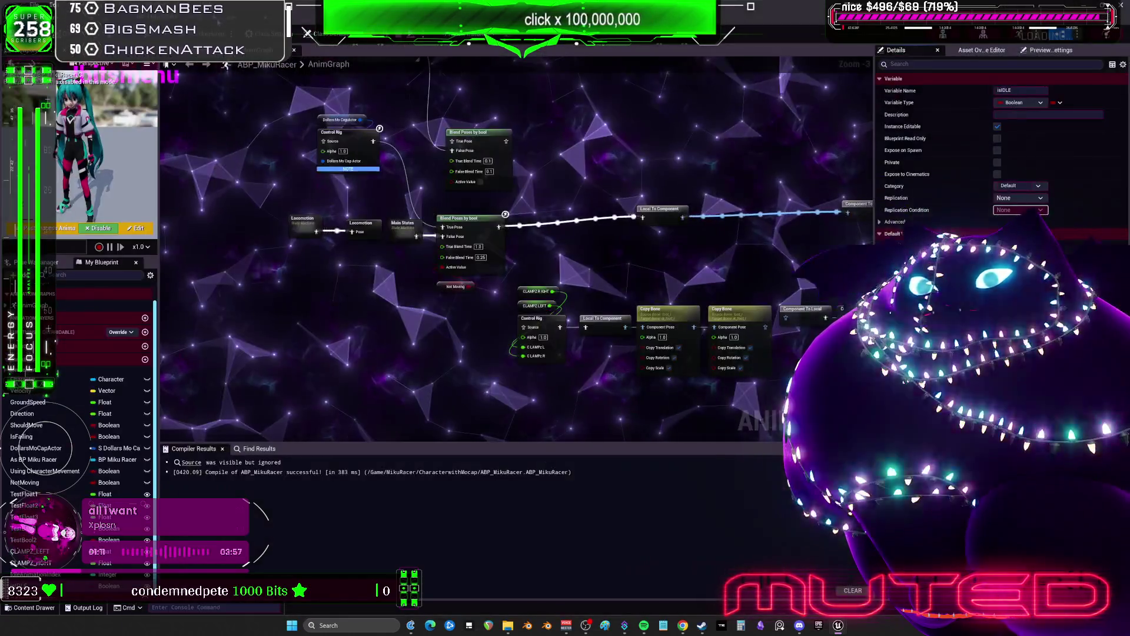
key(ctrl+Tab)
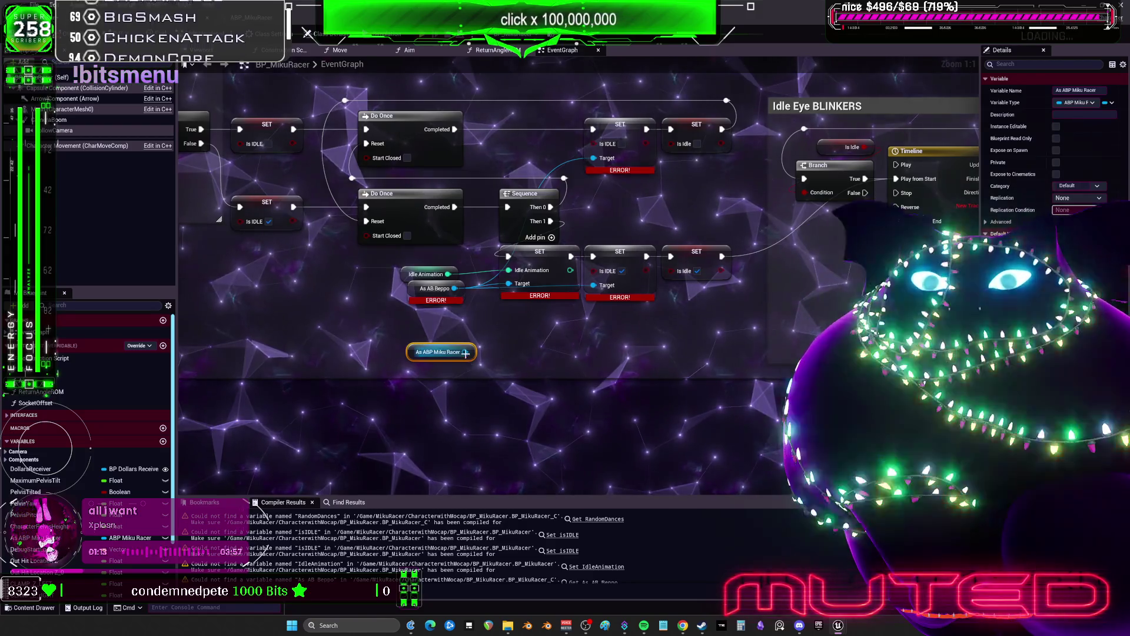
Step: Add a SET Is IDLE node on the As ABP Miku Racer reference and move it up
drag(465, 352, 519, 386)
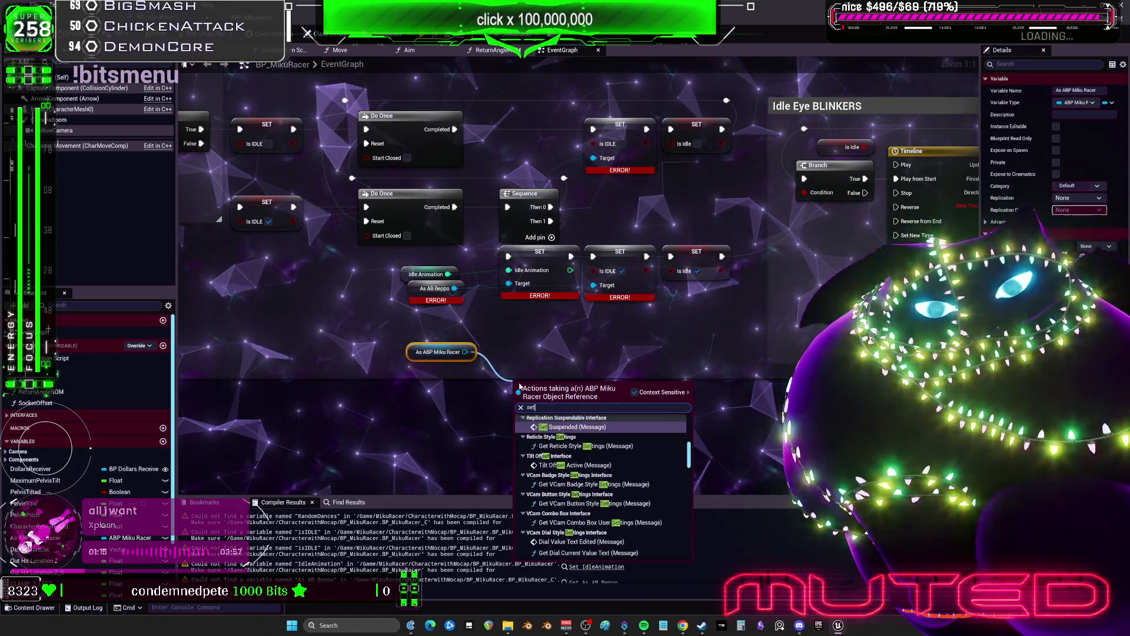
key(Escape)
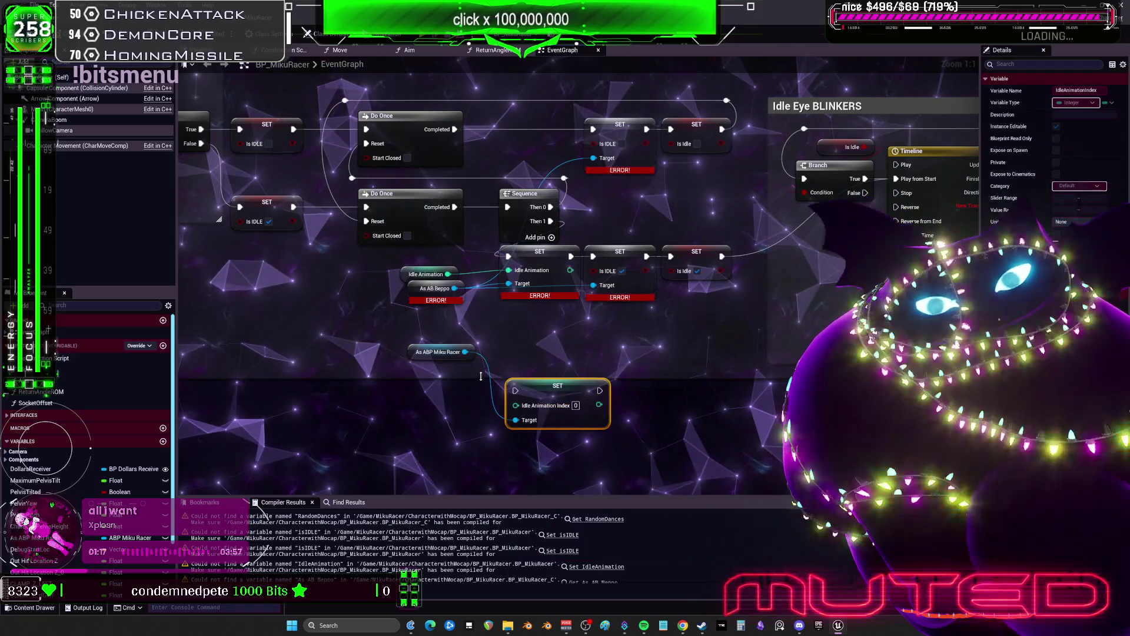
drag(635, 344, 658, 339)
text(isidle)
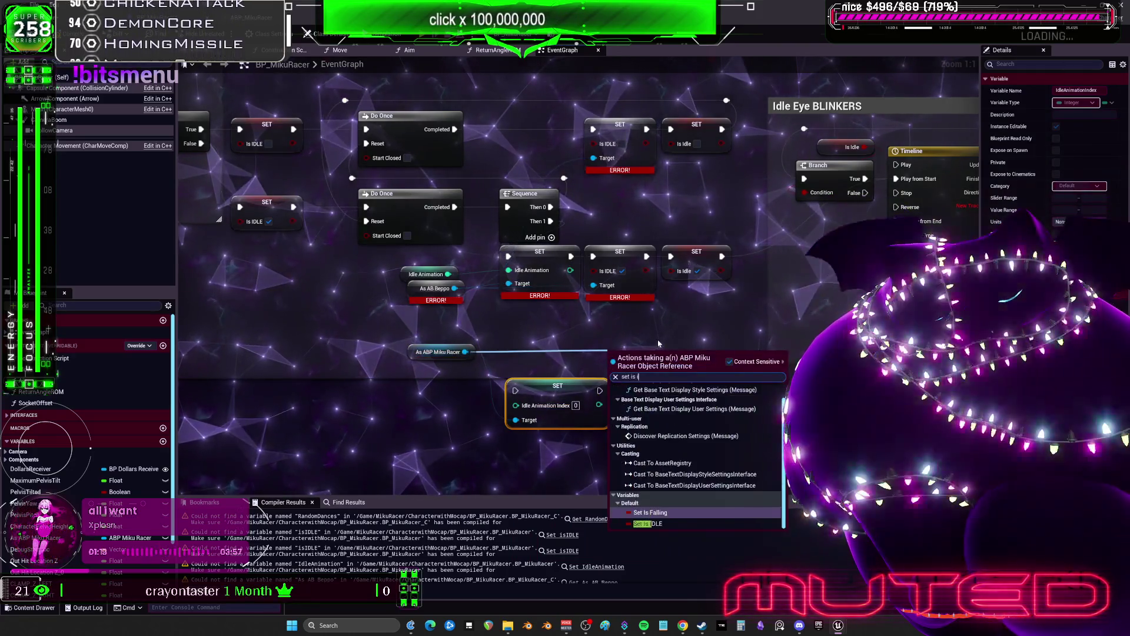
key(Return)
mouse_move(644, 378)
mouse_down()
mouse_move(679, 371)
mouse_move(678, 270)
mouse_up()
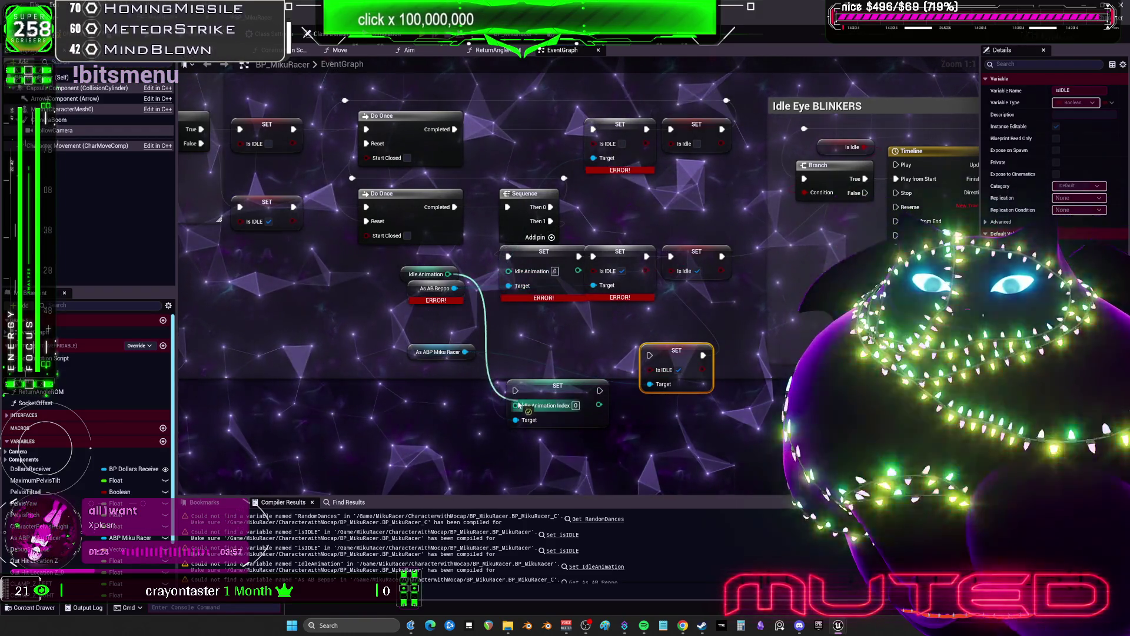
drag(518, 405, 518, 405)
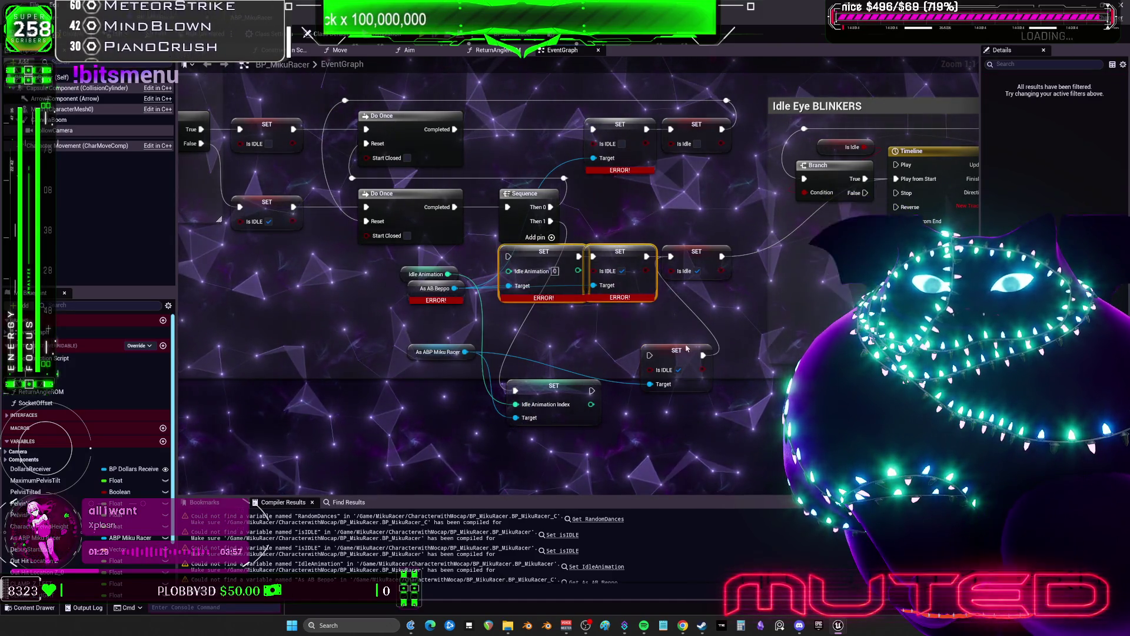
Step: Delete the two broken SET nodes and line the Is IDLE node up in the chain
key(Delete)
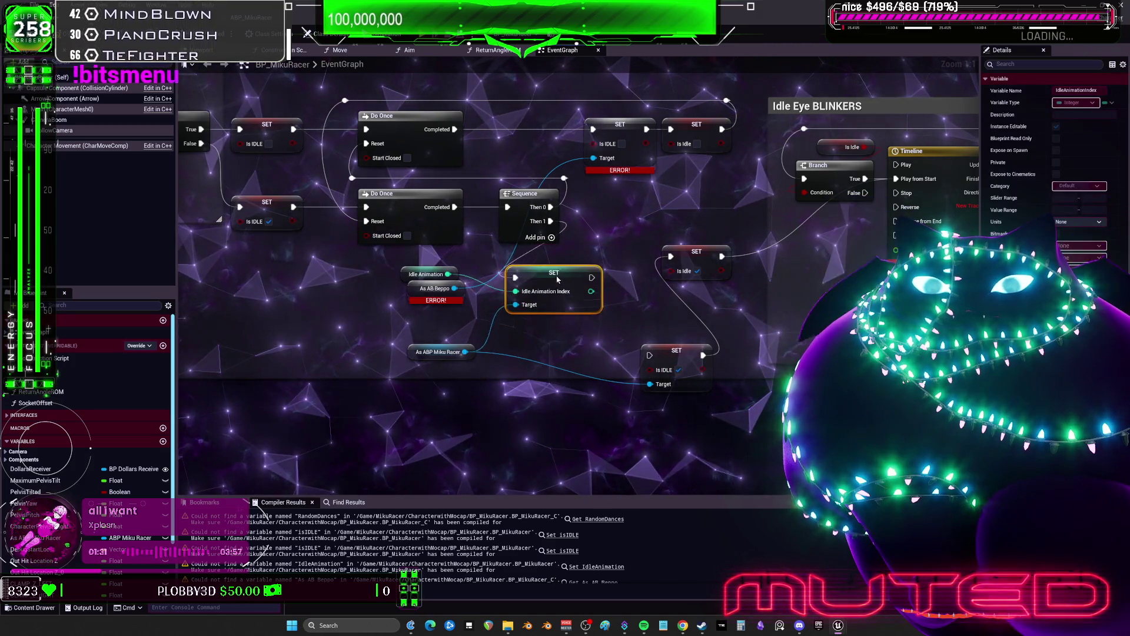
right_click(653, 291)
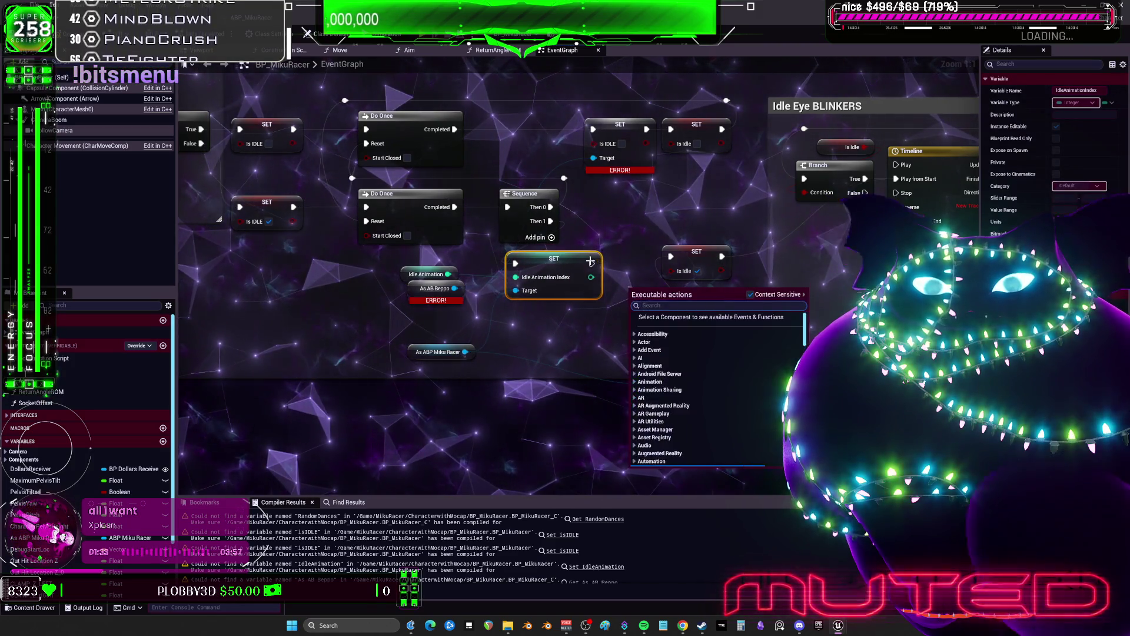
mouse_move(666, 343)
mouse_down()
mouse_move(645, 315)
mouse_move(631, 256)
mouse_up()
mouse_move(688, 279)
mouse_down()
mouse_move(702, 278)
mouse_move(644, 258)
mouse_up()
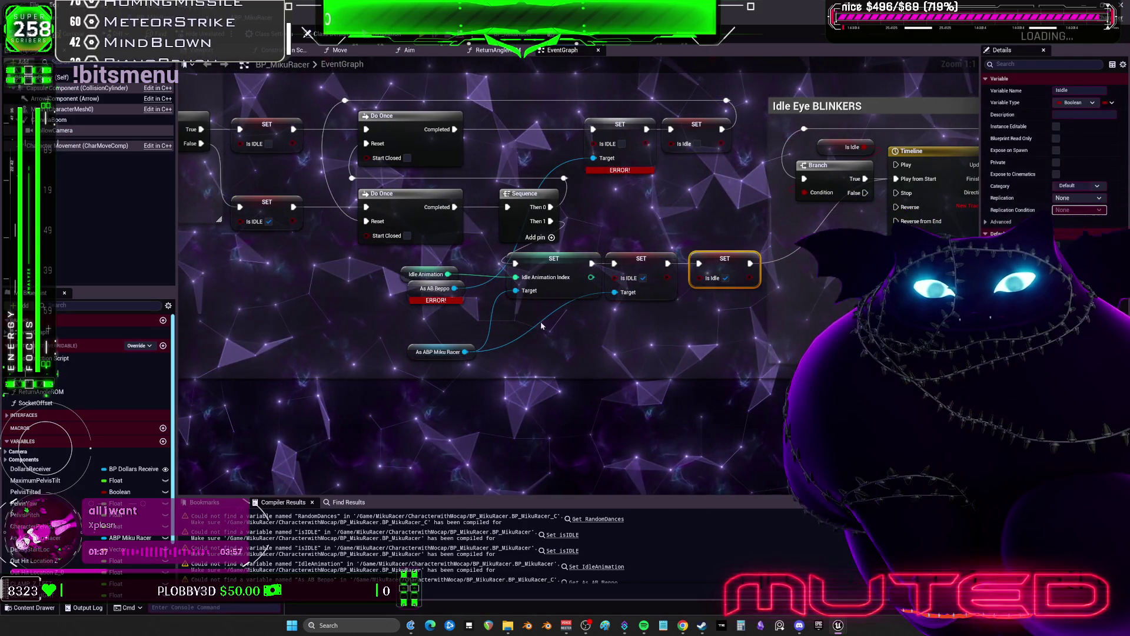
drag(469, 327, 441, 395)
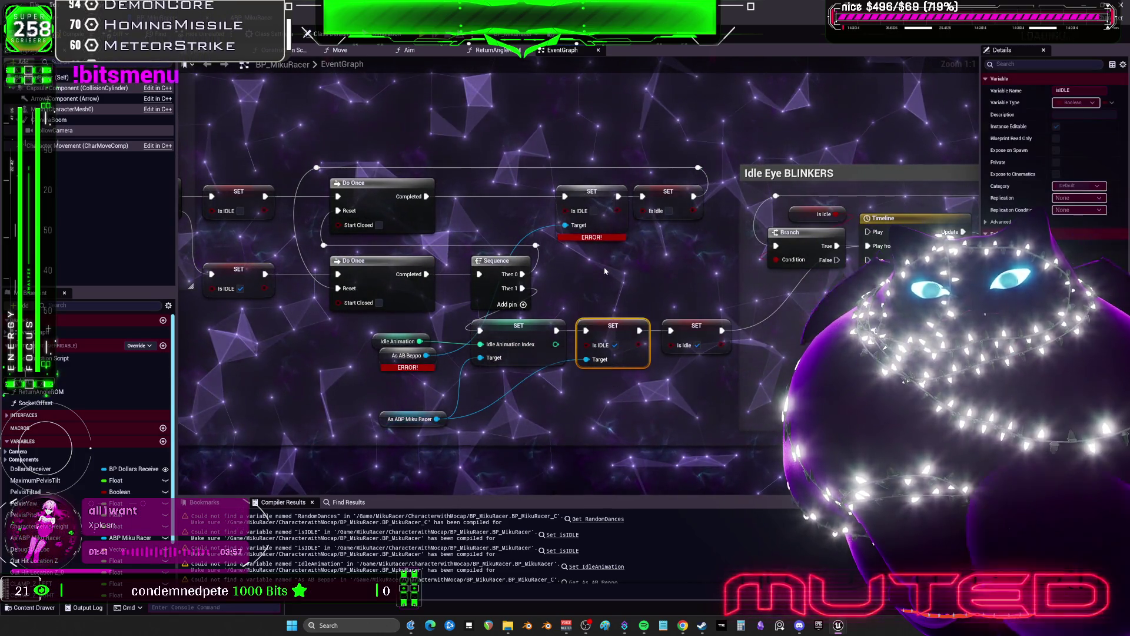
Step: Replace the remaining broken SET node with a pasted SET Is IDLE node, then pan to Idle Eye BLINKERS
key(ctrl+v)
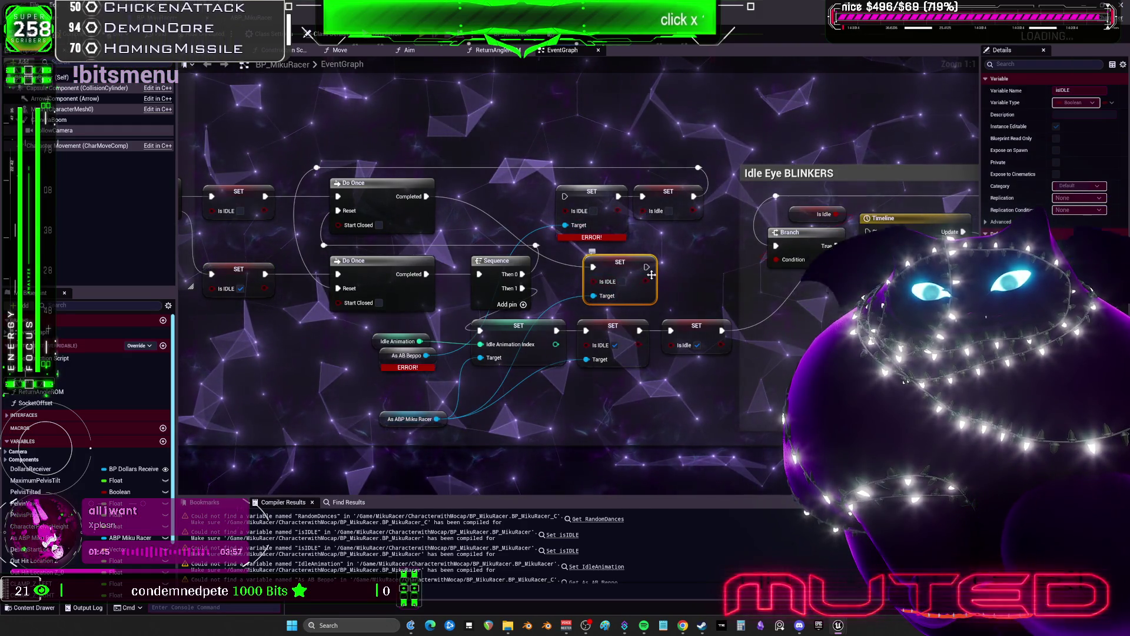
click(591, 191)
key(Delete)
drag(617, 254, 590, 218)
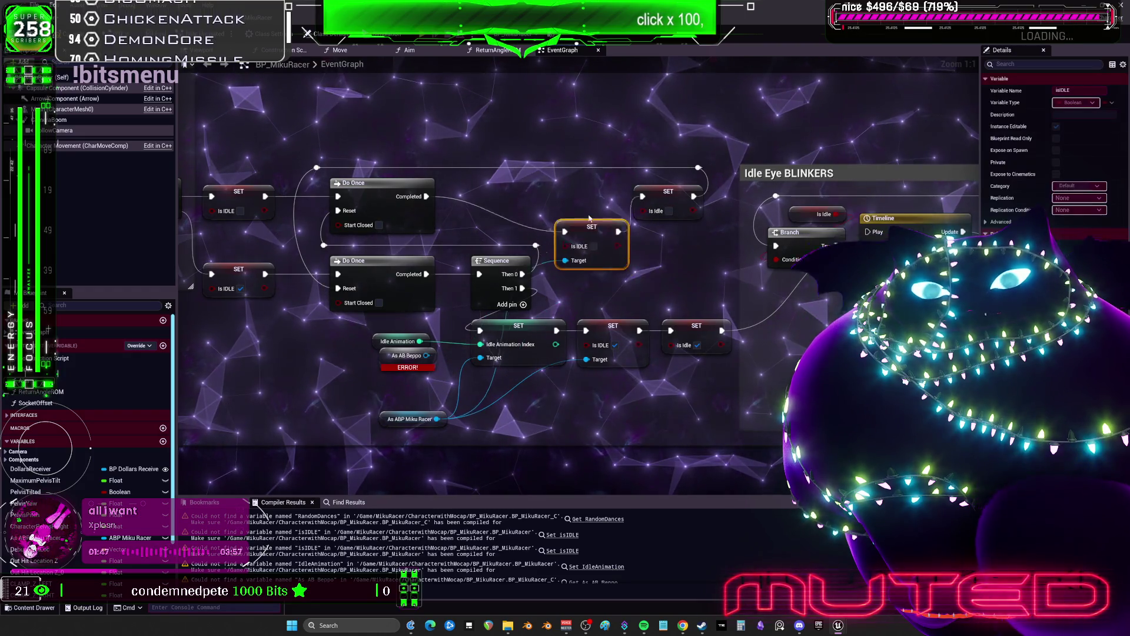
drag(446, 381, 418, 369)
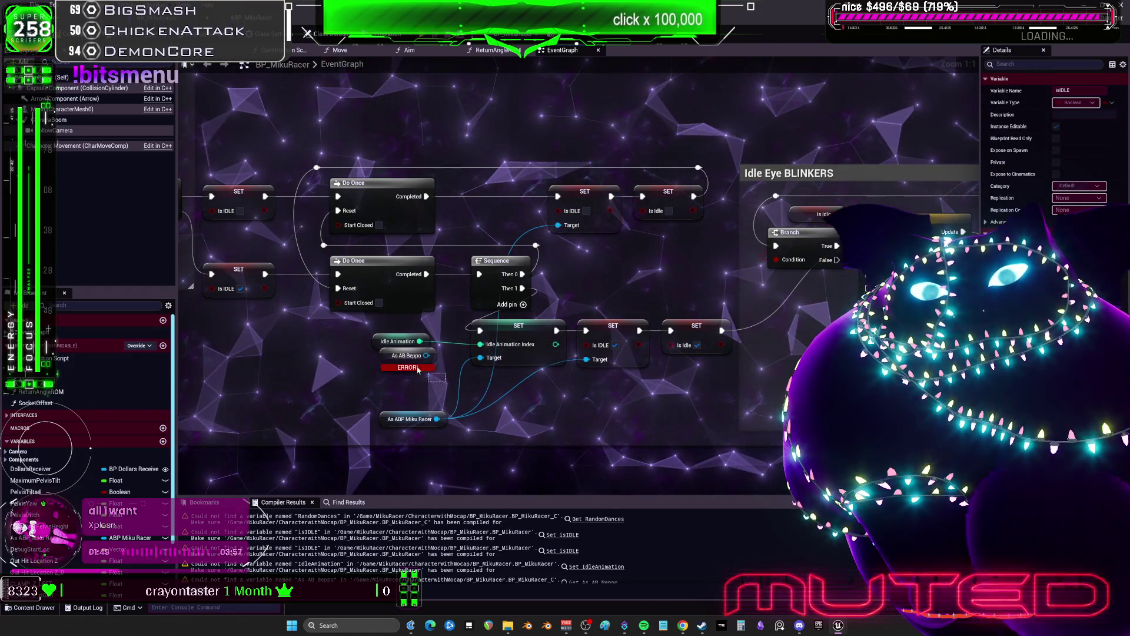
drag(693, 289, 358, 296)
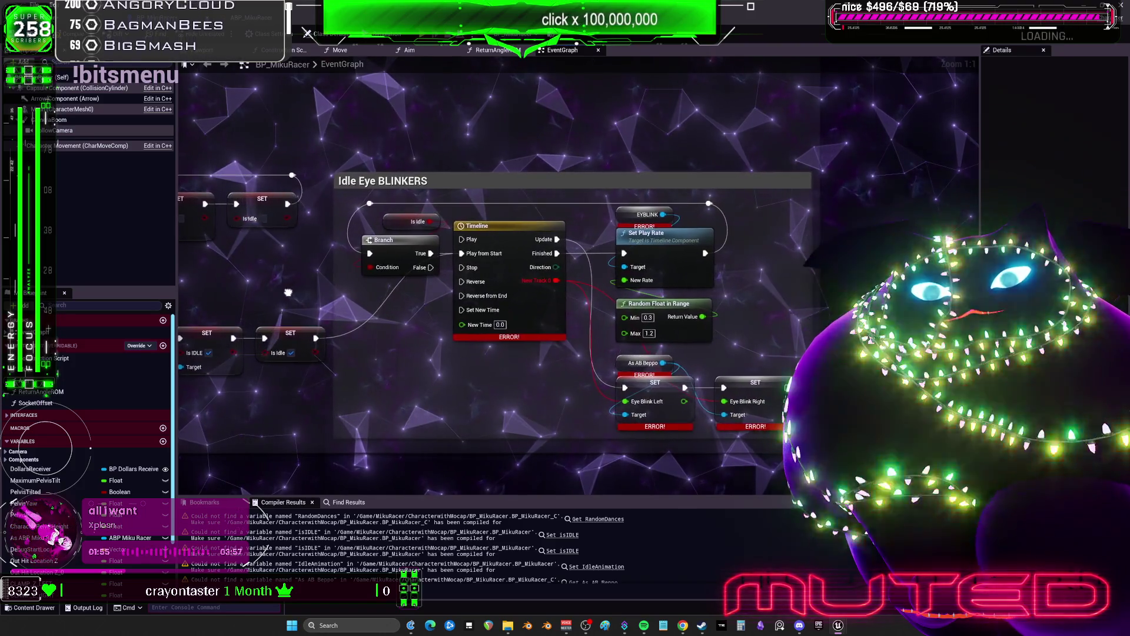
Step: Add a float track named Blinkers in the Timeline node
double_click(500, 238)
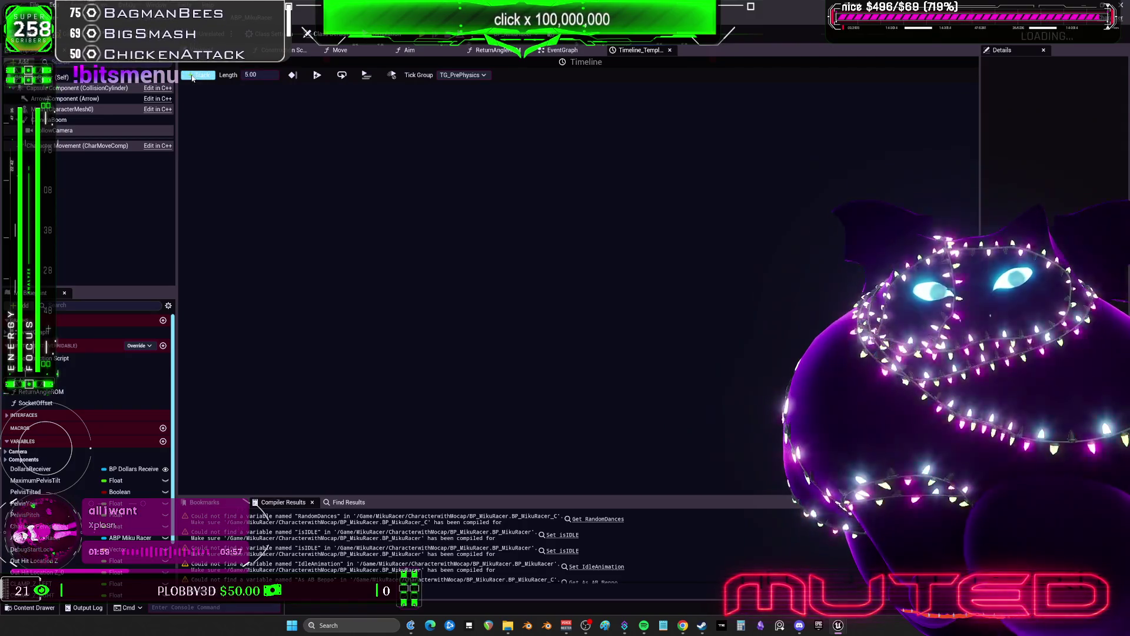
click(228, 91)
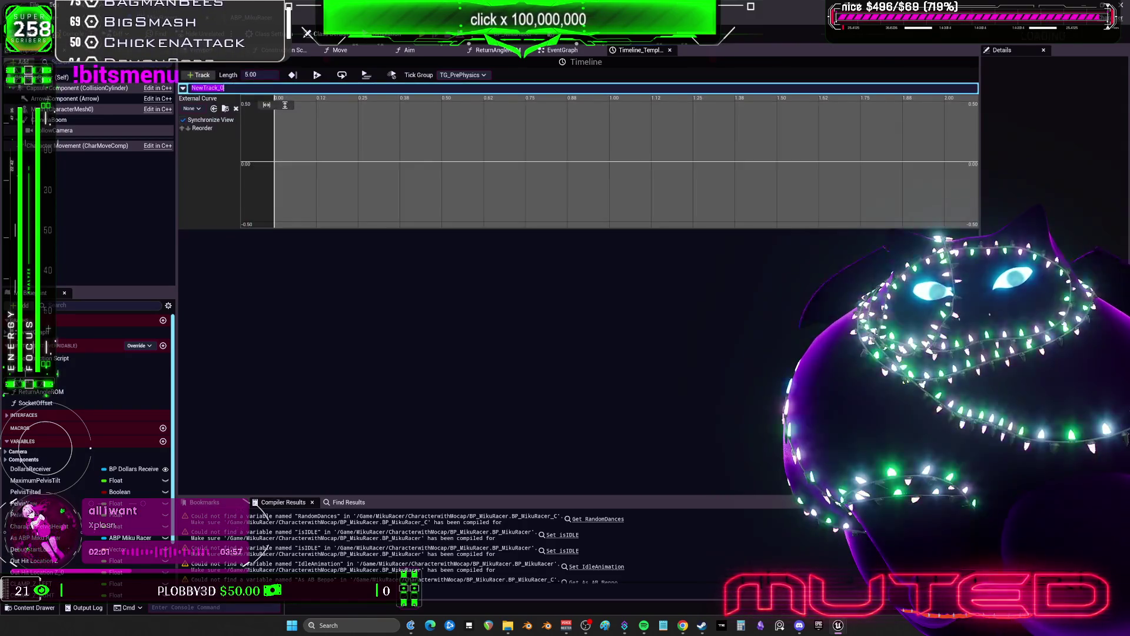
scroll(308, 166, down, 3)
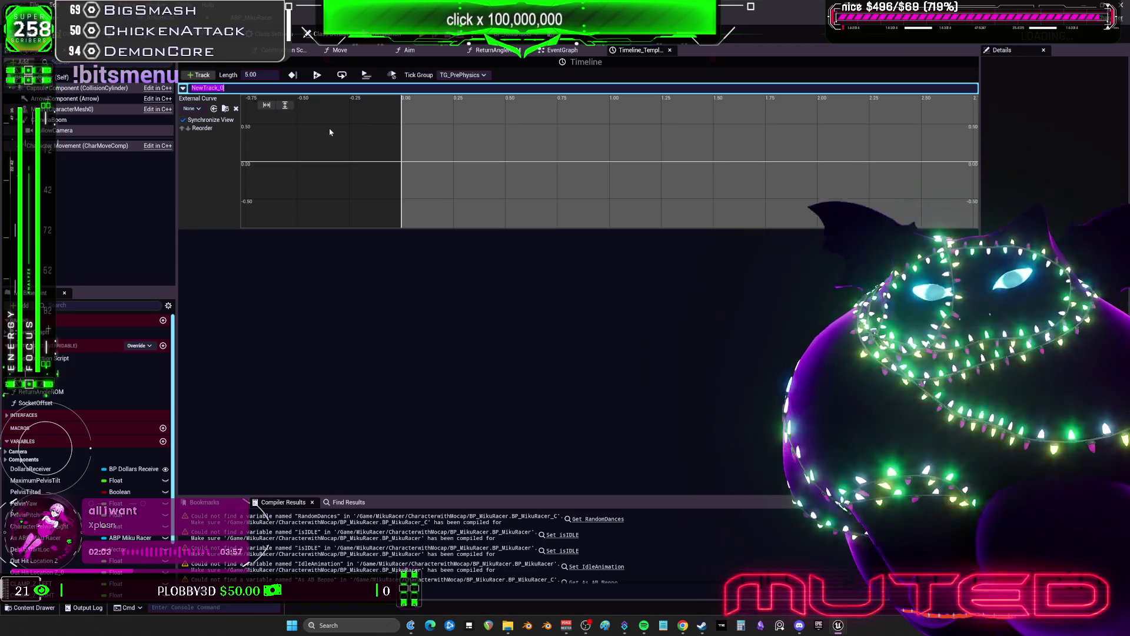
text(blinkers)
key(Return)
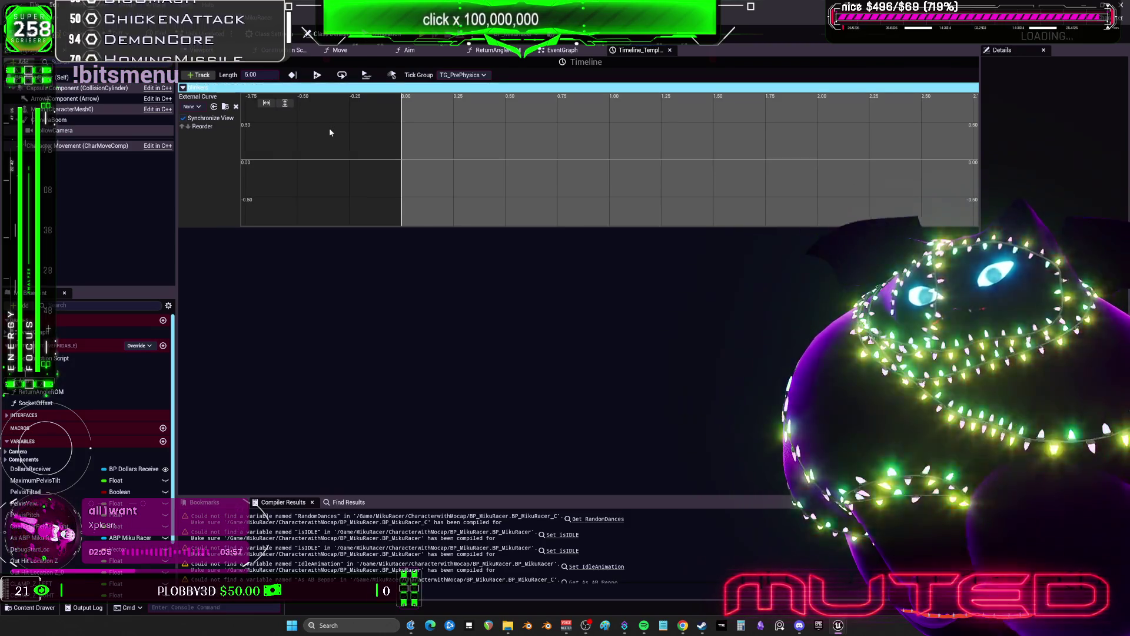
scroll(499, 186, down, 4)
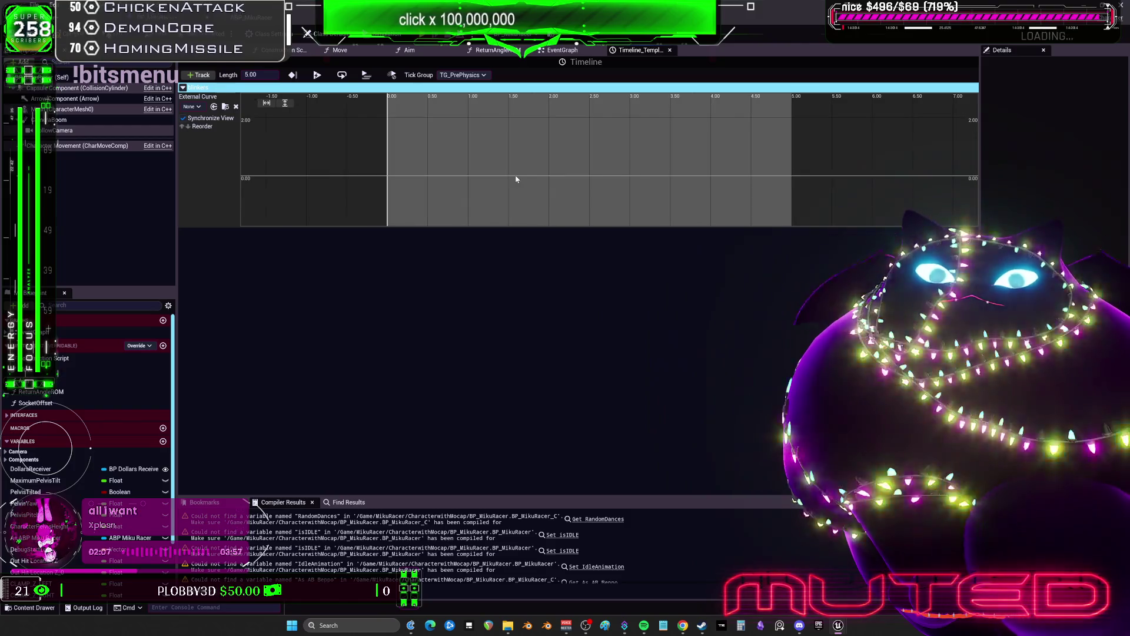
Step: Add four keys along the Blinkers curve and enter 110 for the key near 1.5 seconds
right_click(516, 177)
click(542, 195)
right_click(638, 176)
click(653, 194)
right_click(711, 174)
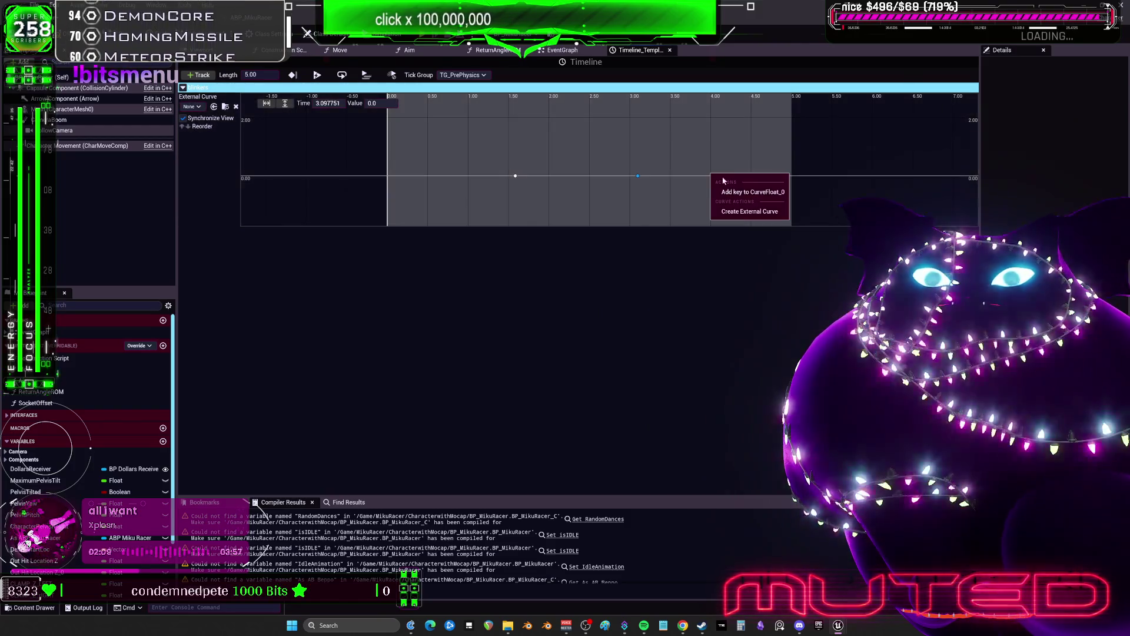
click(727, 195)
right_click(403, 177)
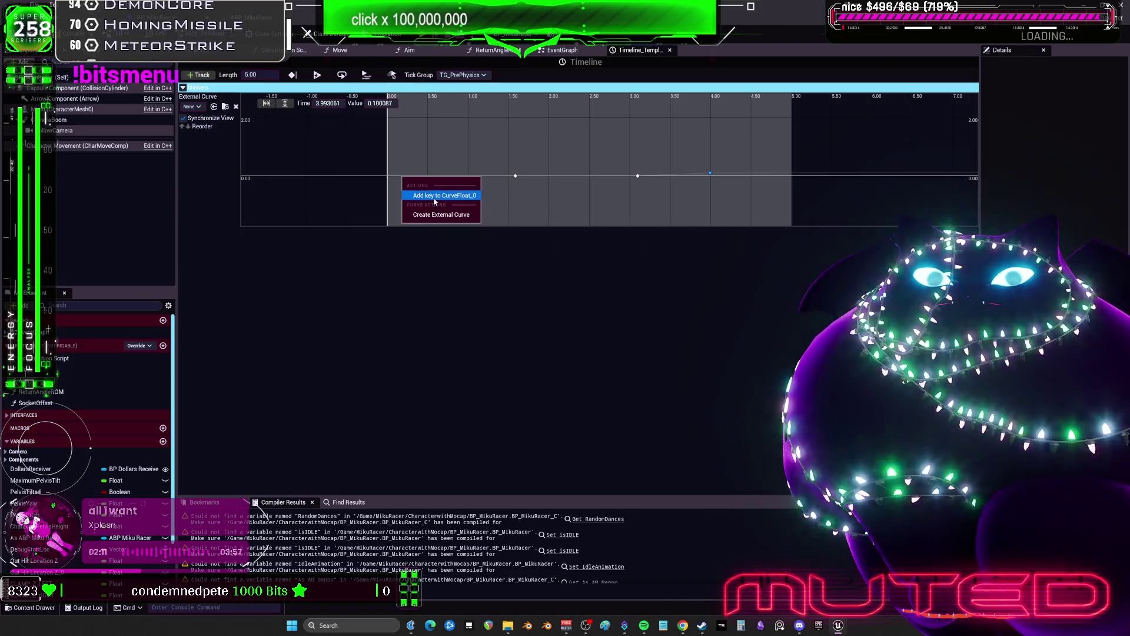
click(434, 195)
drag(766, 136, 383, 203)
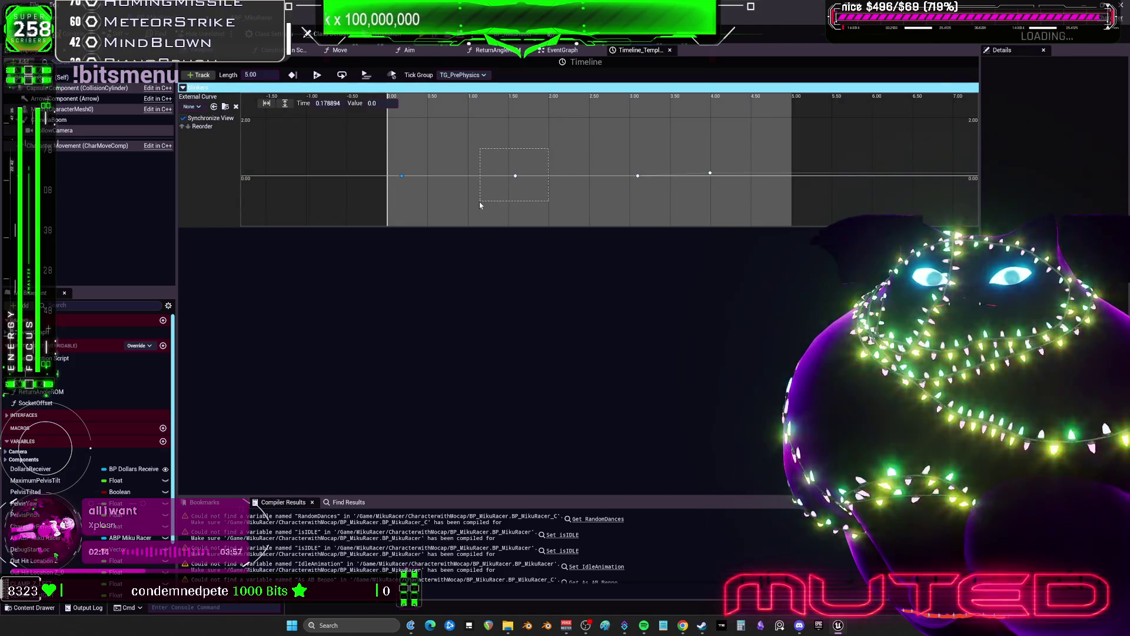
drag(479, 202, 479, 202)
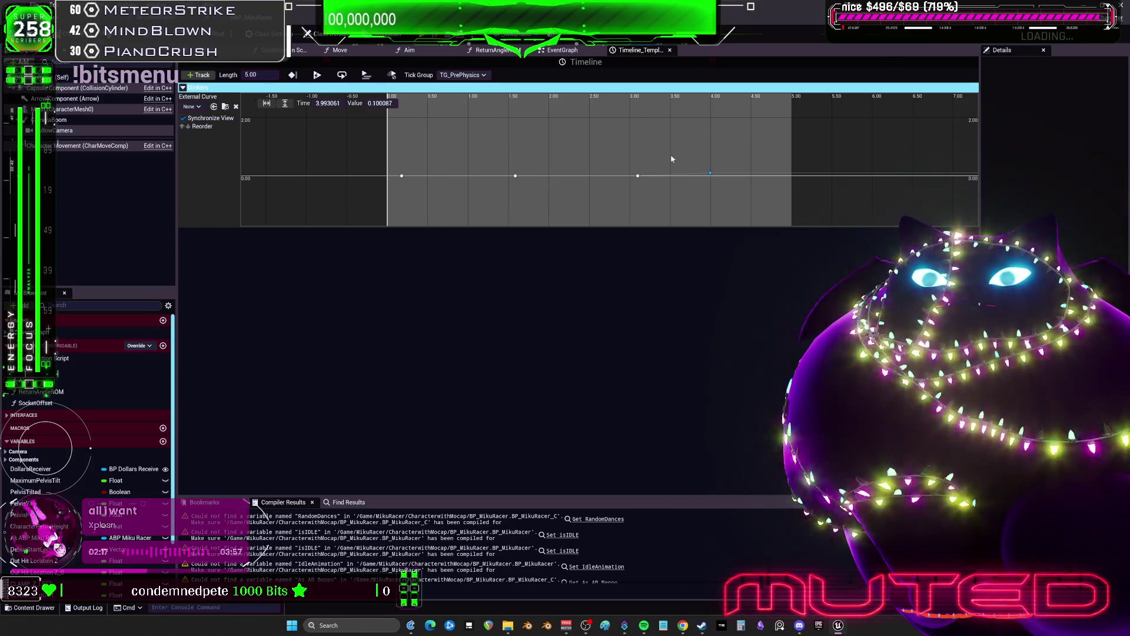
text(110)
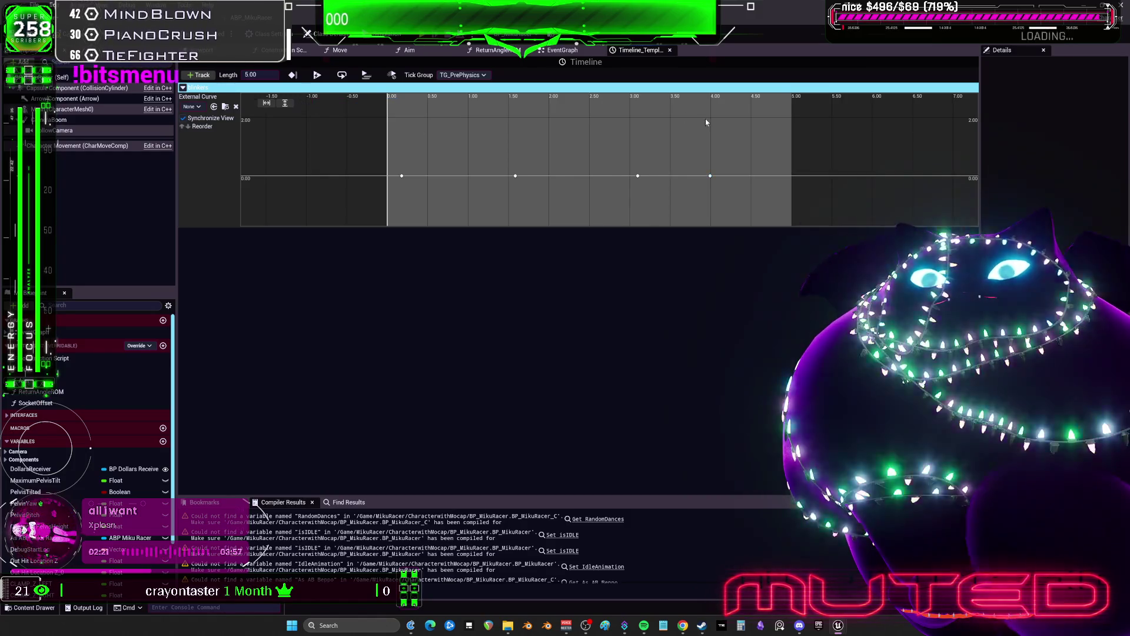
click(420, 200)
Step: Add three more curve keys, near 0.74 seconds, mid-curve, and at 3.625 seconds
right_click(433, 206)
click(471, 223)
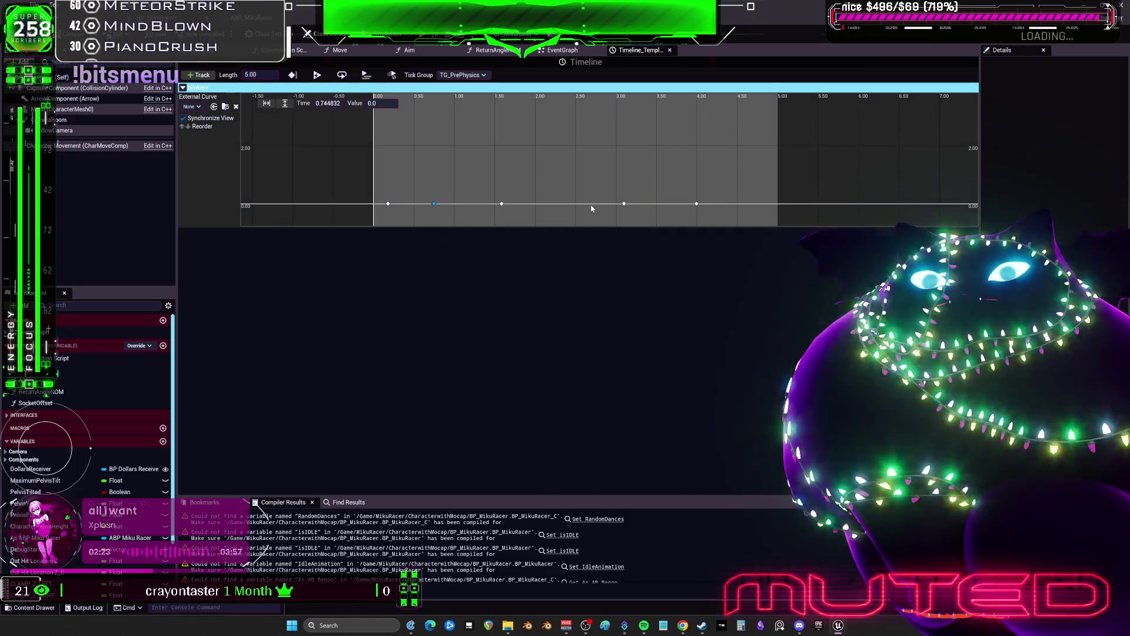
right_click(612, 206)
click(636, 221)
right_click(671, 205)
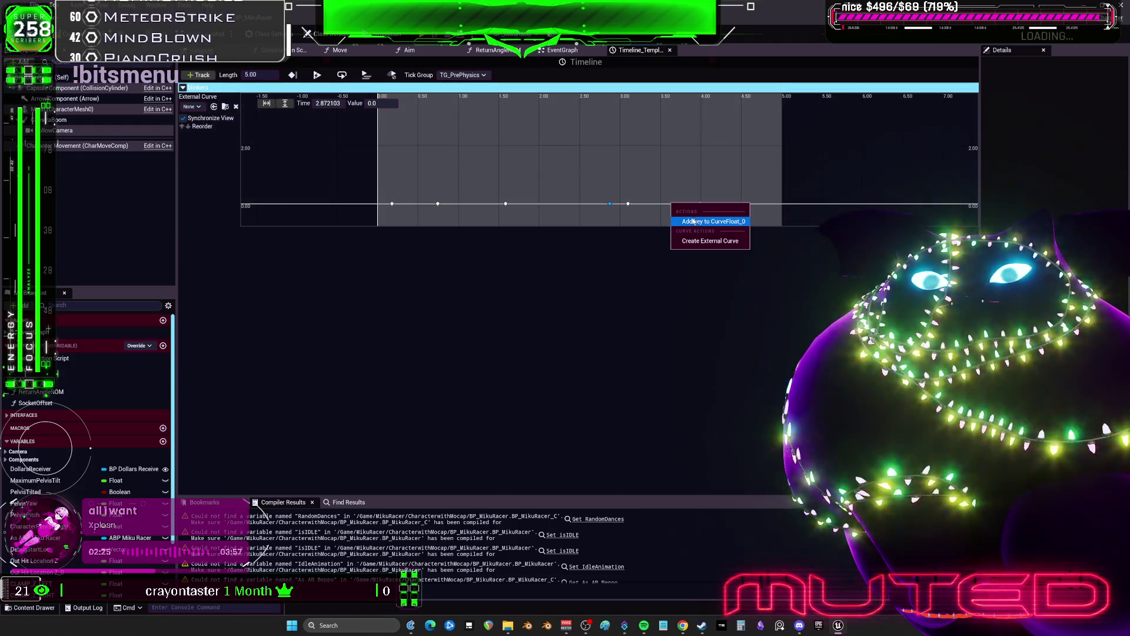
click(686, 222)
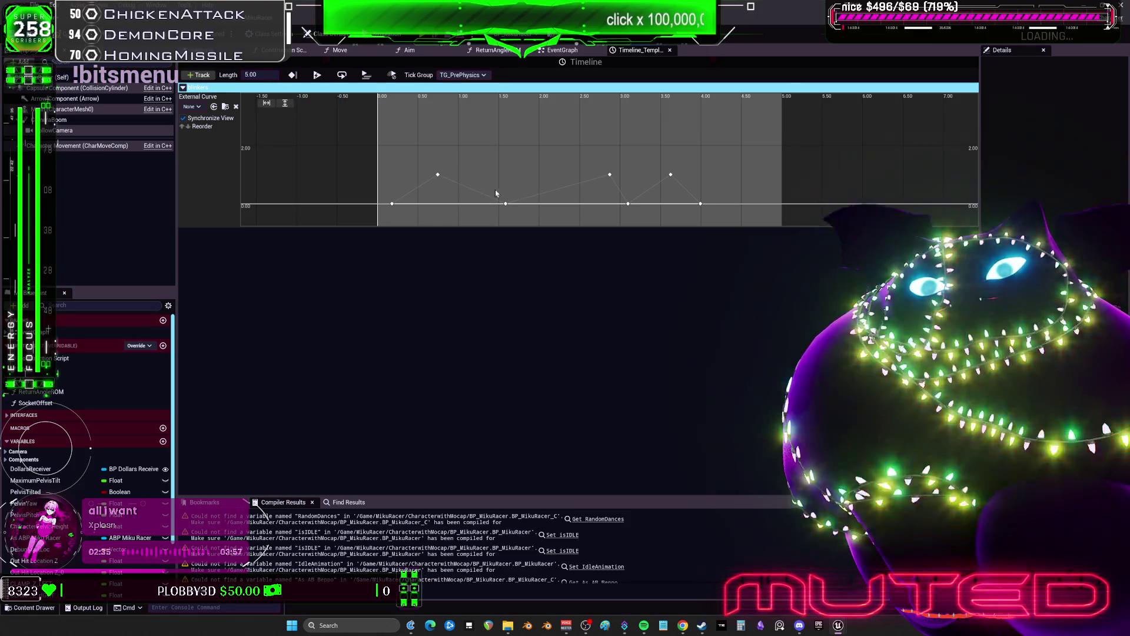
Step: Add raised keys on the Blinkers curve to form the three blink spikes
right_click(452, 185)
click(471, 196)
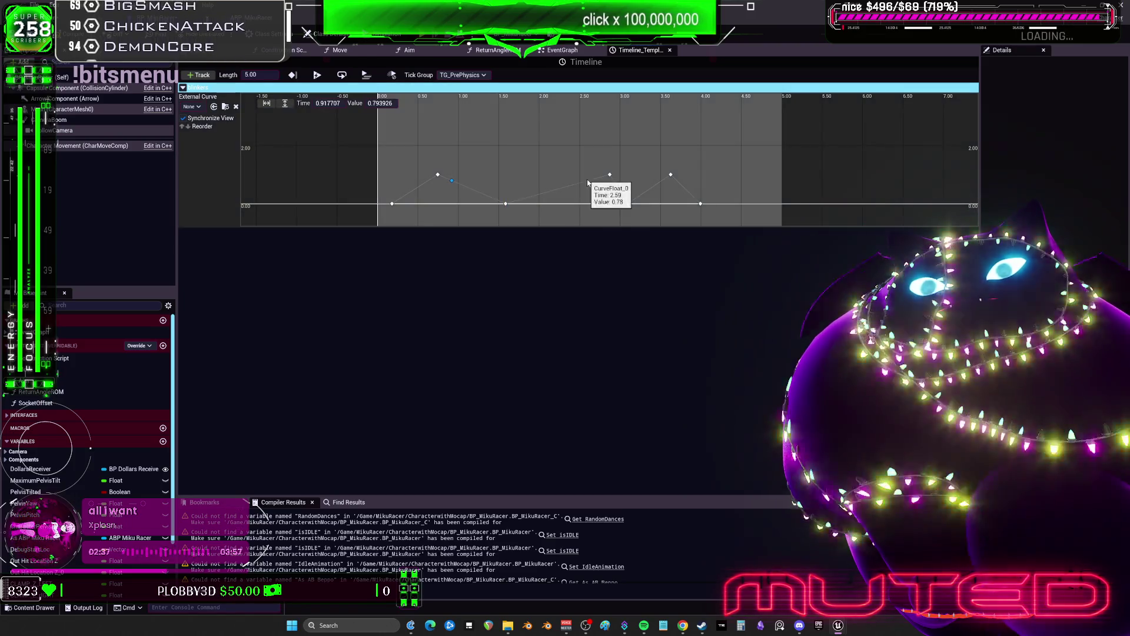
right_click(588, 182)
click(617, 192)
right_click(617, 192)
click(653, 199)
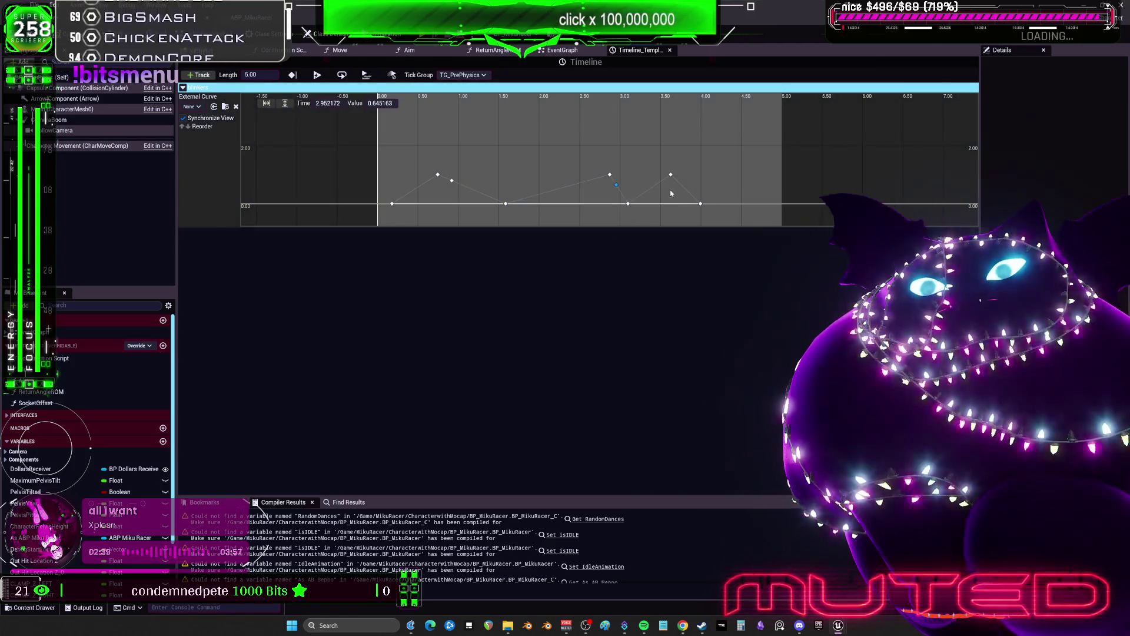
right_click(682, 189)
click(712, 199)
right_click(662, 187)
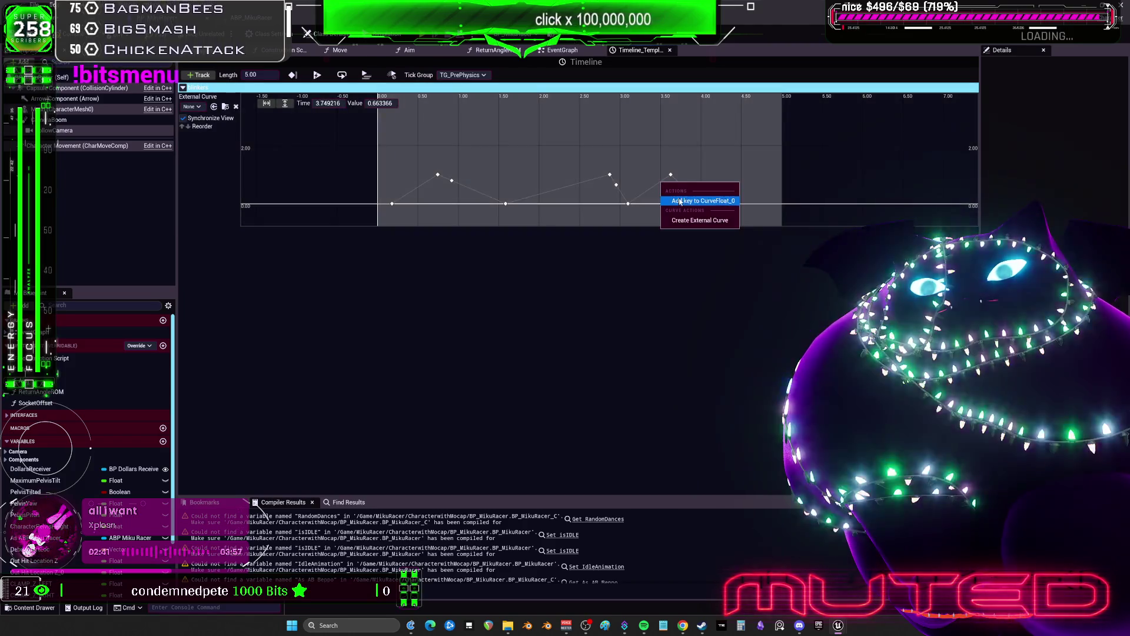
click(695, 196)
Step: Add keys near 2.7 and 0.66 seconds, set one to 0, and smooth the keys' interpolation
right_click(598, 182)
click(616, 200)
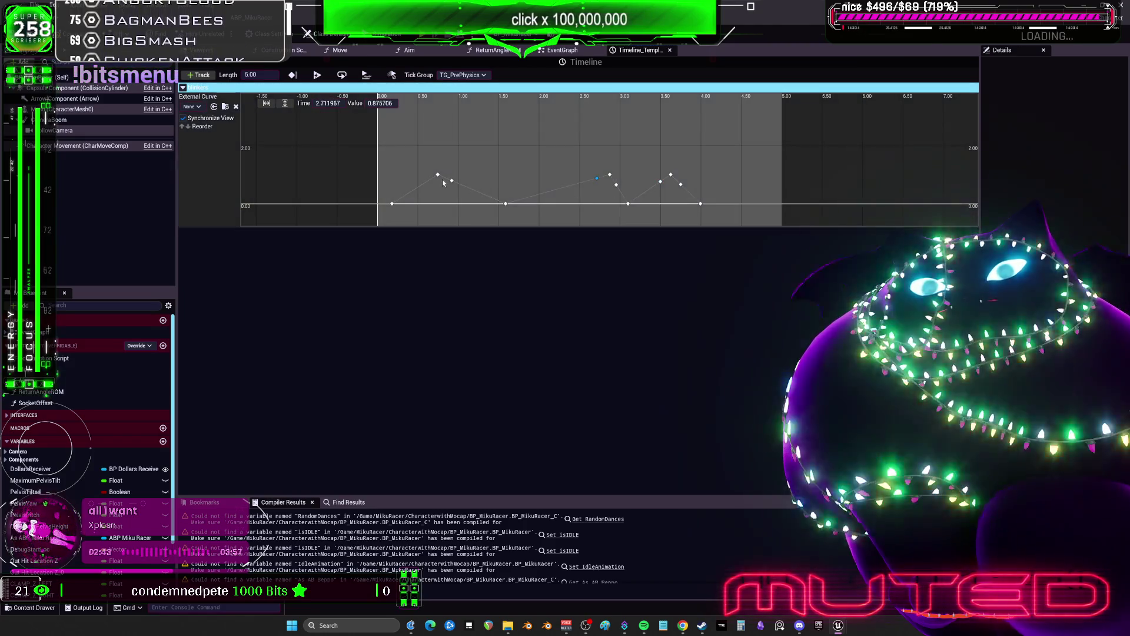
right_click(433, 182)
click(446, 197)
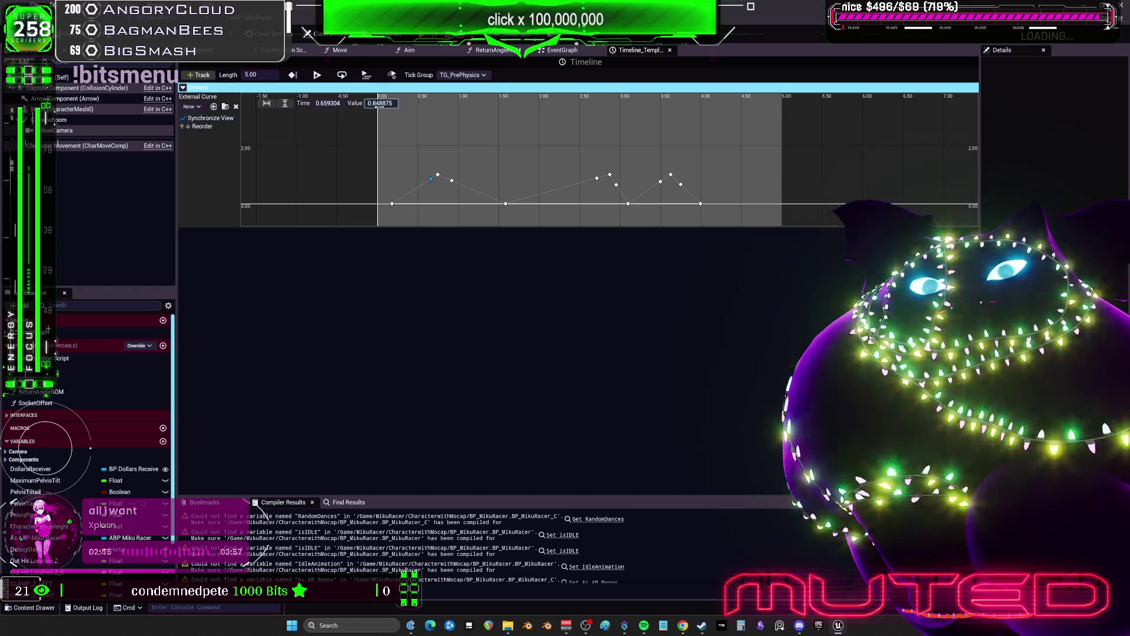
text(0)
key(Return)
click(452, 180)
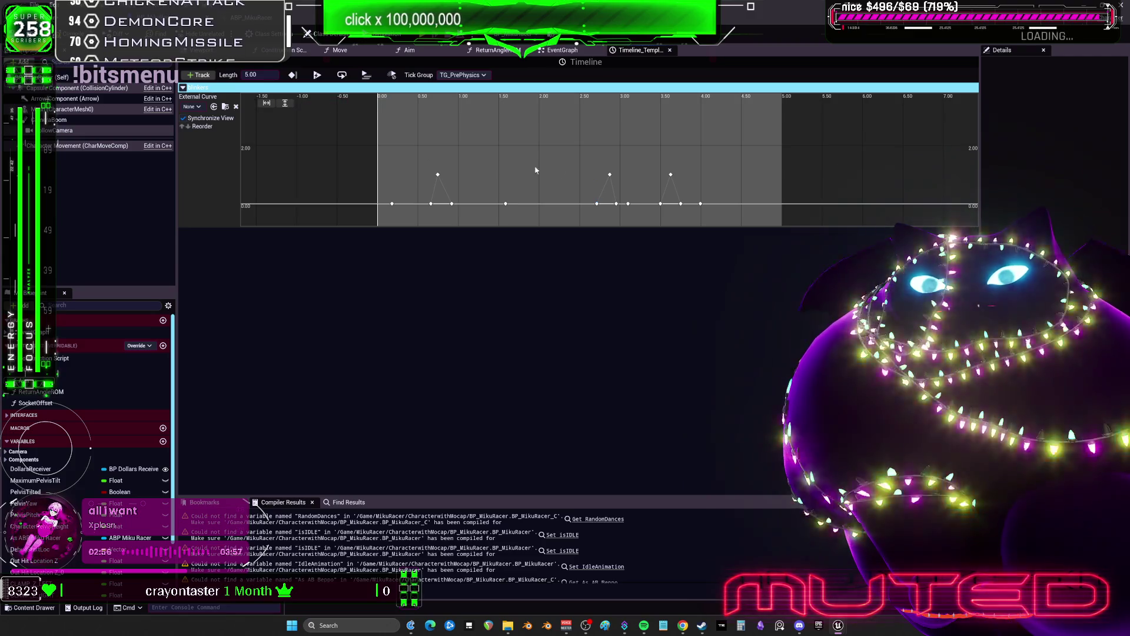
right_click(439, 174)
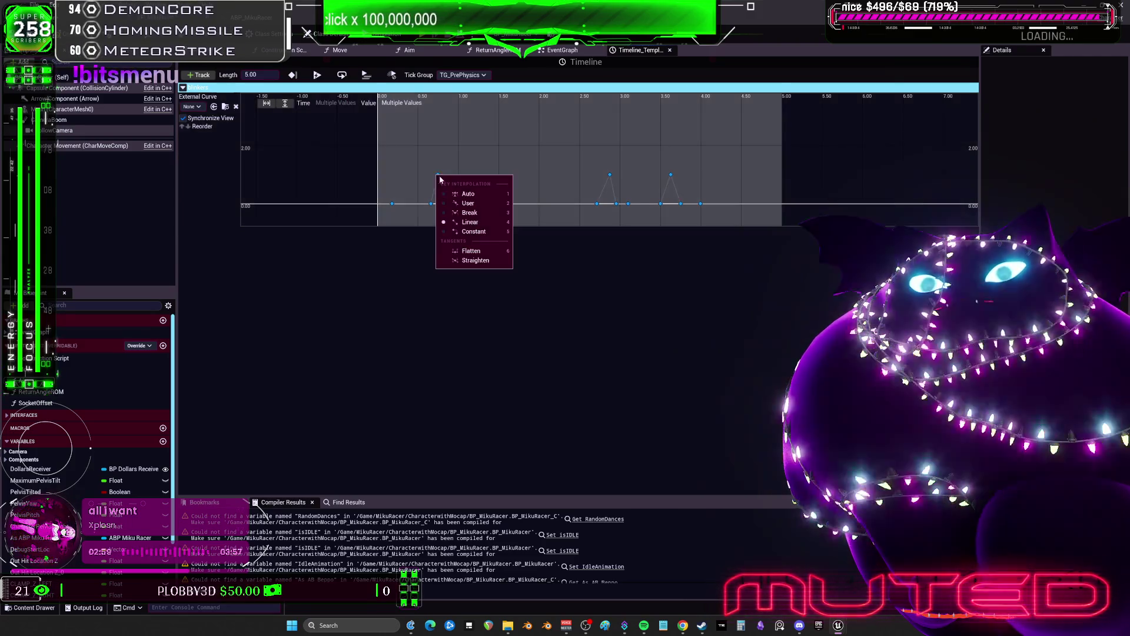
click(465, 195)
click(531, 152)
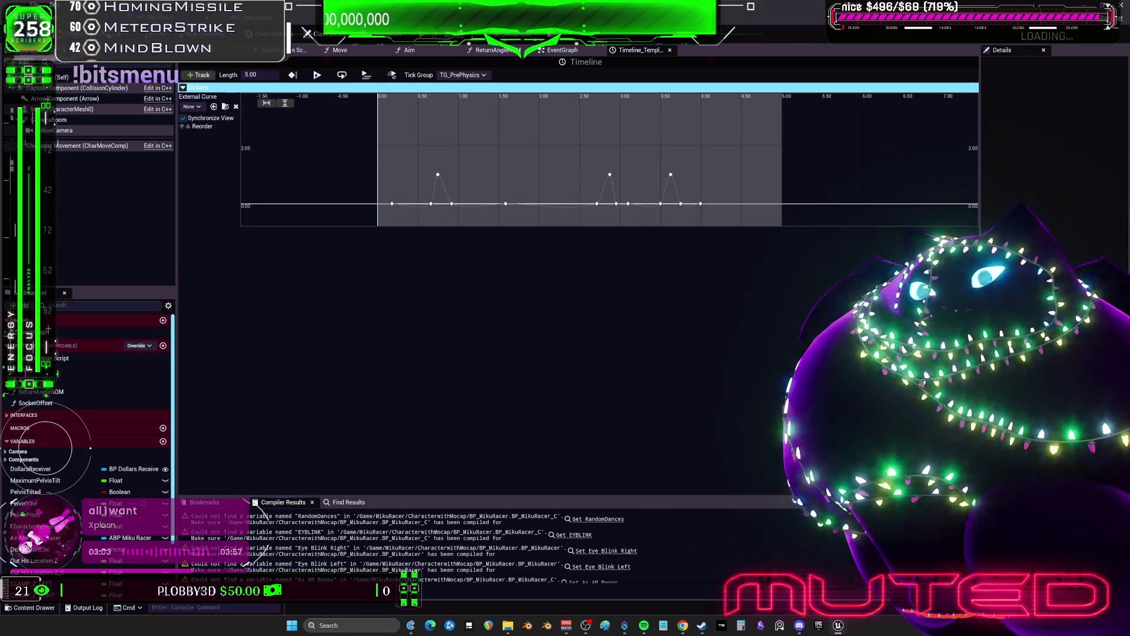
Step: Frame the Idle Eye BLINKERS section in the event graph, then switch to ABP_MikuRacer's AnimGraph
click(562, 50)
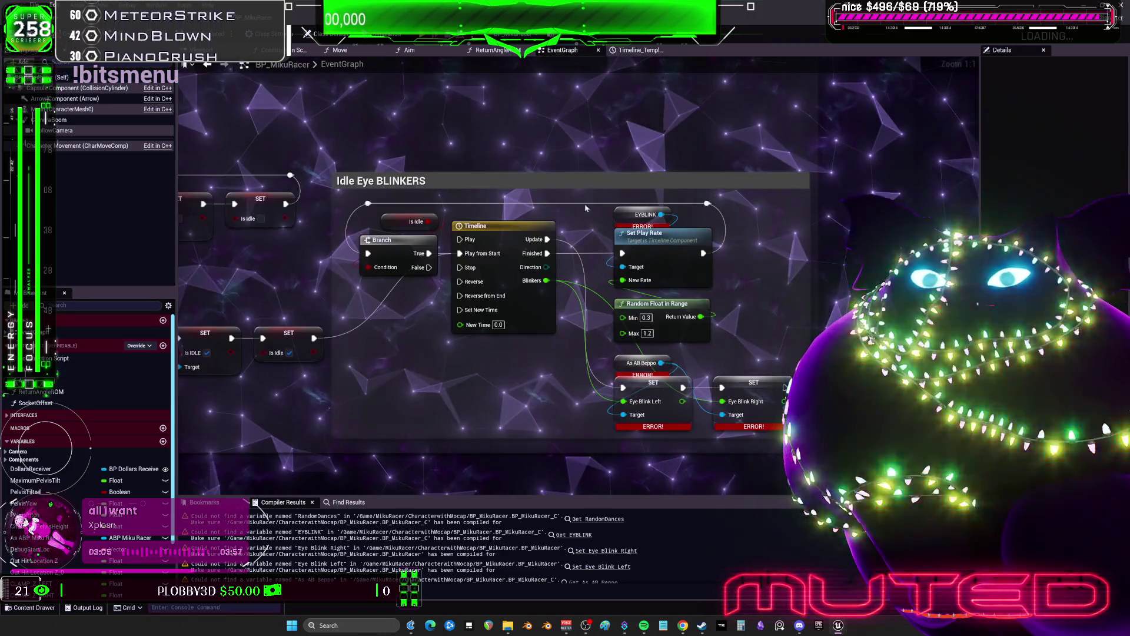
key(Home)
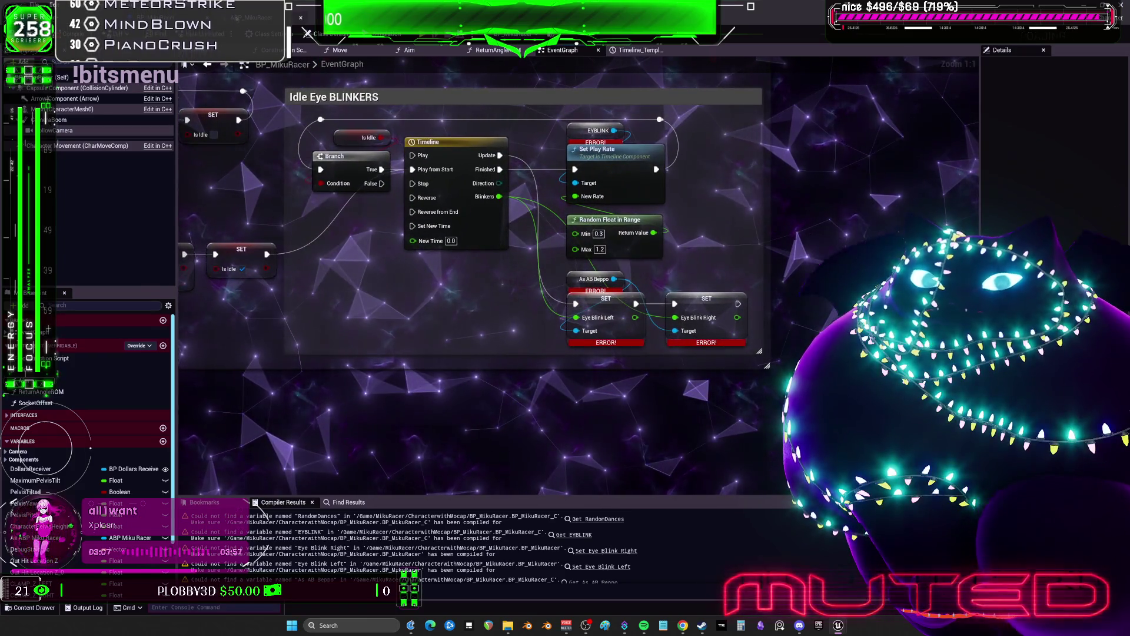
click(245, 18)
right_click(503, 184)
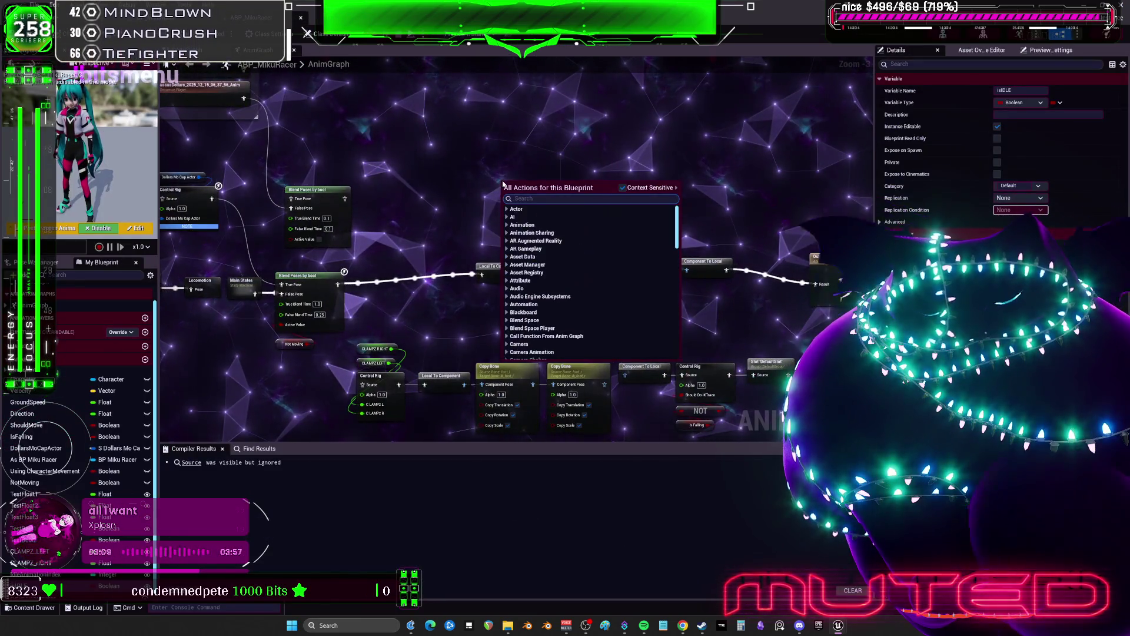
Step: Add a Modify Curve node, move it up-right, and review its curve pin menu without adding pins
text(modify curv)
key(Return)
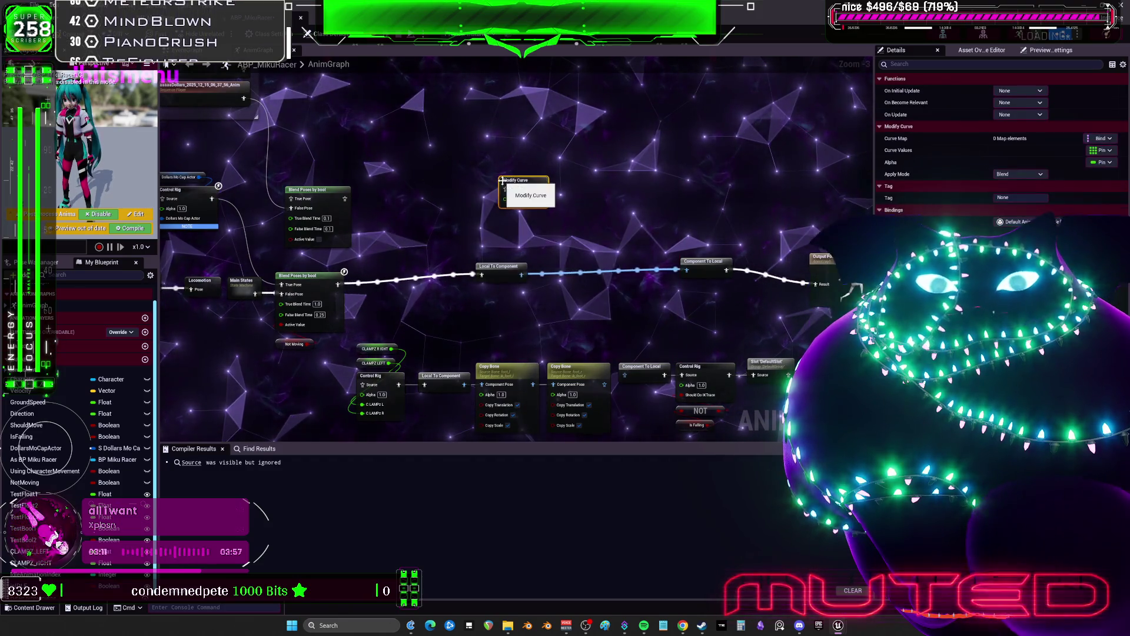
scroll(512, 188, up, 3)
drag(569, 228, 595, 162)
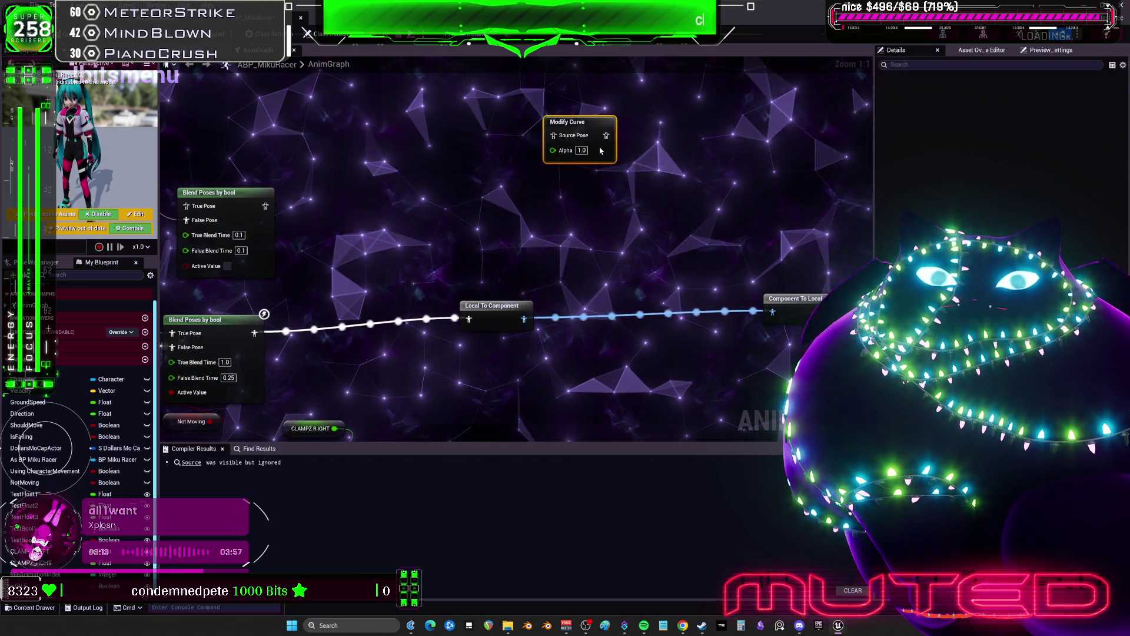
right_click(600, 149)
mouse_move(653, 378)
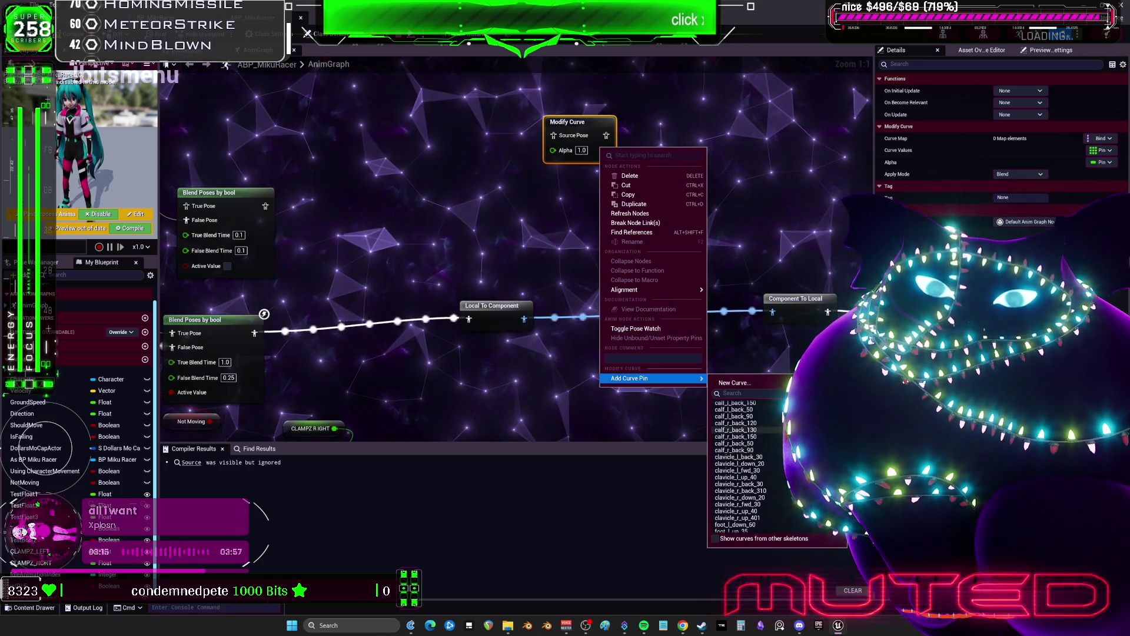
click(523, 240)
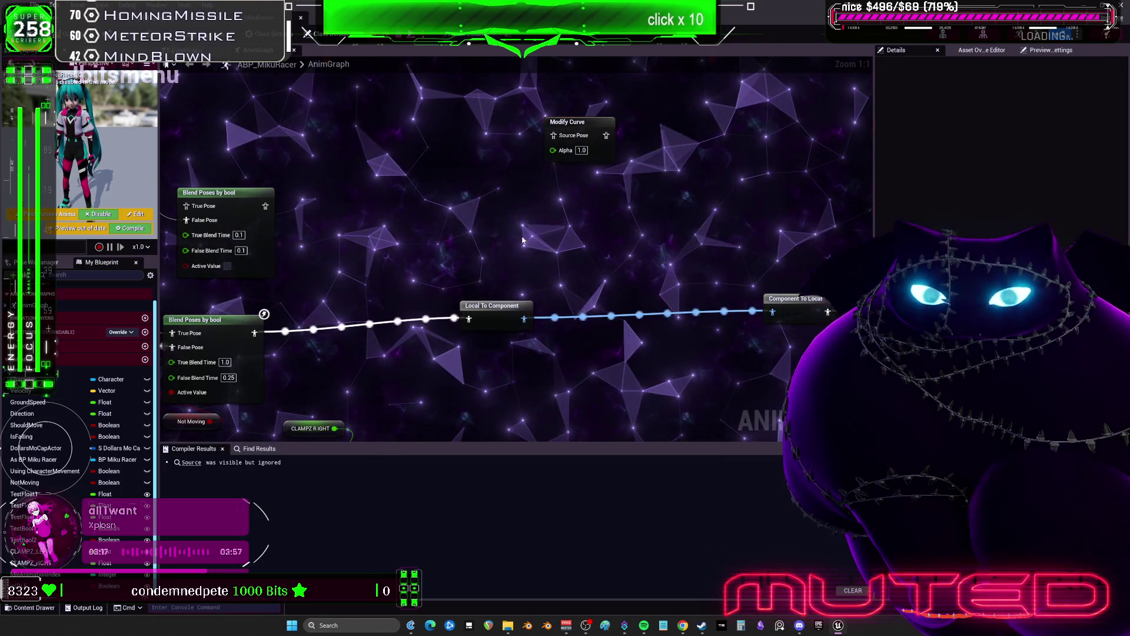
click(580, 122)
drag(512, 137, 589, 179)
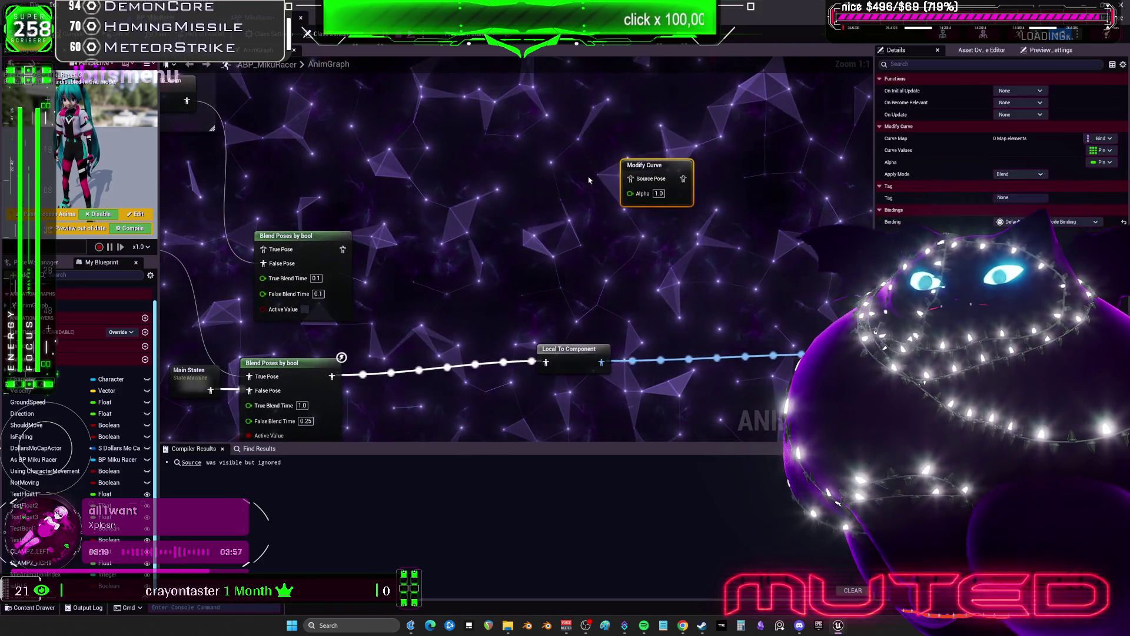
scroll(676, 239, down, 3)
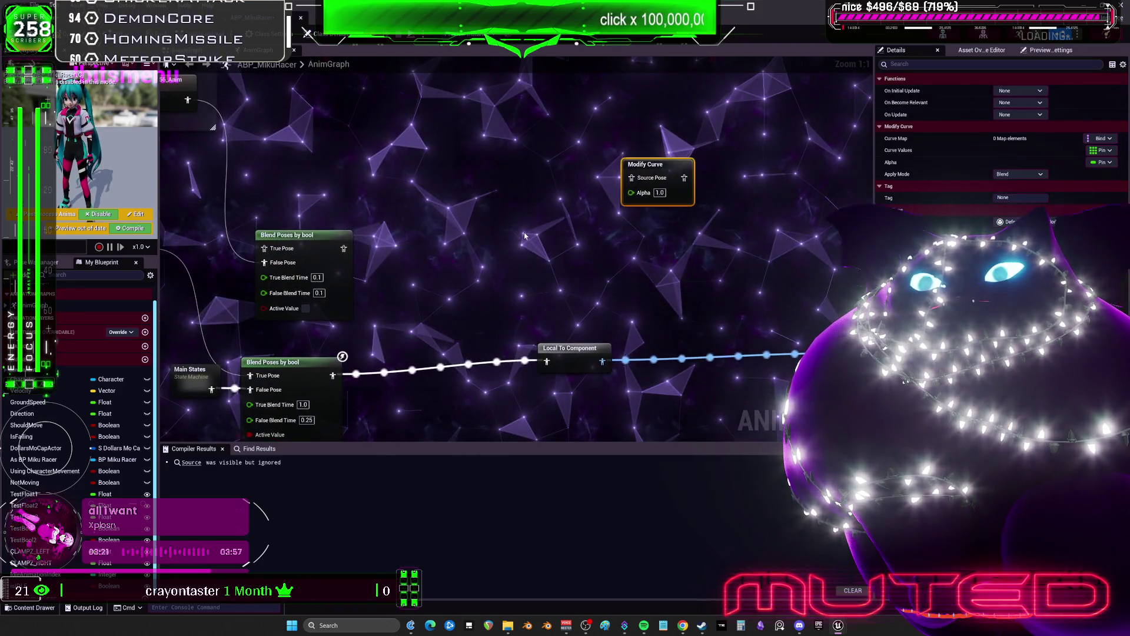
drag(676, 239, 644, 253)
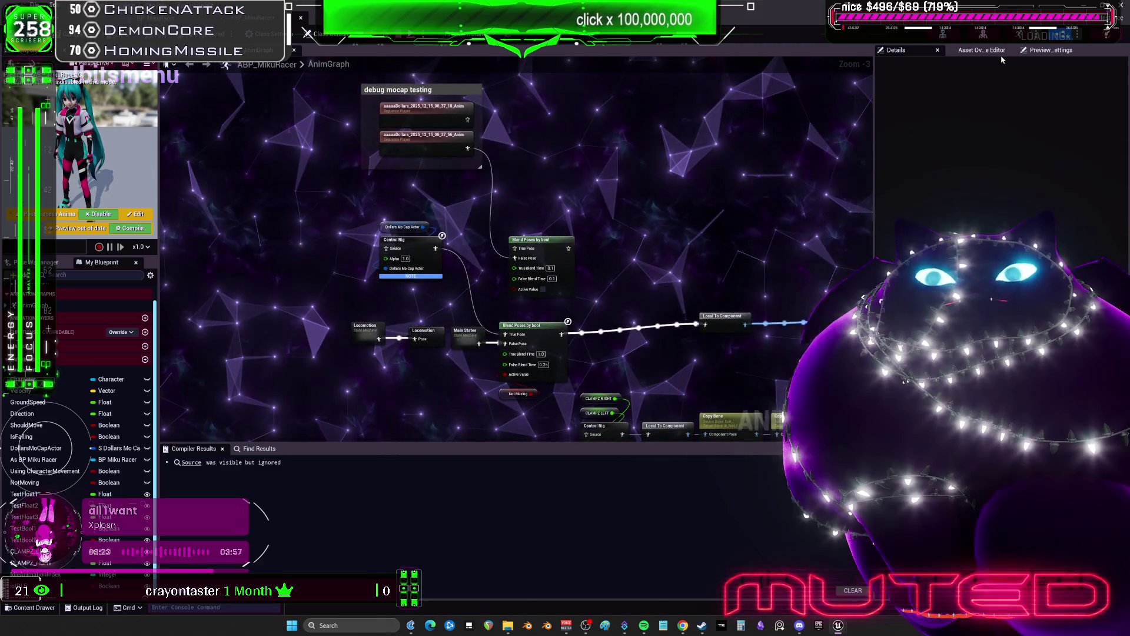
Step: Show the Preview Scene Settings and place another Modify Curve node in the AnimGraph
click(1023, 51)
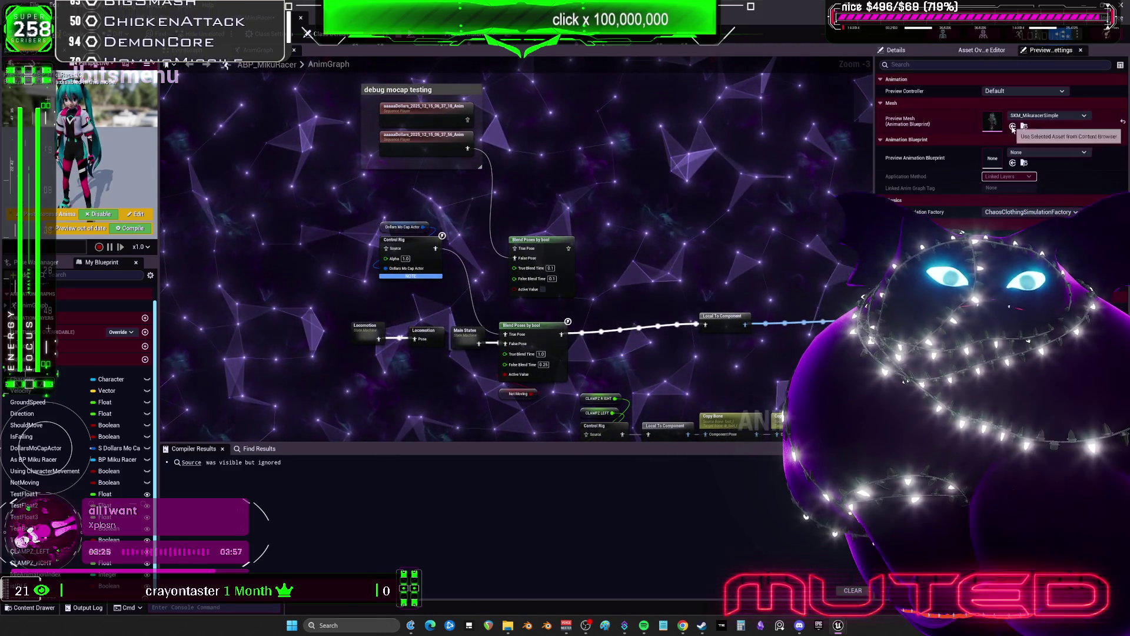
scroll(544, 198, up, 3)
right_click(544, 198)
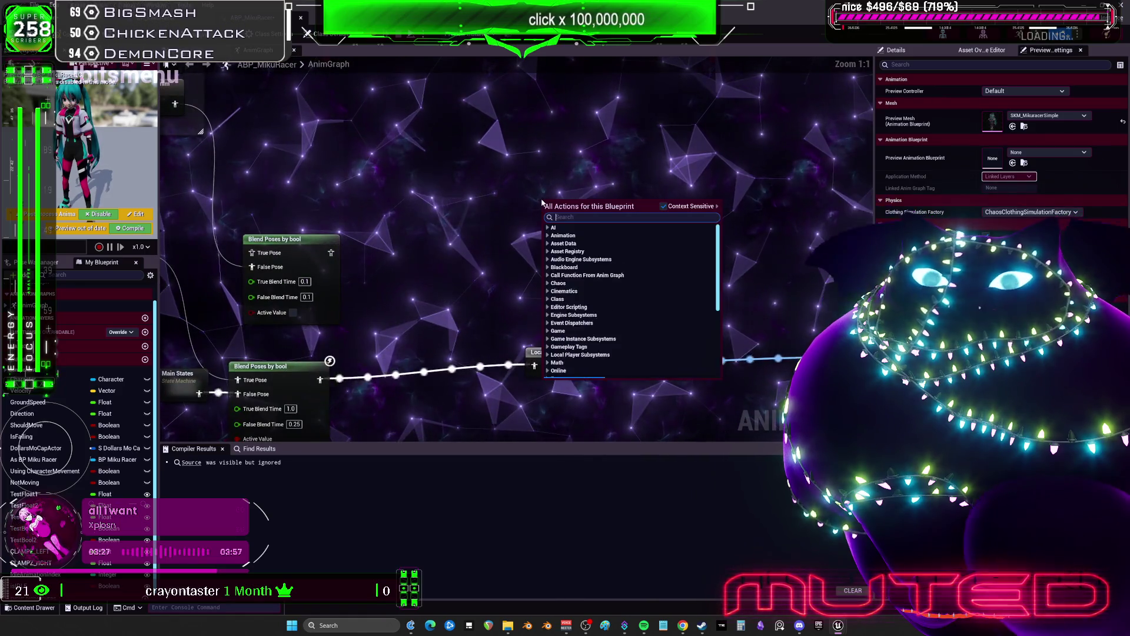
text(modi)
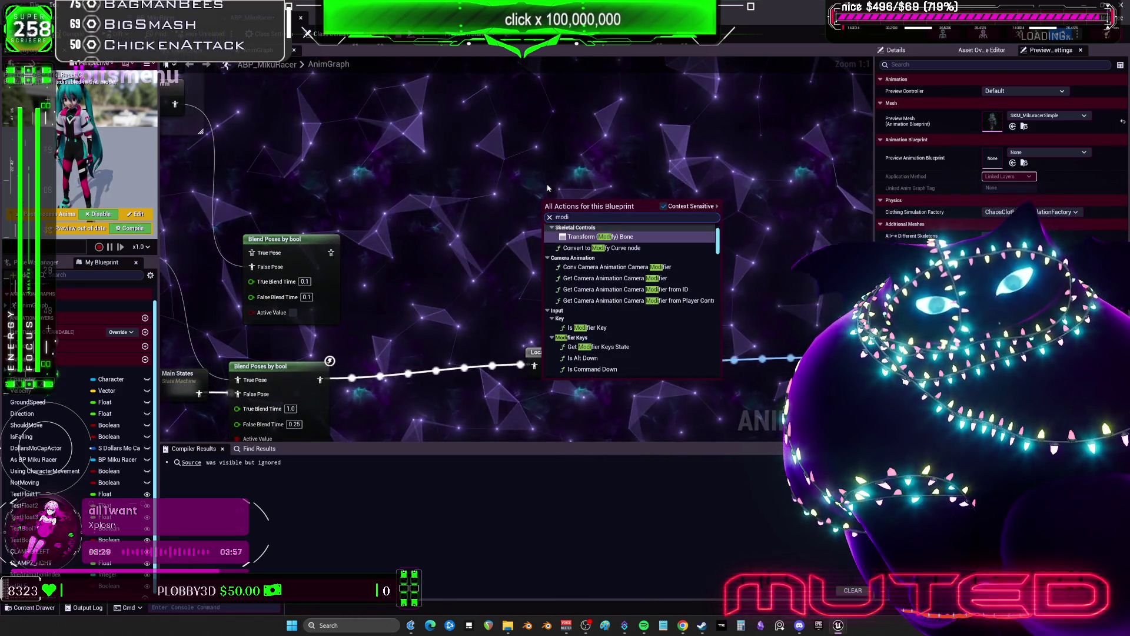
text(fy c)
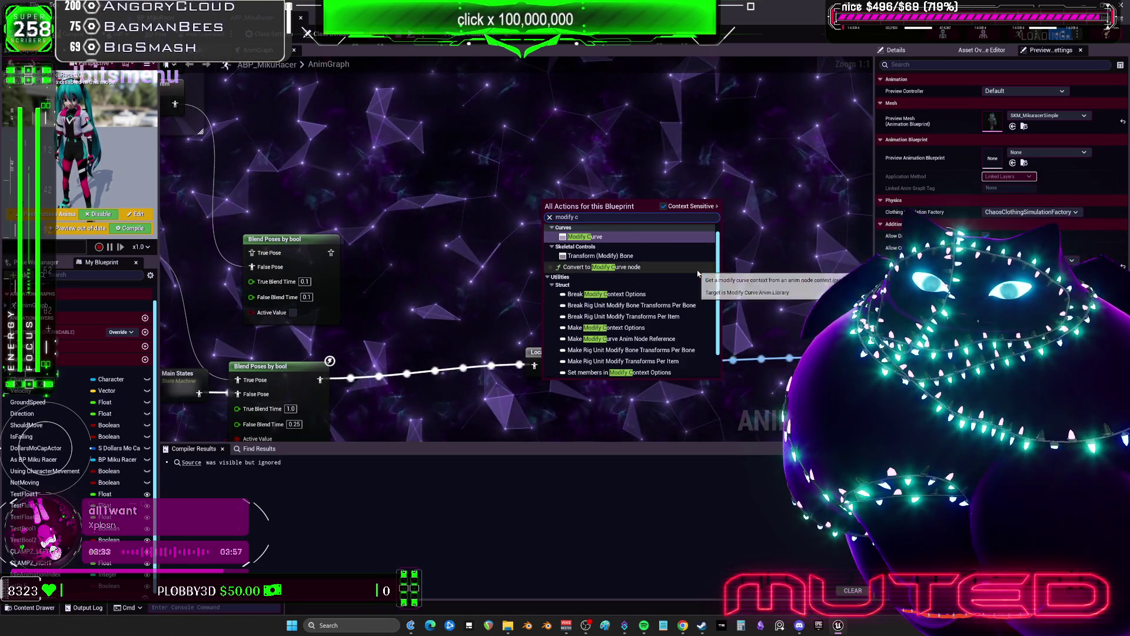
click(614, 245)
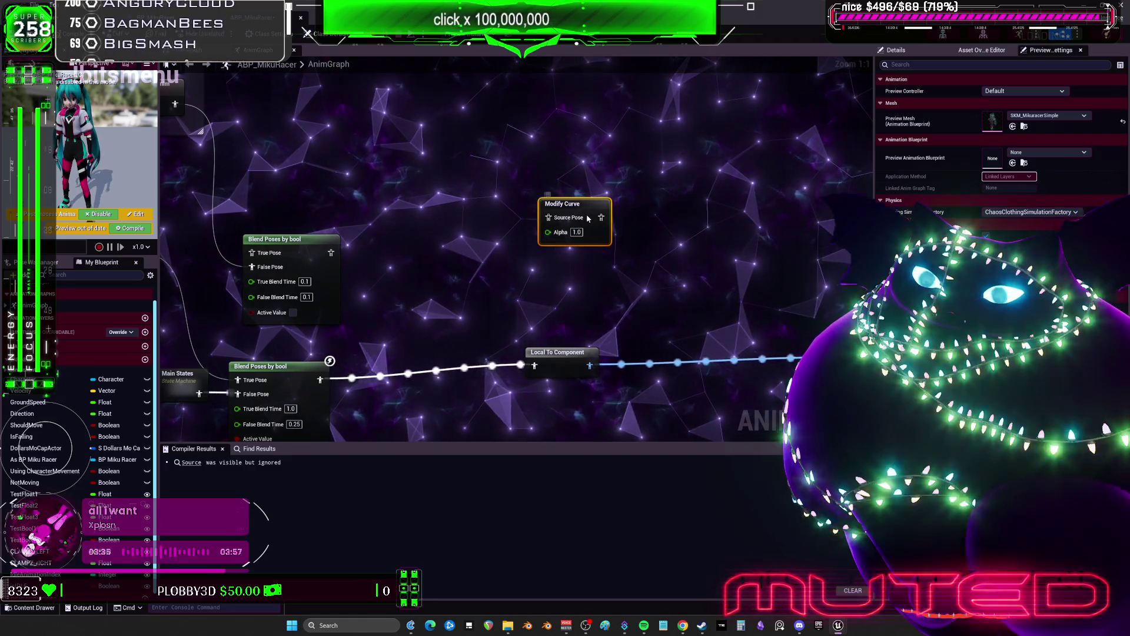
Step: Search Modify Curve's curve pin list for 'bli', dismiss it, and zoom out
right_click(588, 217)
mouse_move(642, 446)
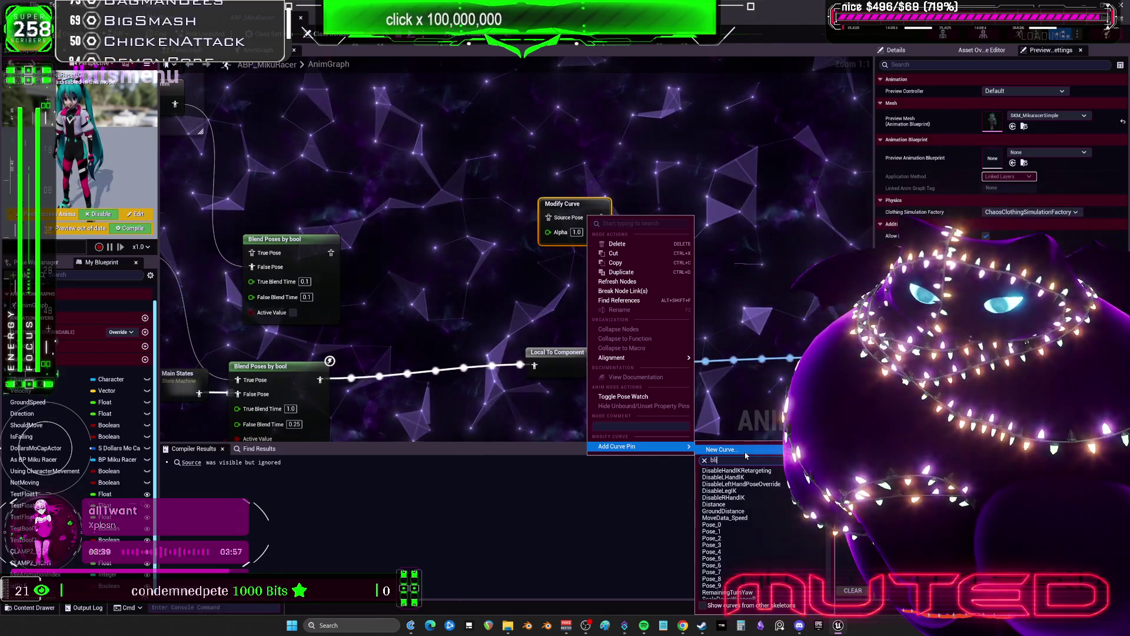
text(bli)
click(752, 347)
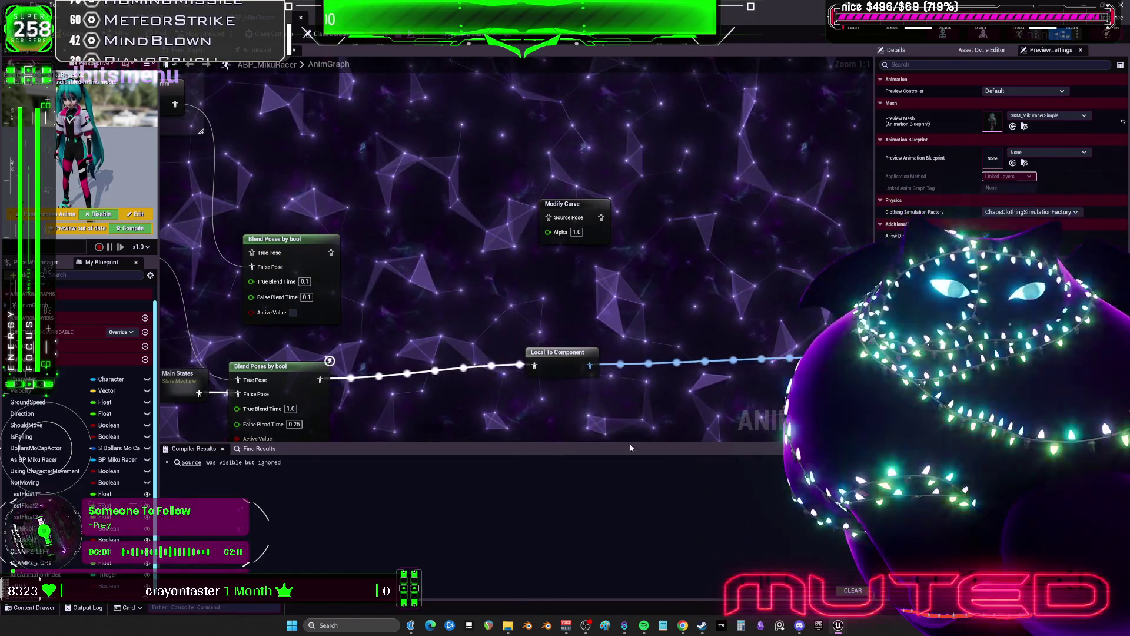
scroll(563, 457, down, 1)
mouse_move(563, 458)
mouse_down()
mouse_move(820, 199)
mouse_move(758, 295)
mouse_up()
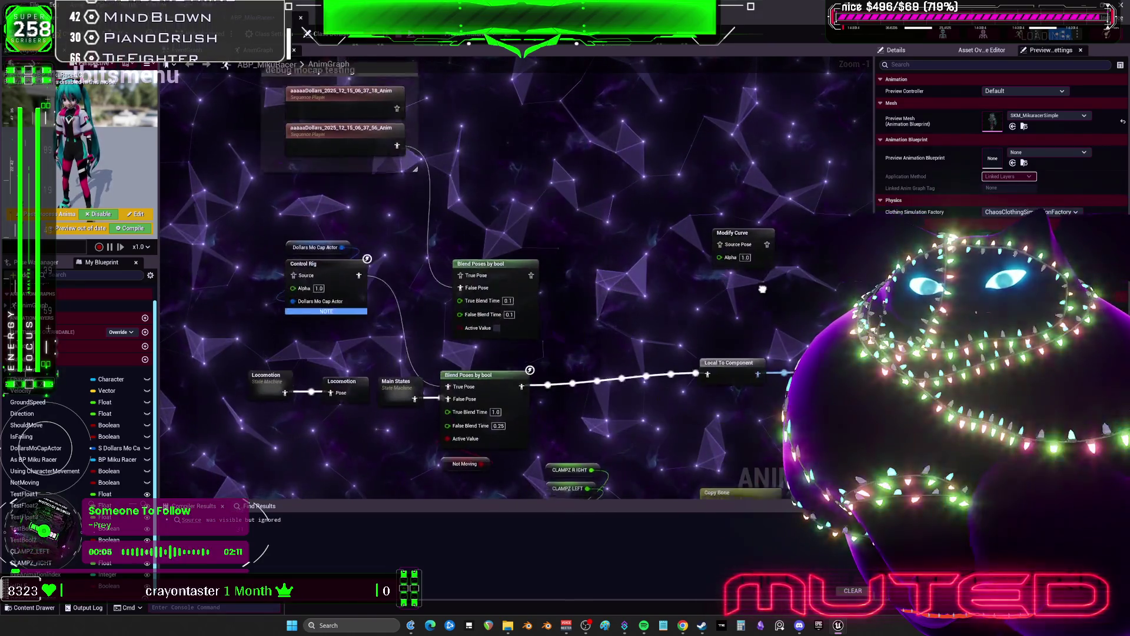
Step: Add a Live Link Pose node and connect it to Modify Curve's Source Pose
right_click(567, 229)
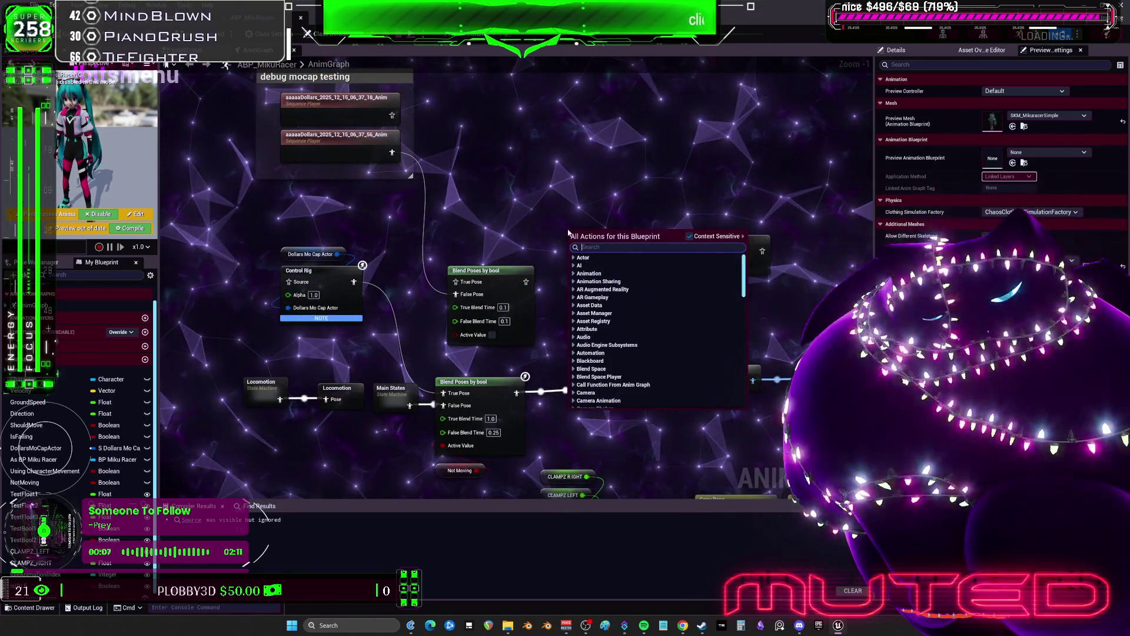
scroll(569, 233, down, 10)
text(live link)
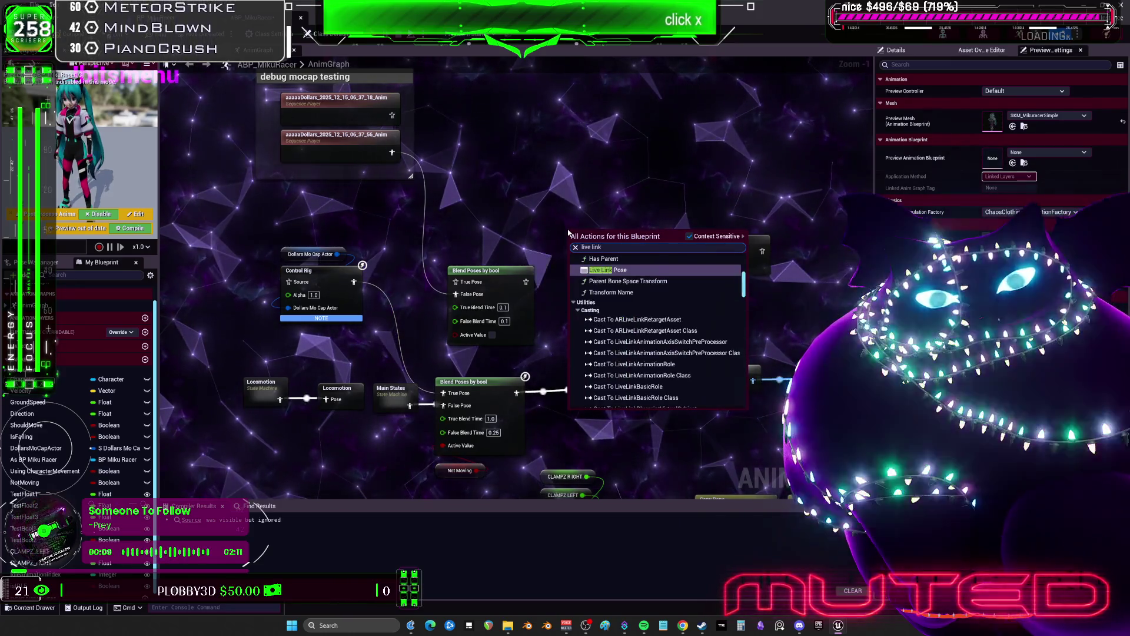
key(Return)
scroll(626, 279, up, 1)
mouse_move(629, 256)
mouse_down()
mouse_move(619, 195)
mouse_move(593, 205)
mouse_move(710, 254)
mouse_up()
click(559, 212)
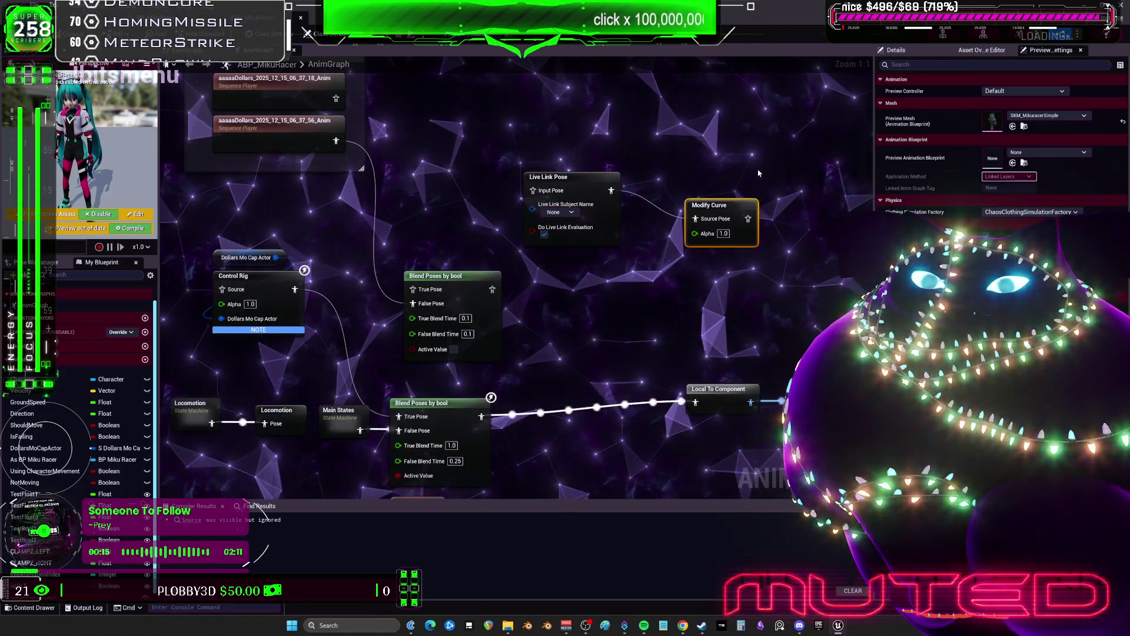
Step: Compile ABP_MikuRacer with F7, then open the SKM_MikuracerSimple skeletal mesh editor
scroll(759, 173, down, 2)
mouse_move(759, 173)
mouse_down()
mouse_move(639, 233)
mouse_move(543, 218)
mouse_move(714, 268)
mouse_up()
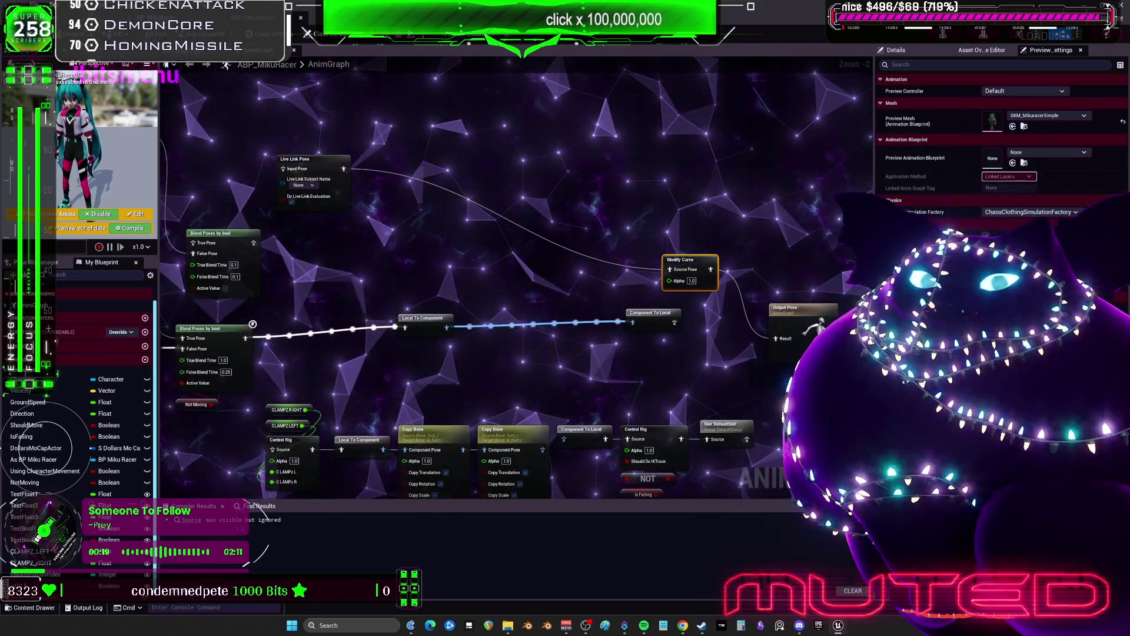
key(F7)
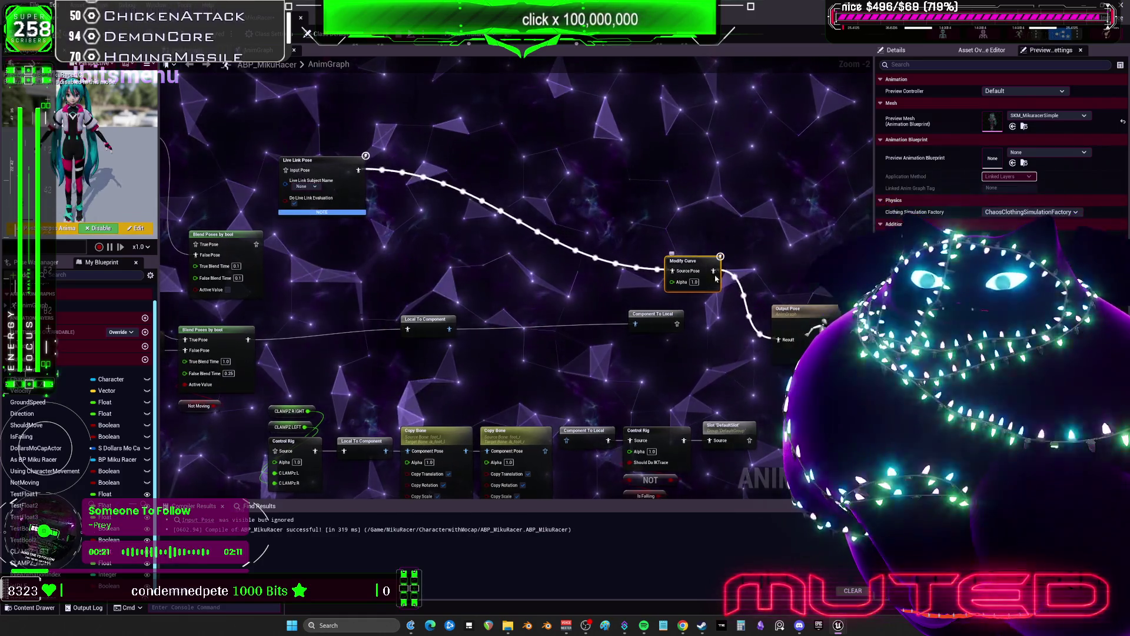
right_click(709, 272)
mouse_move(792, 497)
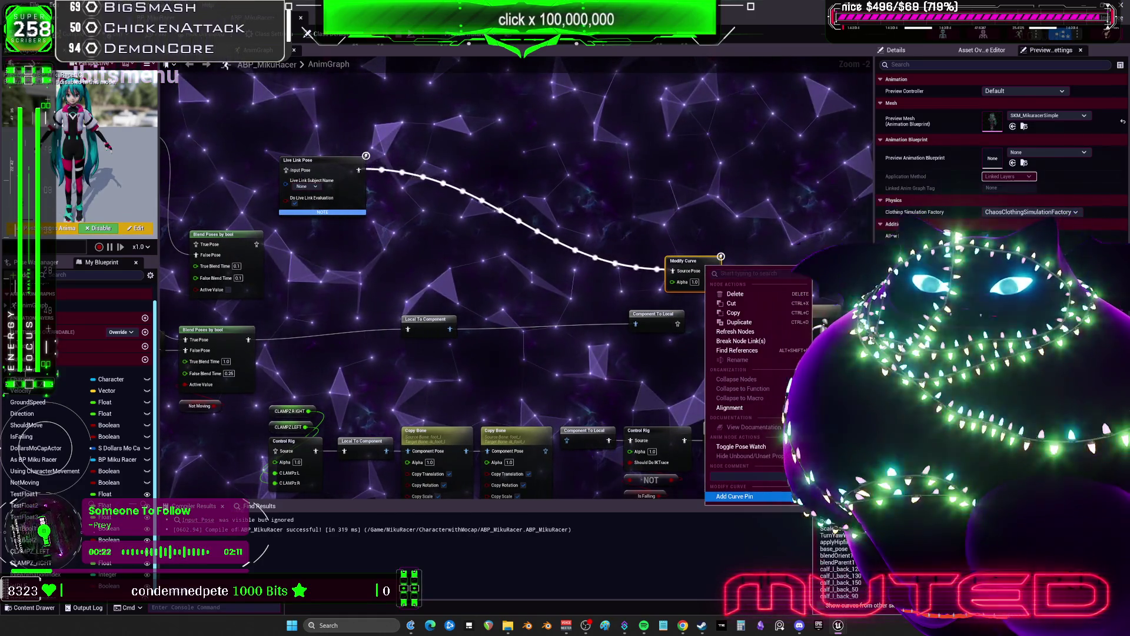
click(610, 323)
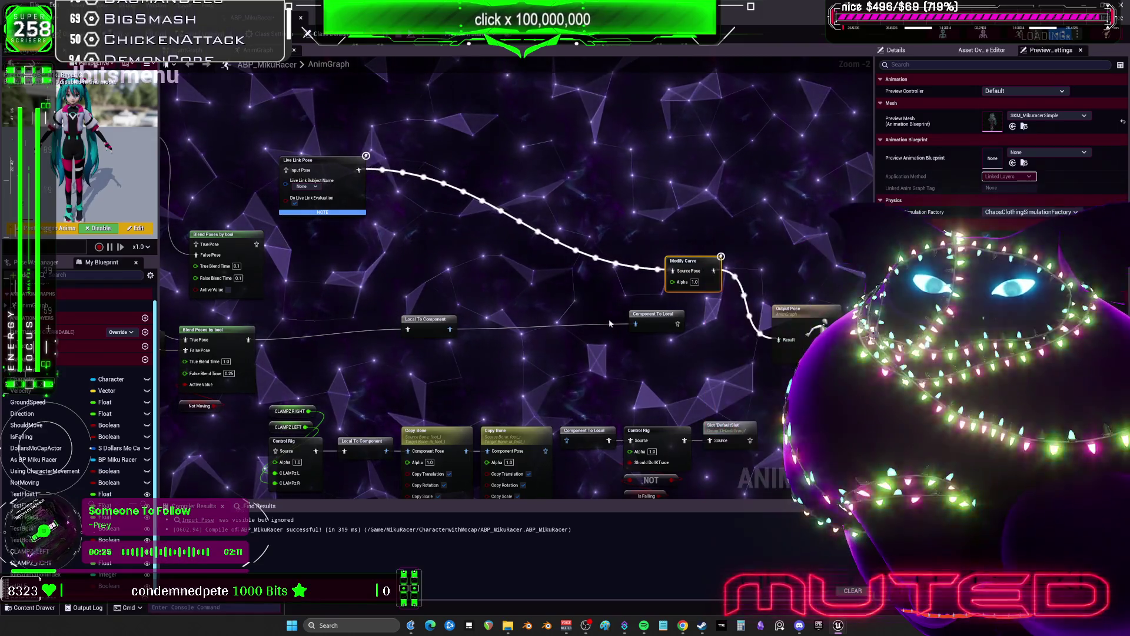
click(637, 209)
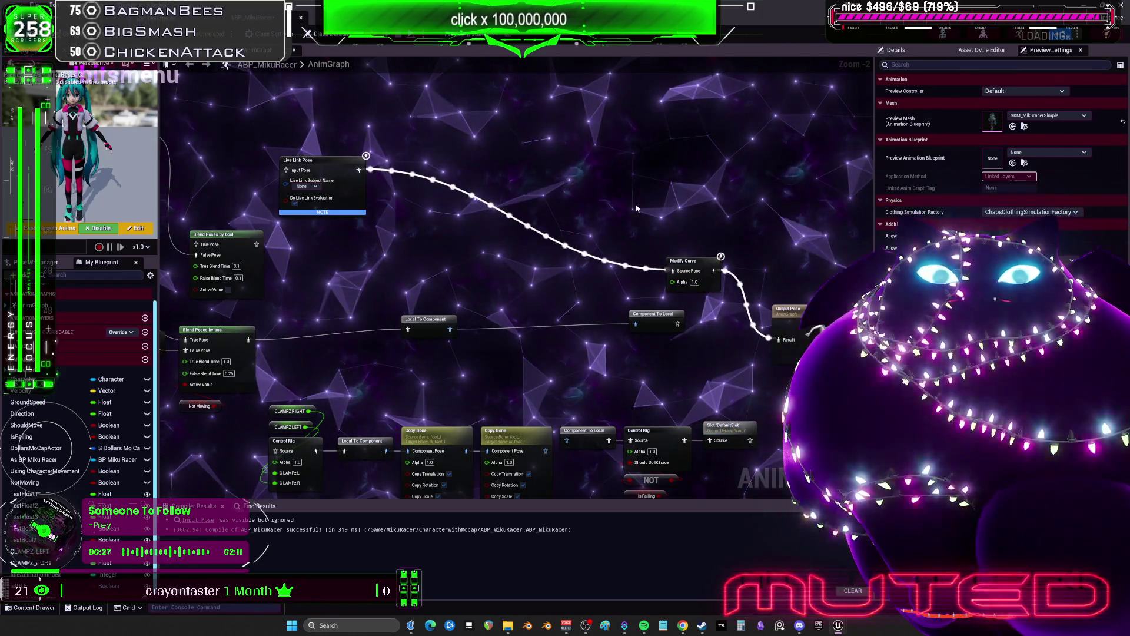
click(984, 33)
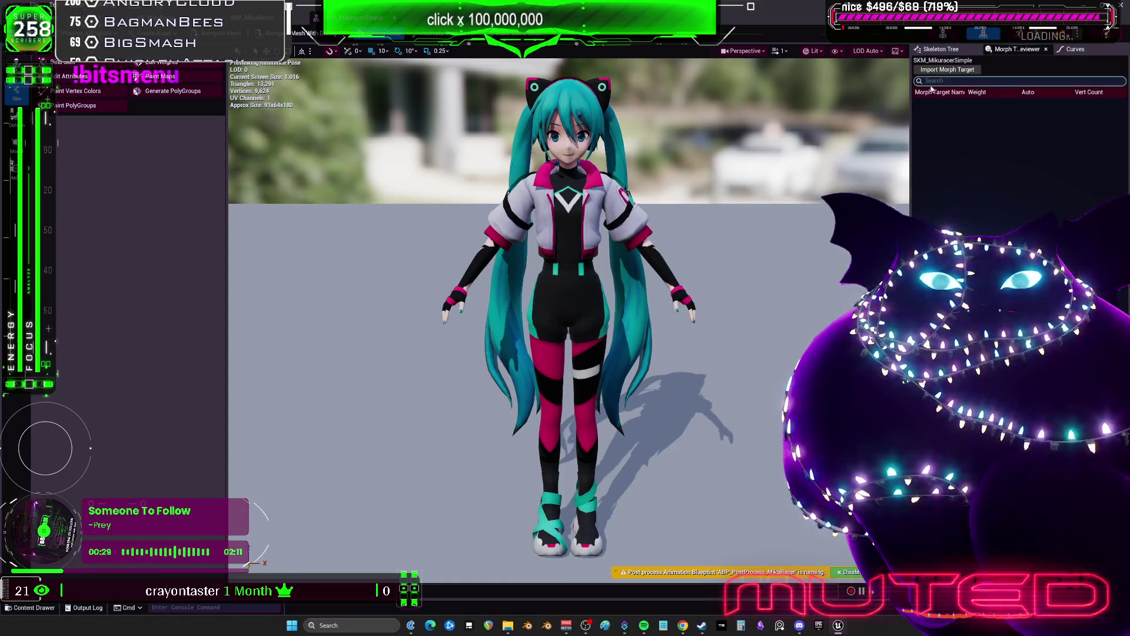
Step: In the level editor's Content Browser, go to Content, filter to Skeletal Mesh, and select SKM_MikuracerSimple
drag(912, 111, 548, 112)
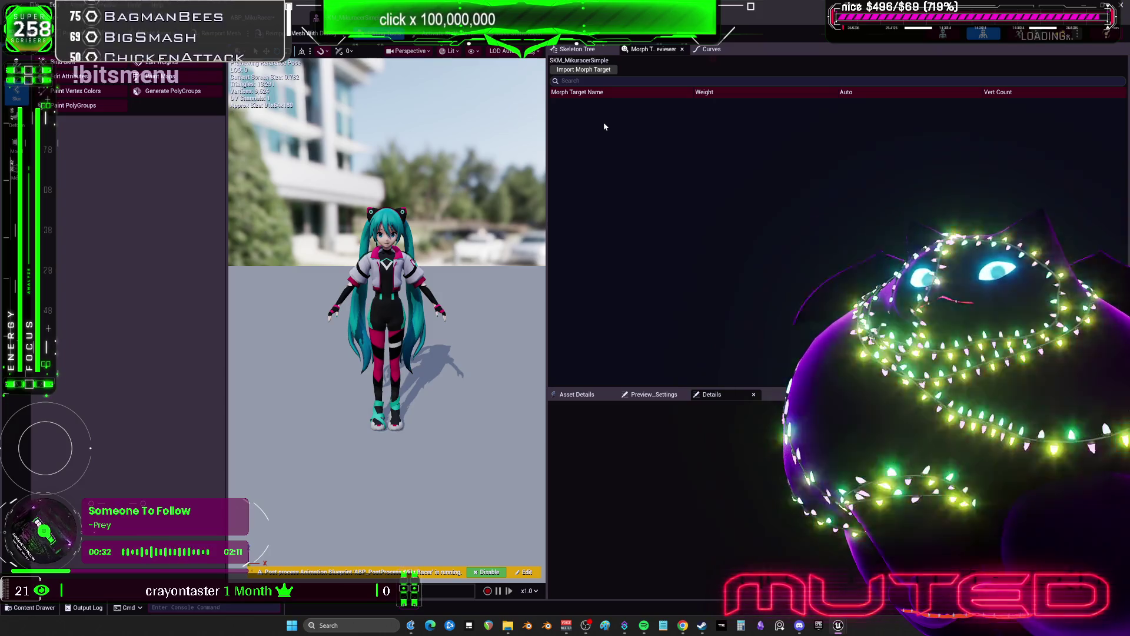
click(35, 34)
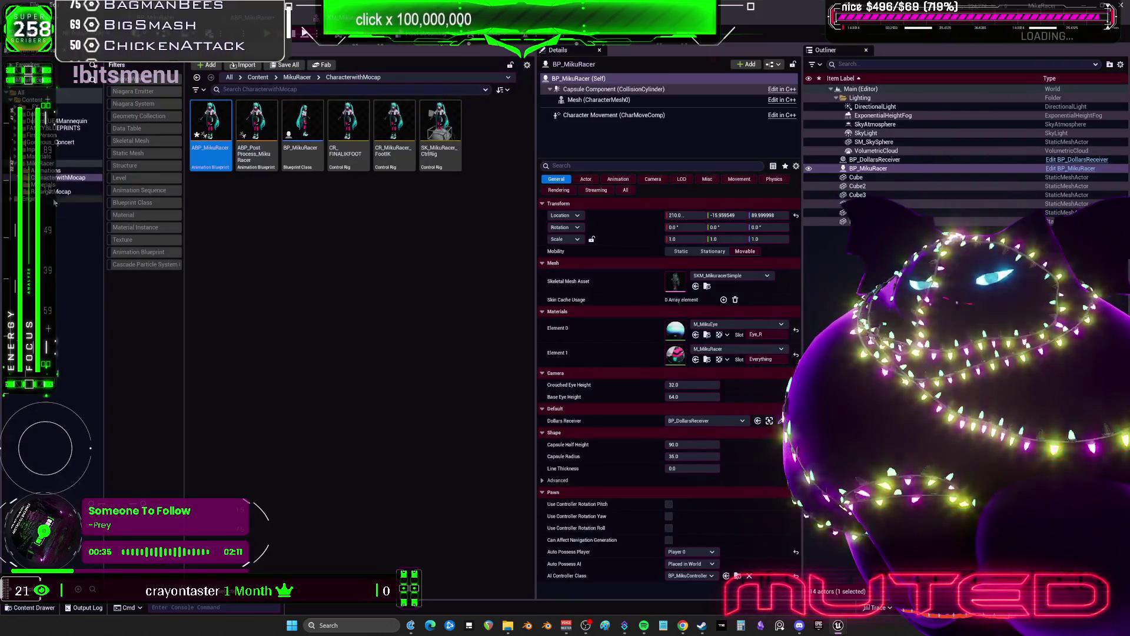
click(41, 164)
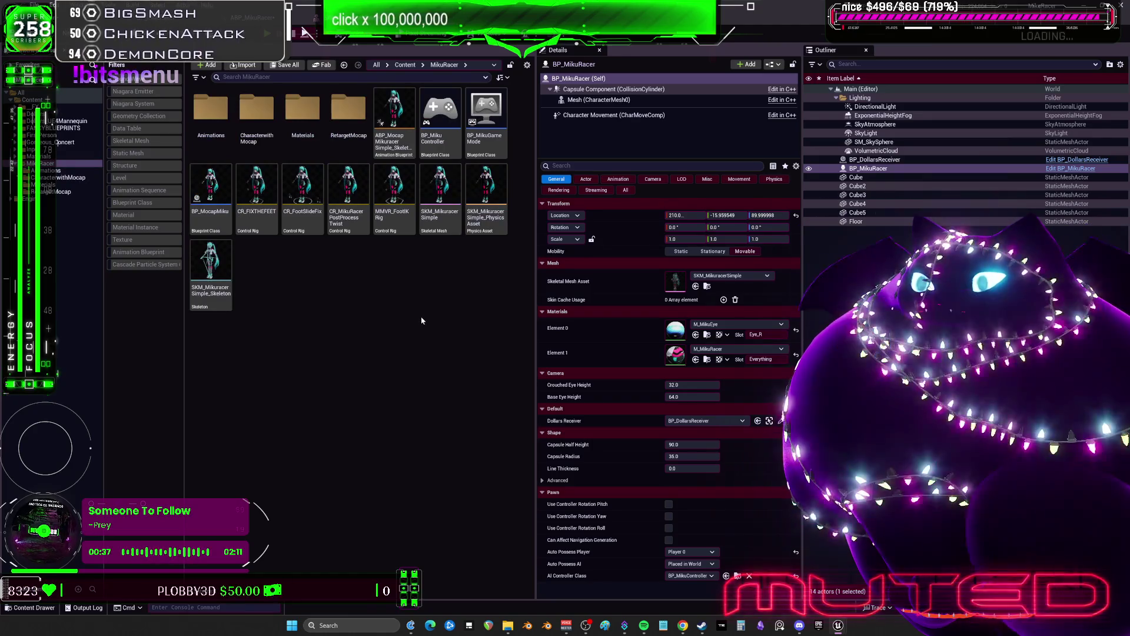
click(33, 100)
click(141, 142)
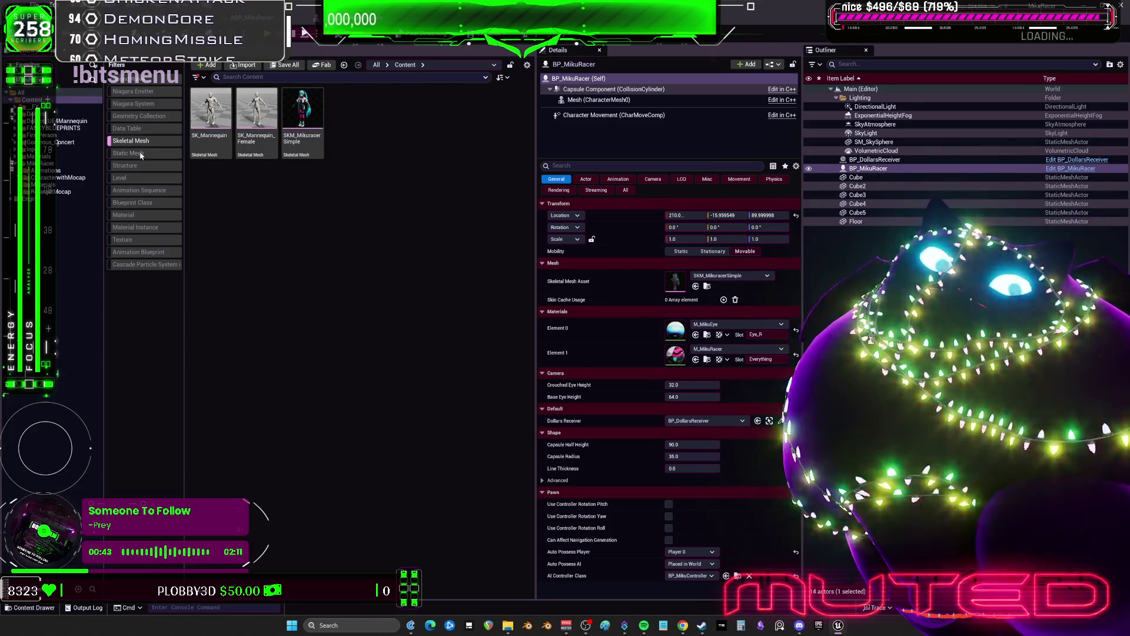
click(300, 100)
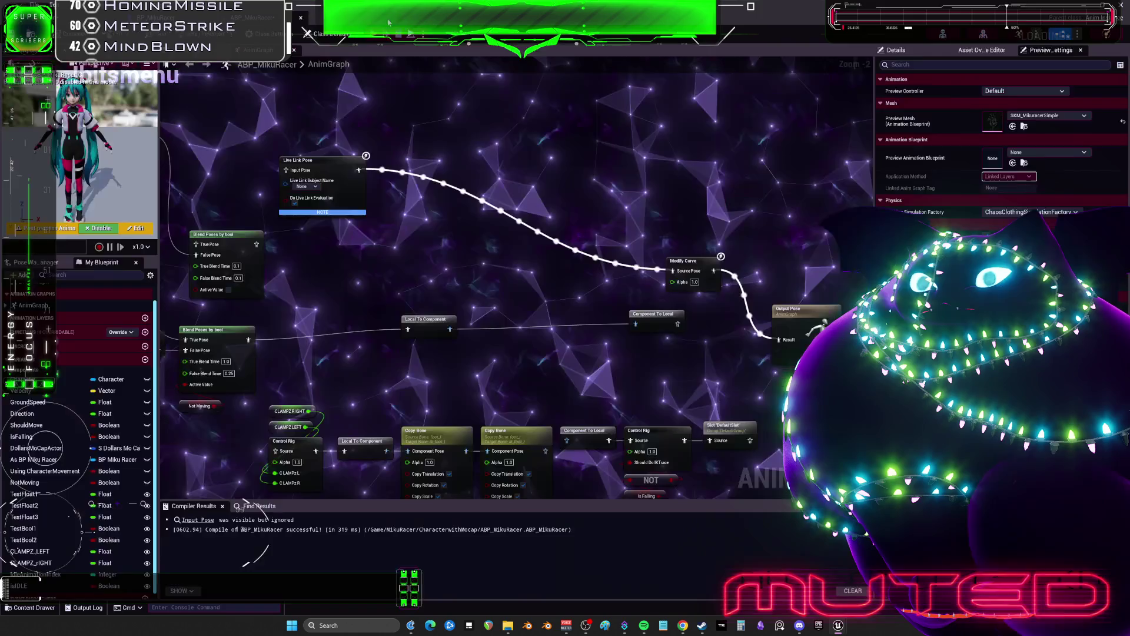
Step: Delete Live Link Pose and add eyeBlinkLeft and eyeBlinkRight curve pins to Modify Curve
key(Delete)
click(683, 261)
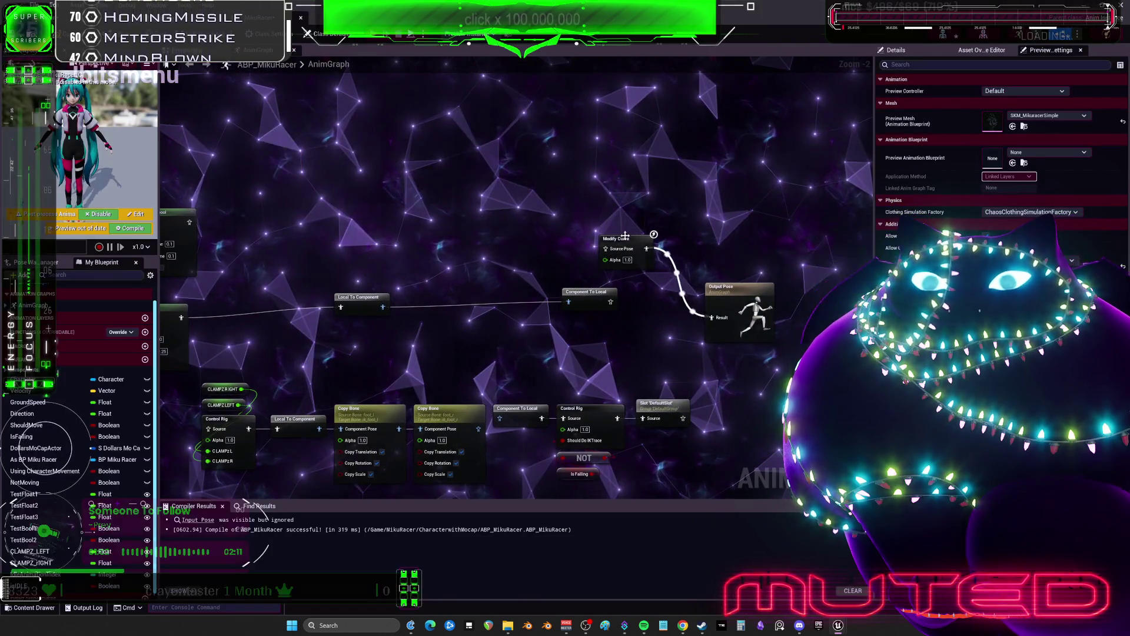
drag(449, 280, 595, 285)
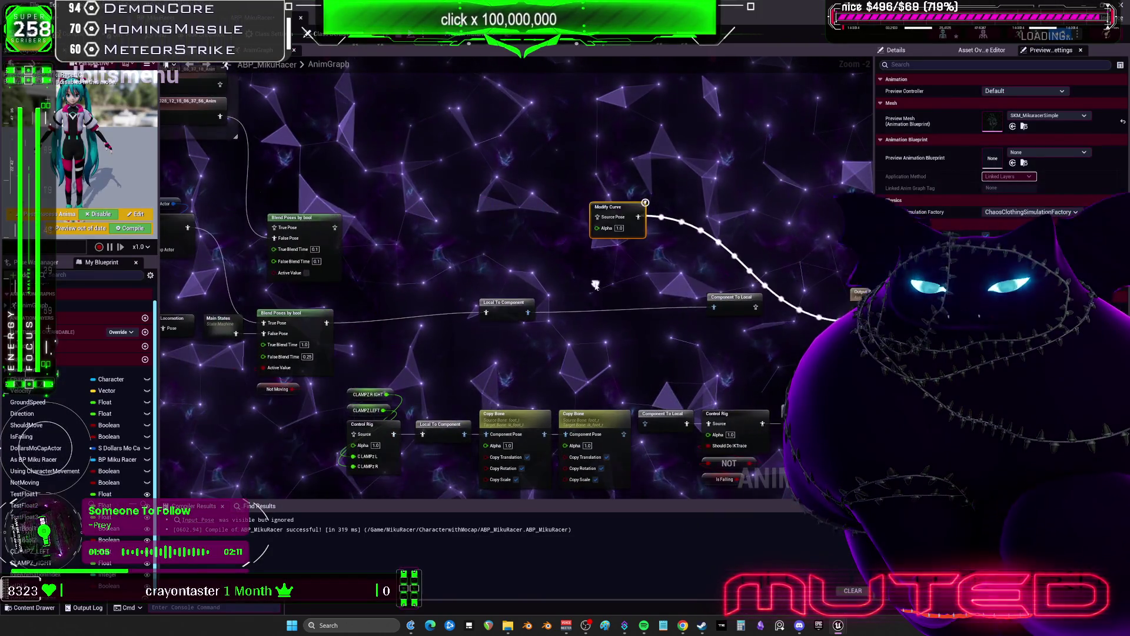
drag(620, 212, 451, 192)
scroll(451, 192, up, 2)
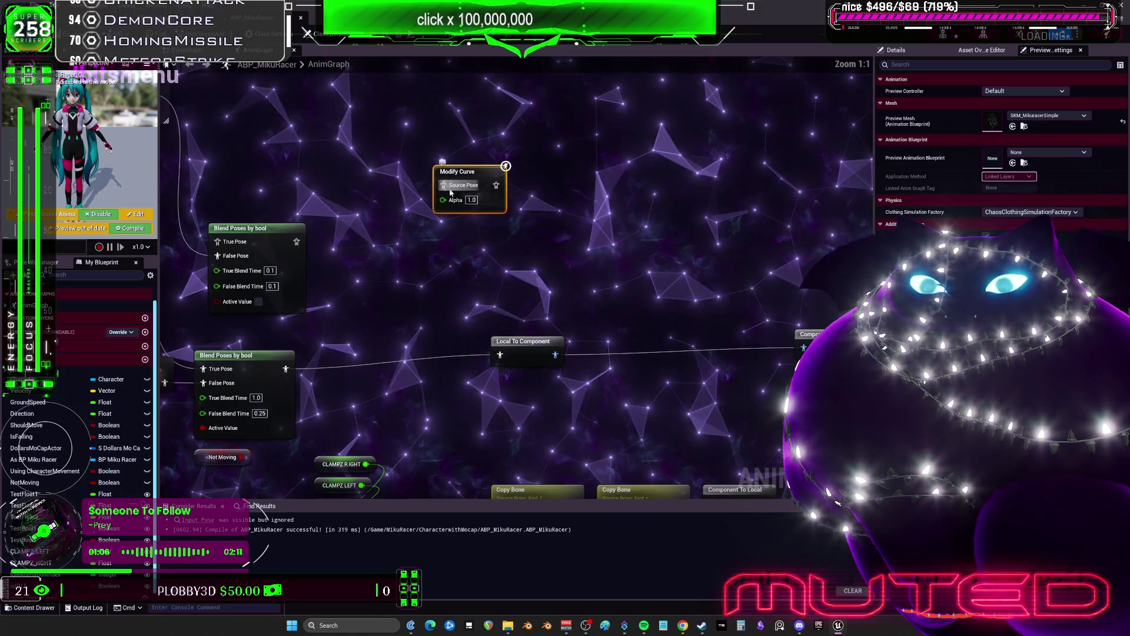
right_click(486, 183)
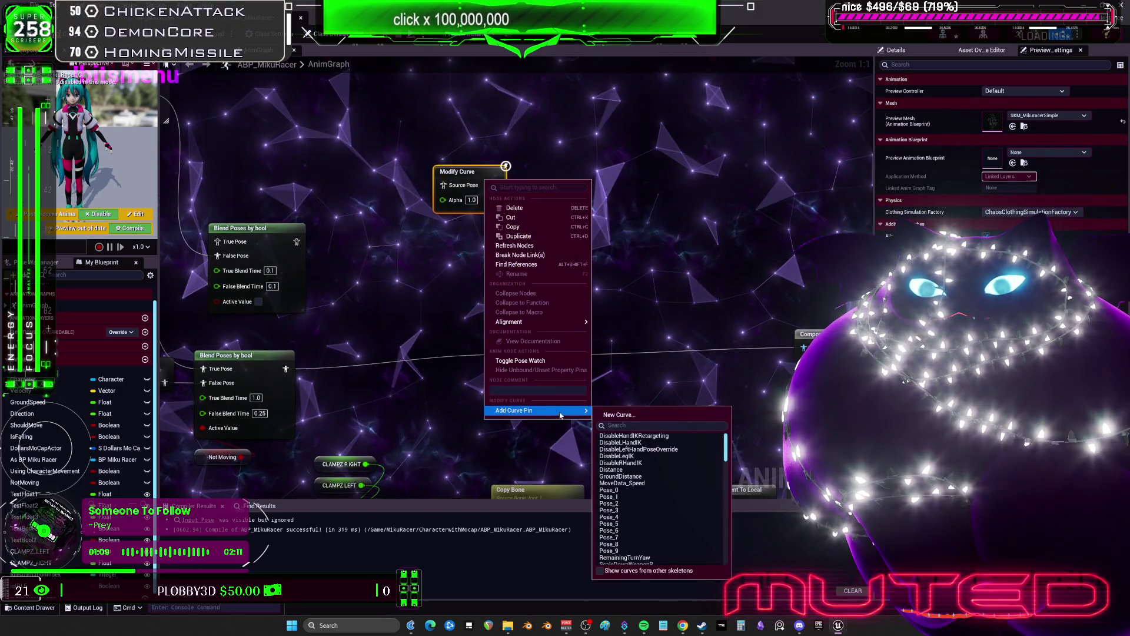
text(blink)
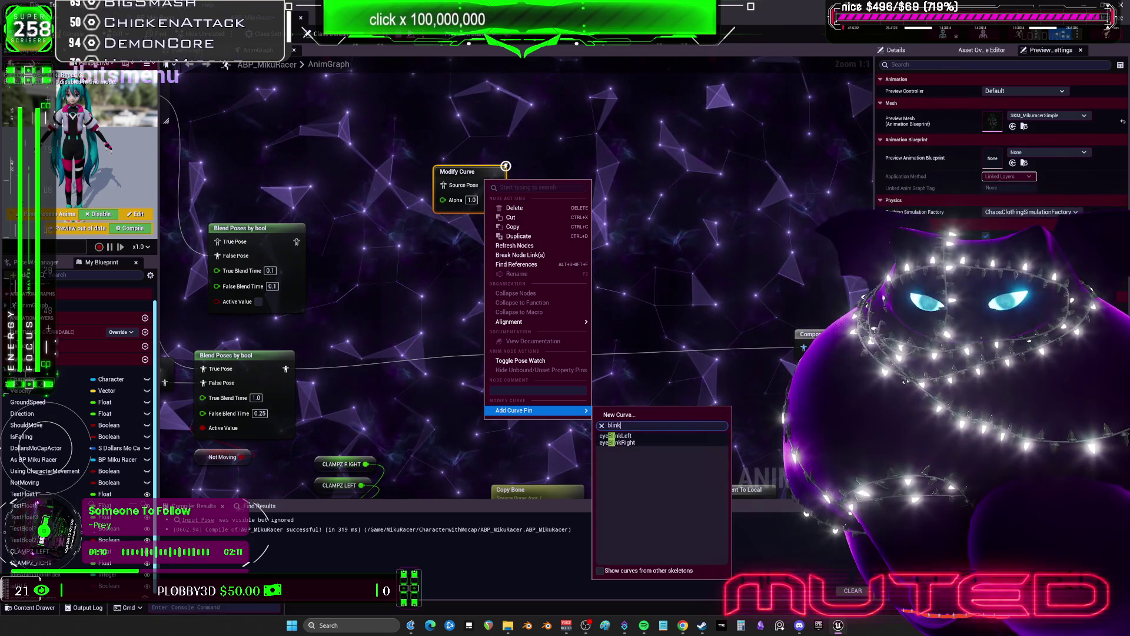
click(642, 440)
right_click(504, 224)
mouse_move(583, 450)
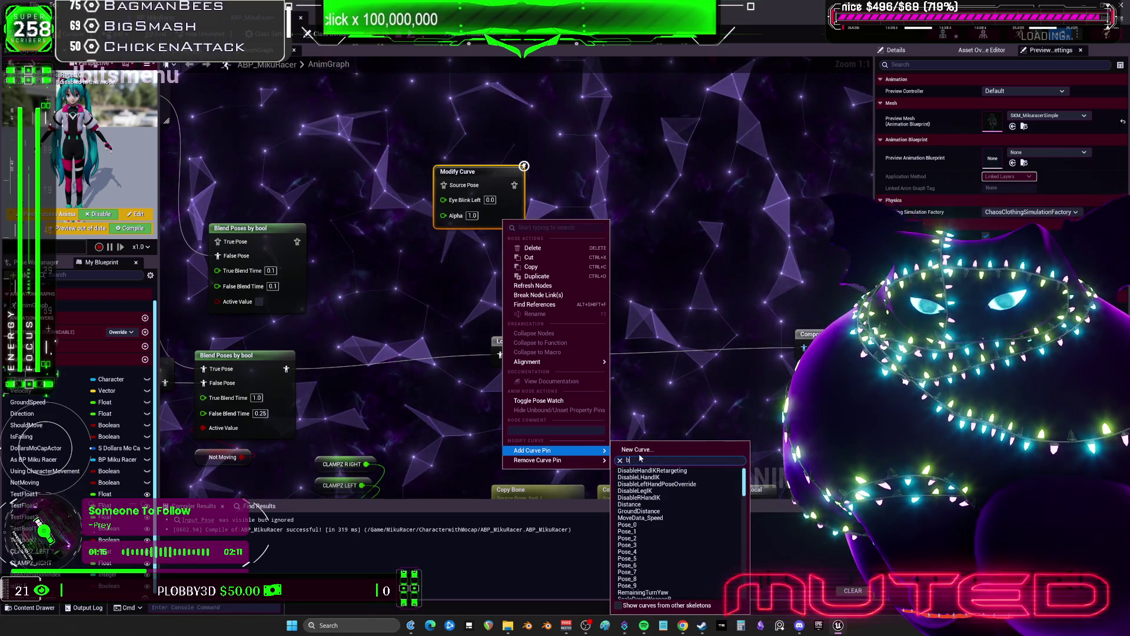
text(link)
click(652, 479)
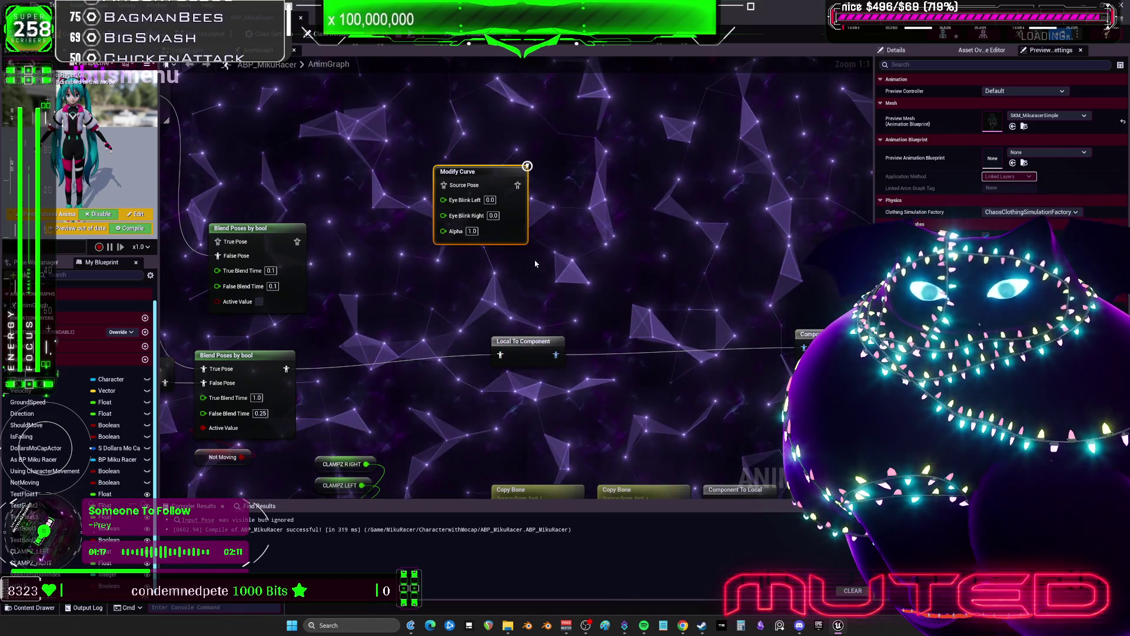
Step: Promote the Eye Blink Left and Eye Blink Right pins to variables
drag(445, 200, 498, 233)
right_click(497, 233)
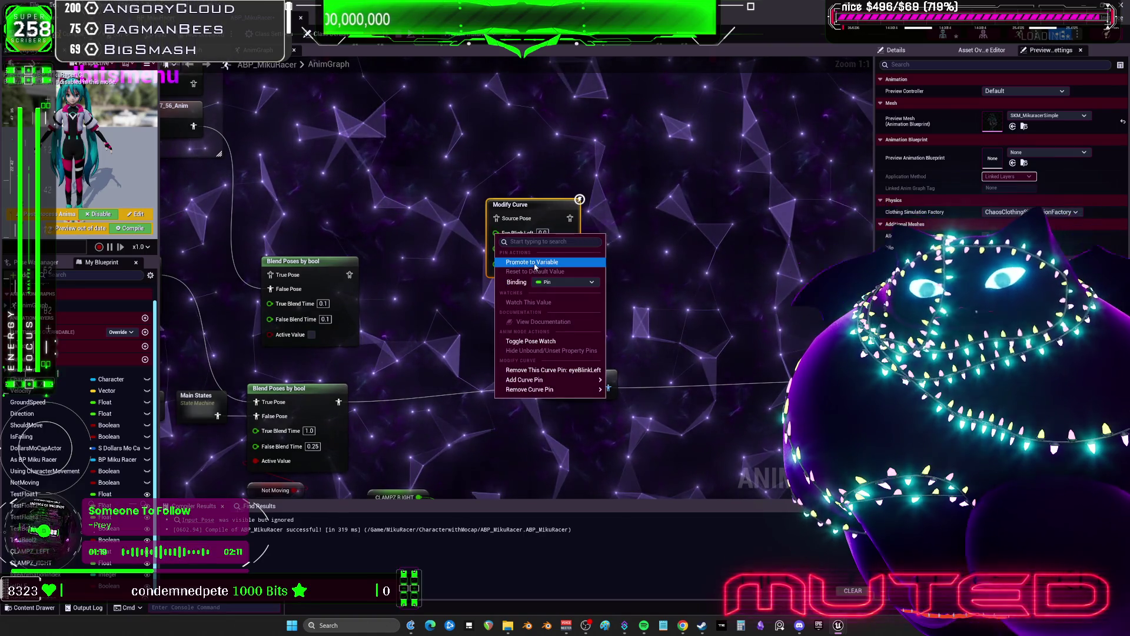
click(535, 262)
right_click(498, 245)
click(530, 274)
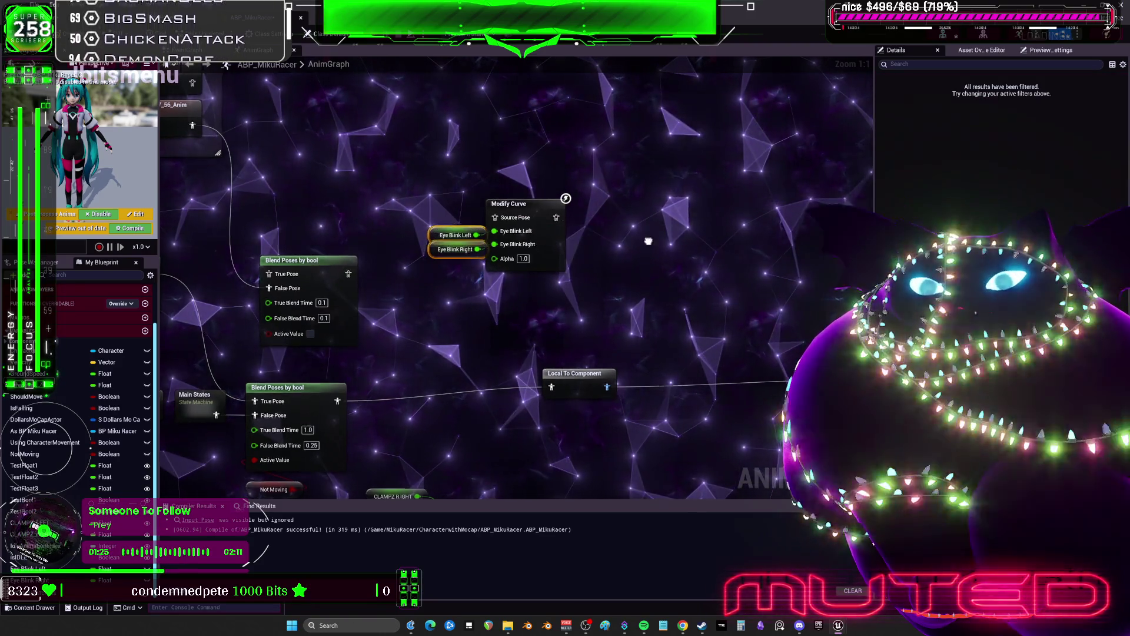
Step: Delete the Eye Blink Right variable node from the AnimGraph
drag(435, 235, 359, 219)
drag(489, 238, 496, 246)
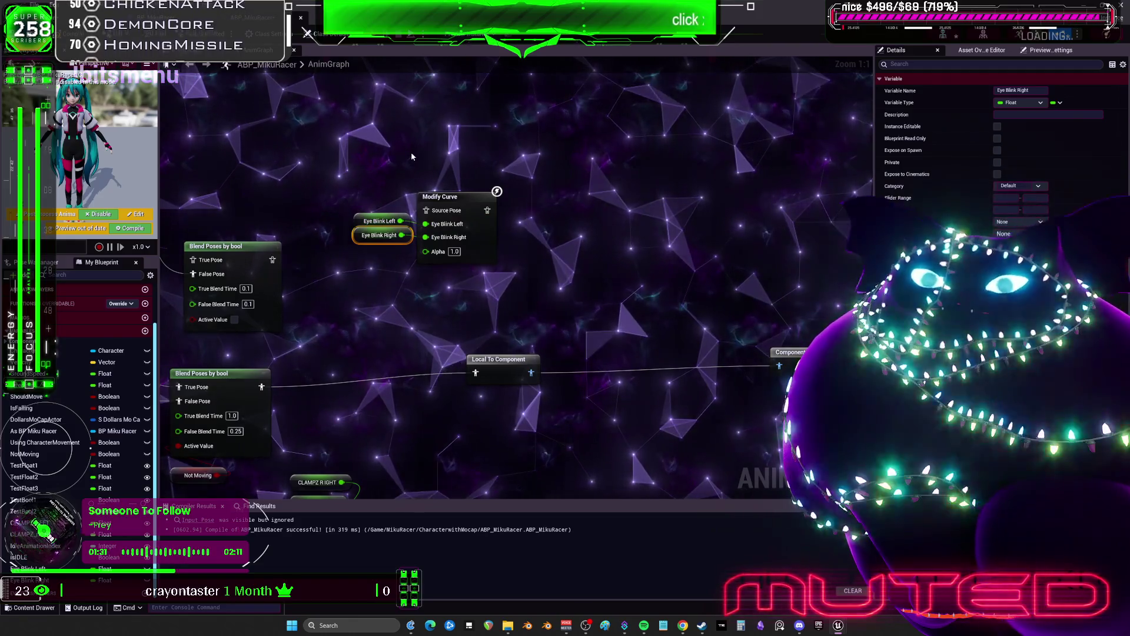
click(394, 268)
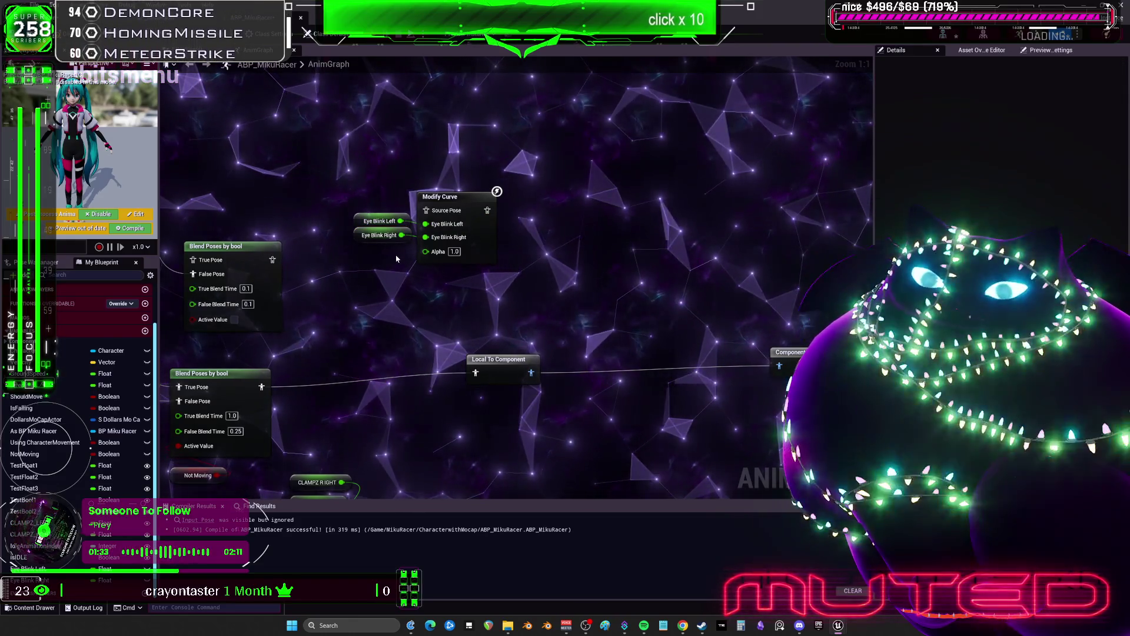
click(380, 234)
key(Delete)
drag(425, 238, 383, 227)
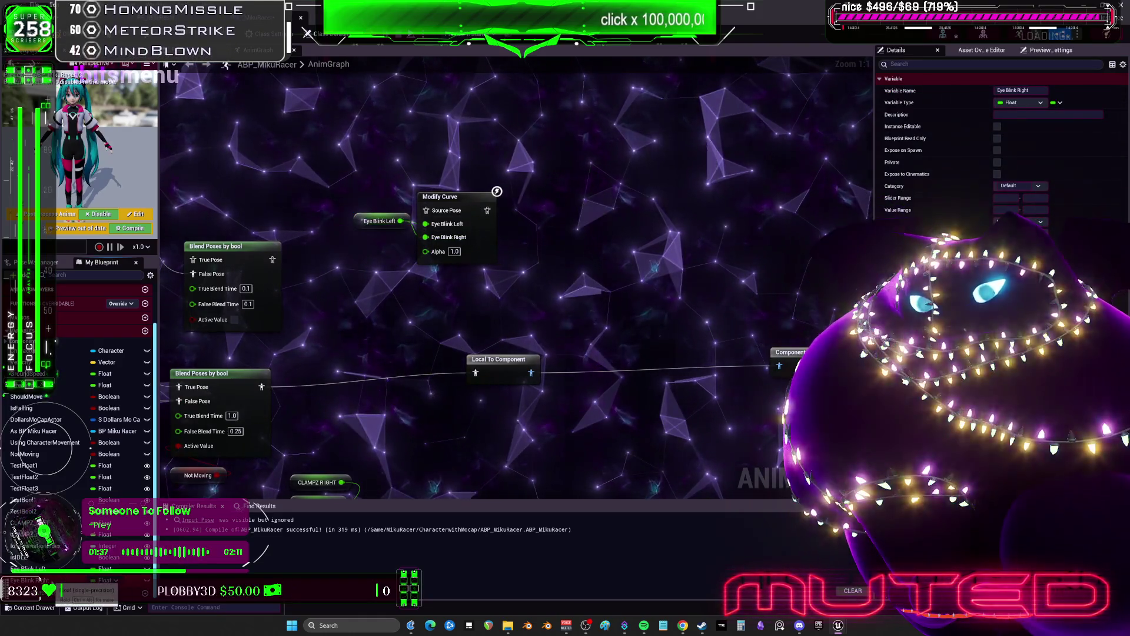
Step: Rename the Eye Blink Left variable to EyeBlink
click(379, 221)
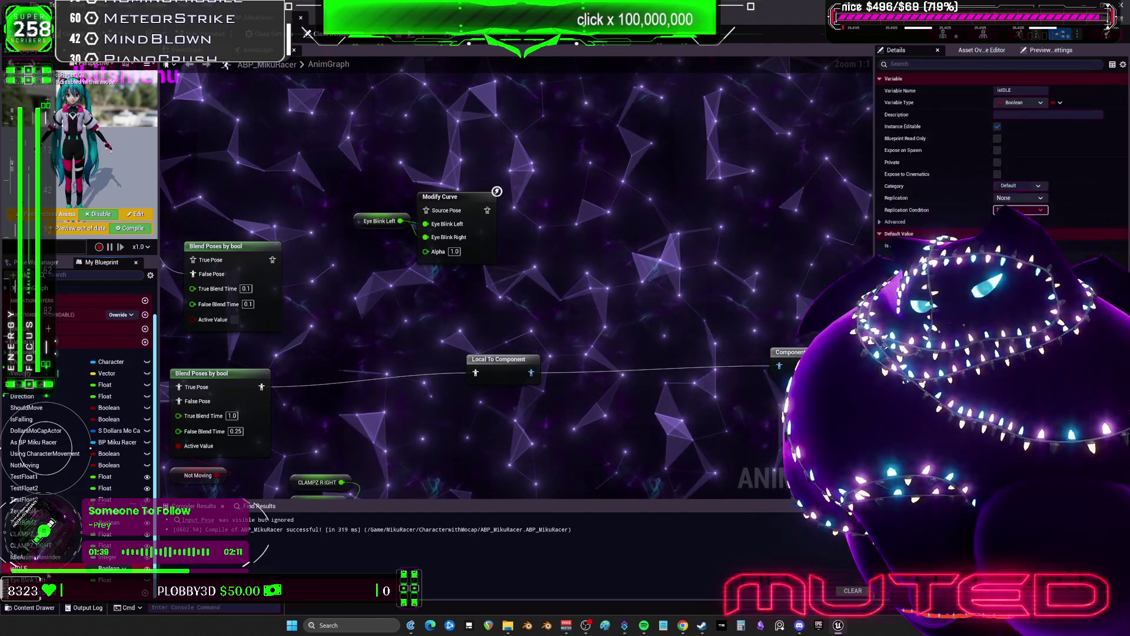
double_click(24, 580)
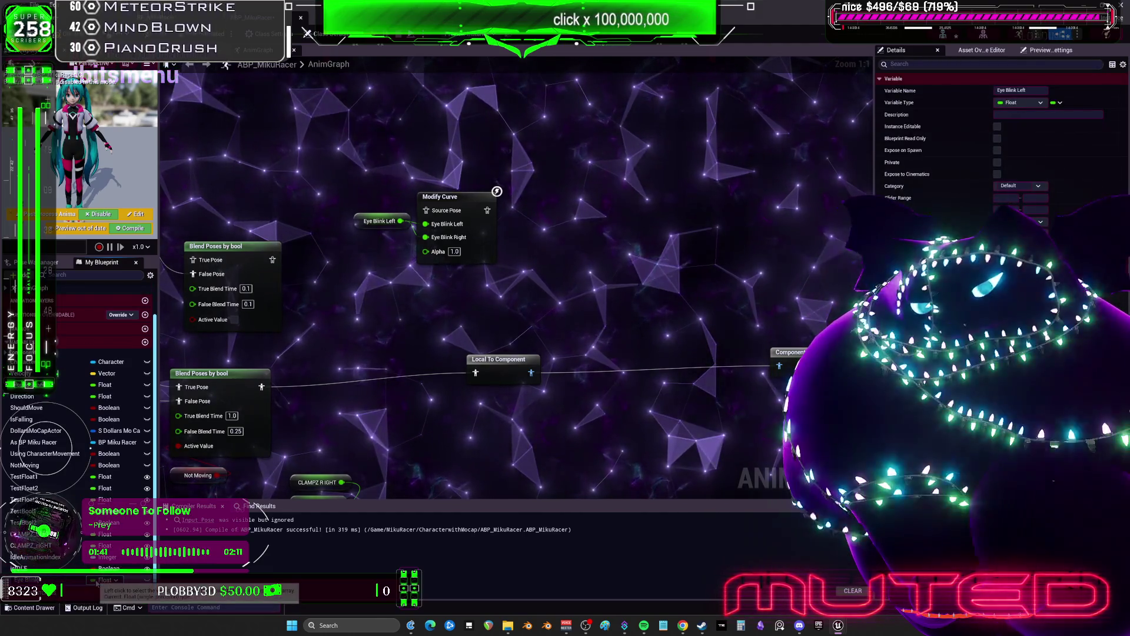
text(EyeBlink)
key(Return)
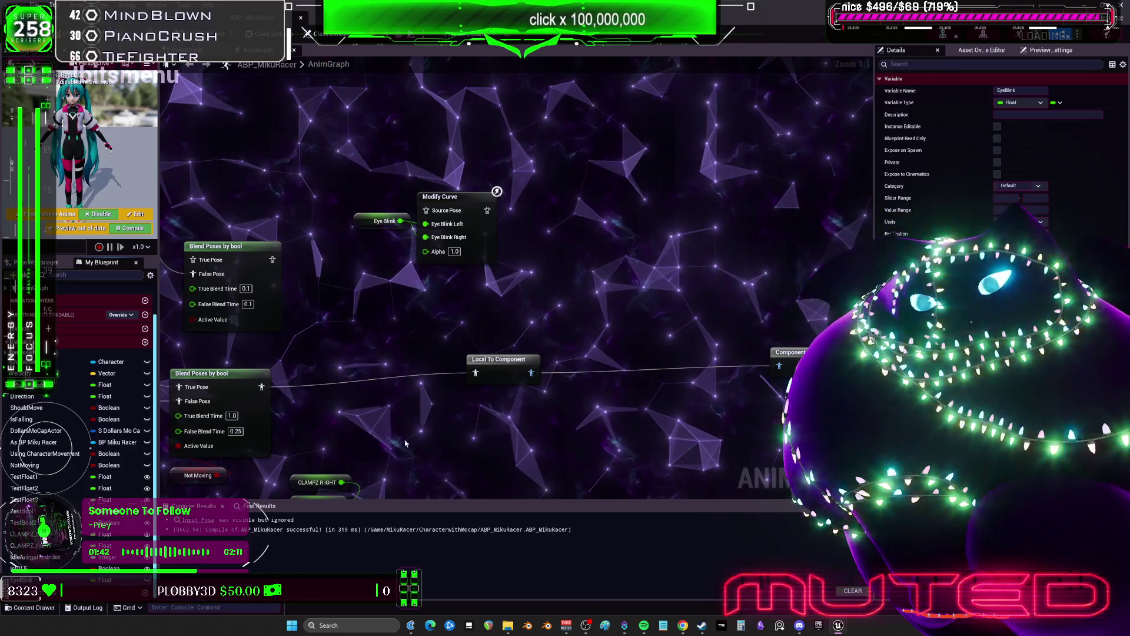
drag(379, 222, 382, 229)
click(469, 201)
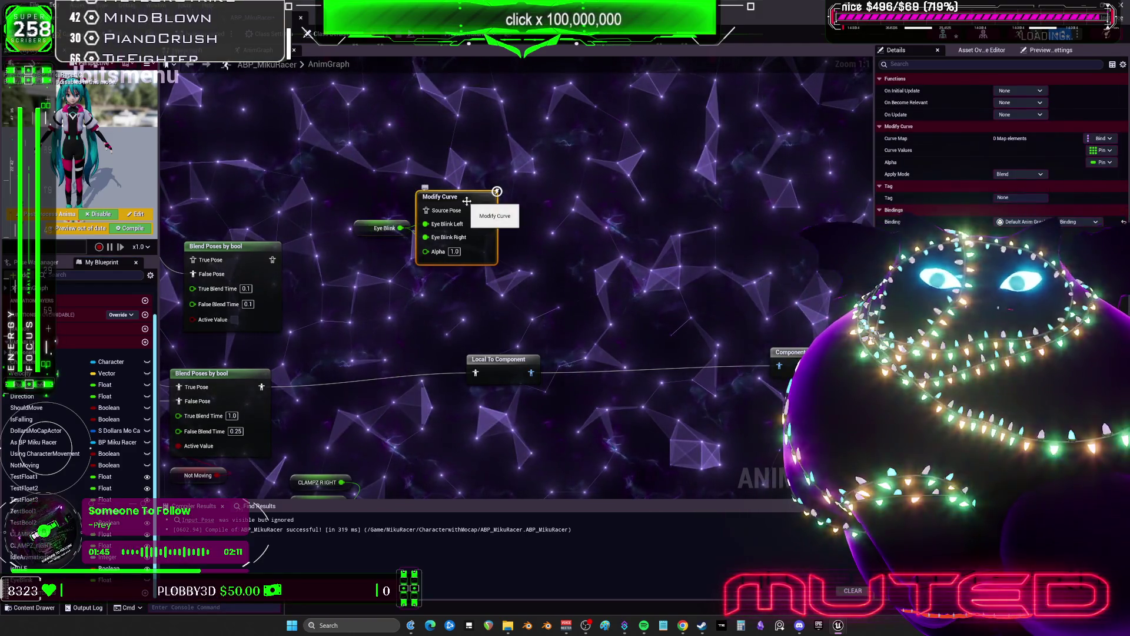
Step: Check Modify Curve's Apply Mode choices, then move it and EyeBlink beside Output Pose
click(1008, 173)
click(1032, 208)
drag(566, 265, 527, 185)
scroll(527, 185, down, 1)
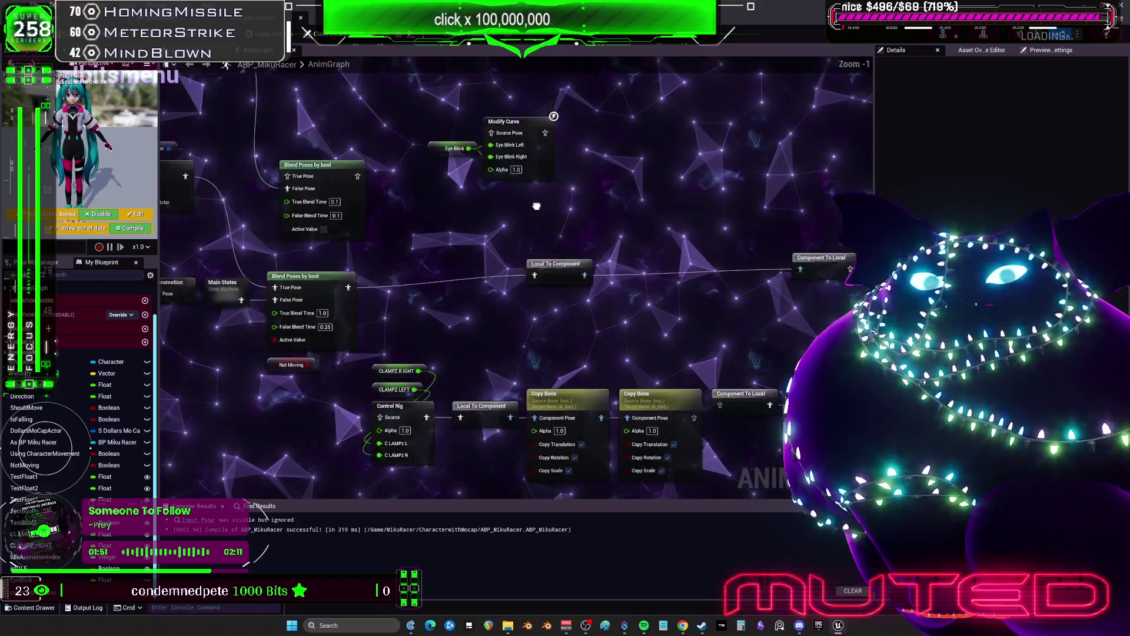
drag(454, 133, 550, 195)
mouse_move(518, 152)
mouse_down()
mouse_move(782, 191)
mouse_move(736, 295)
mouse_move(733, 263)
mouse_up()
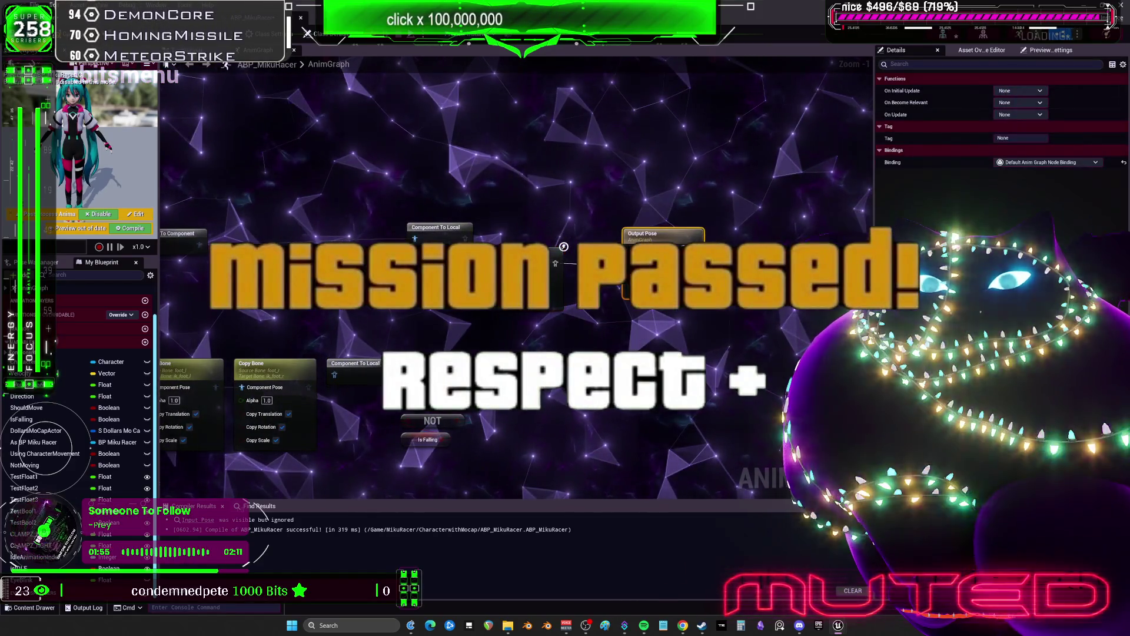
click(556, 263)
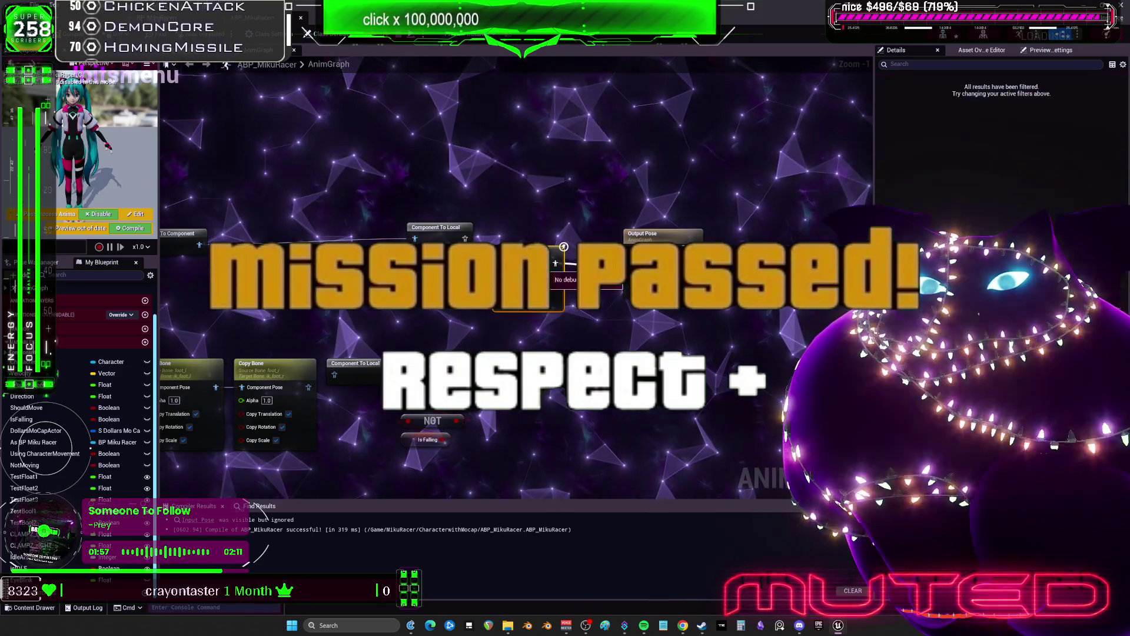
mouse_move(556, 263)
mouse_down()
mouse_move(738, 202)
mouse_move(427, 261)
mouse_move(595, 390)
mouse_move(524, 200)
mouse_move(512, 282)
mouse_move(518, 229)
mouse_move(471, 248)
mouse_move(491, 365)
mouse_up()
Step: Insert Modify Curve between DefaultSlot and Output Pose and recompile ABP_MikuRacer
drag(602, 311, 325, 264)
mouse_move(777, 238)
mouse_down()
mouse_move(629, 238)
mouse_move(722, 349)
mouse_up()
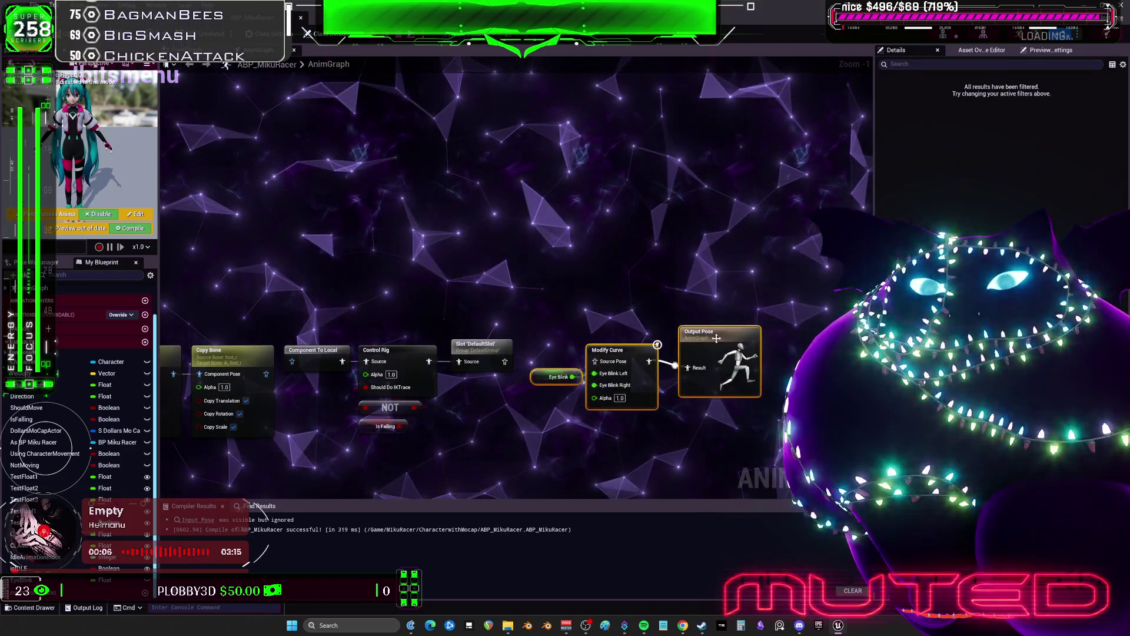
drag(505, 362, 670, 365)
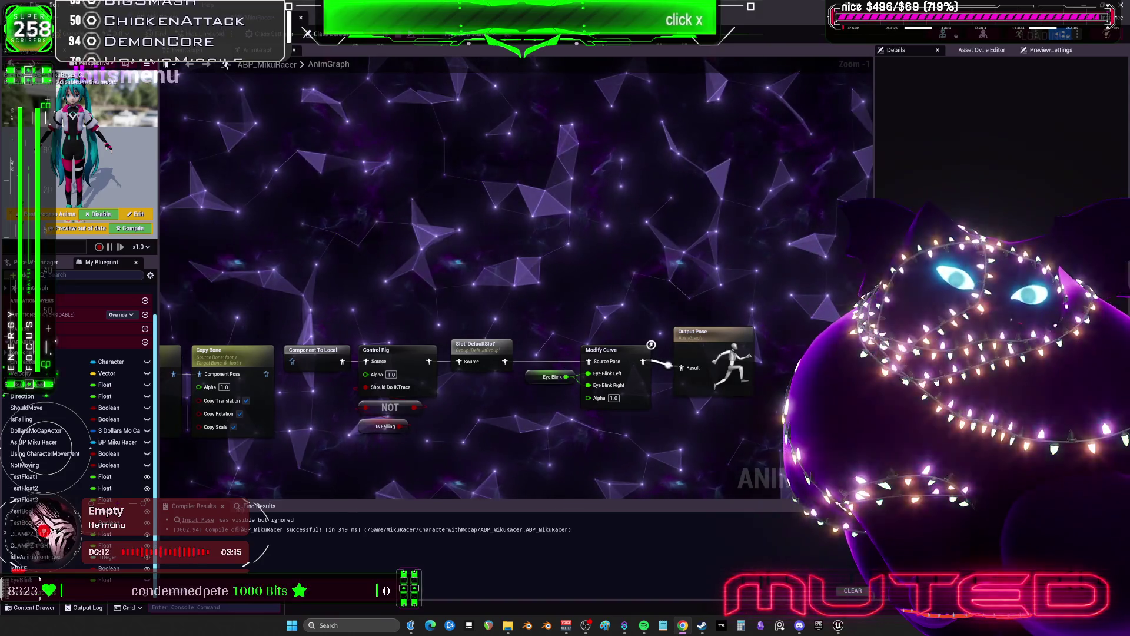
drag(388, 252, 537, 193)
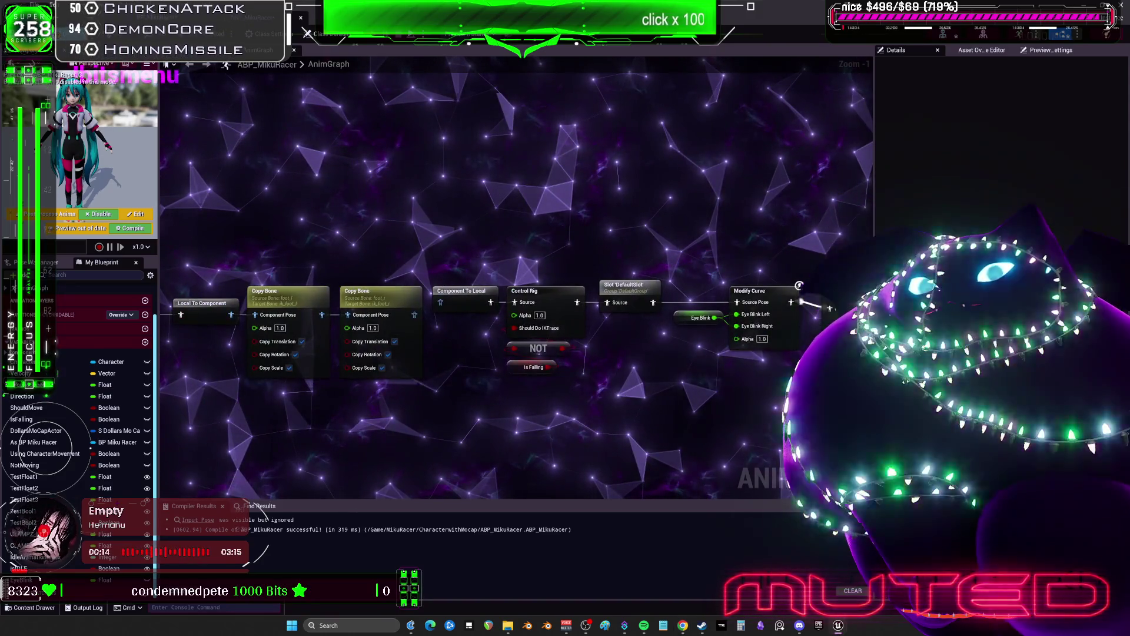
key(F7)
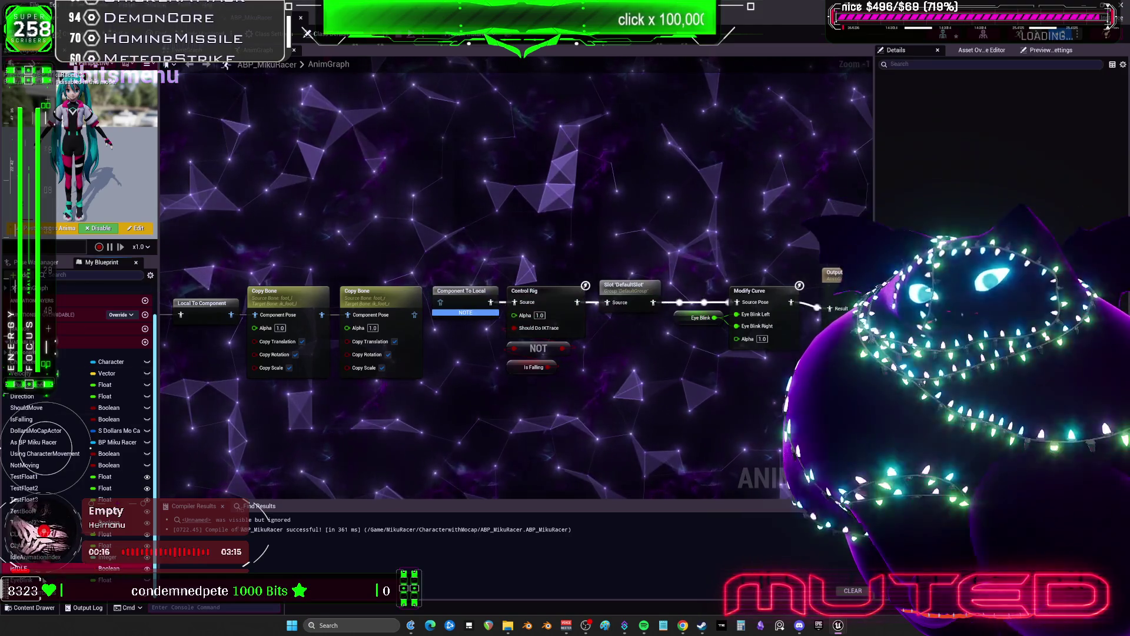
click(699, 318)
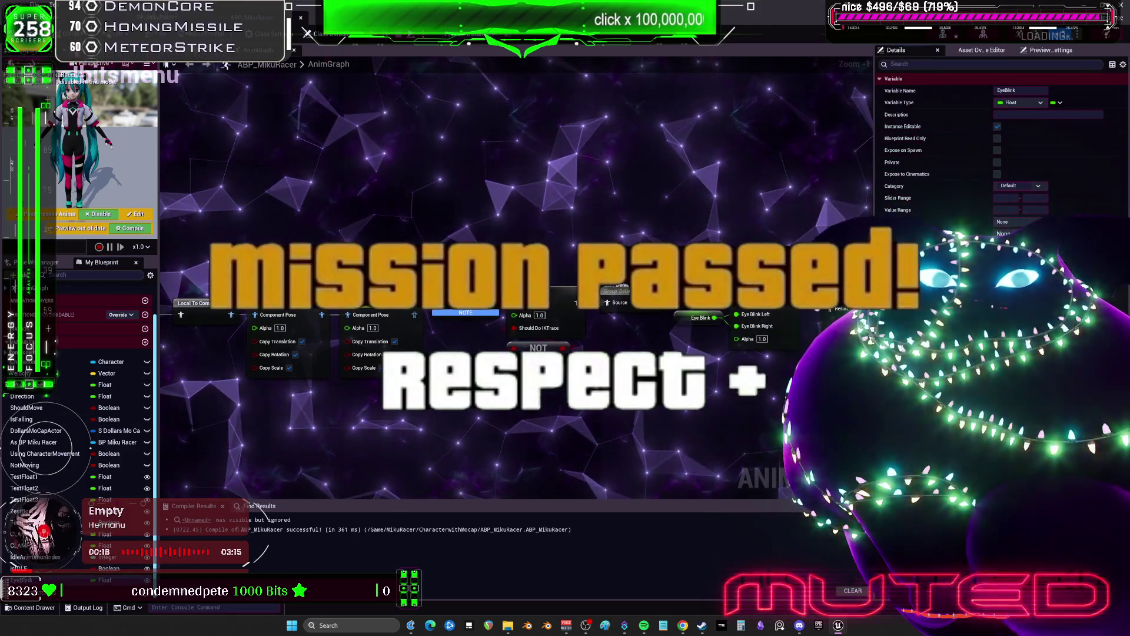
key(F7)
key(ctrl+Tab)
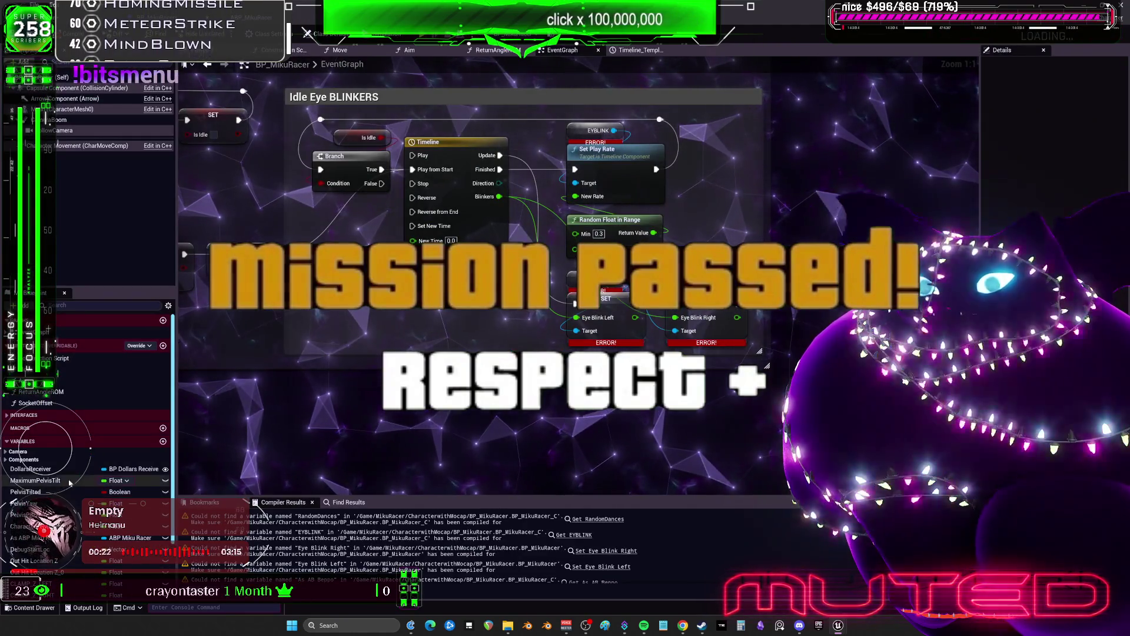
Step: Add a SET Eye Blink node wired from the As ABP Miku Racer reference
click(27, 537)
drag(26, 538, 492, 407)
text(eye blink)
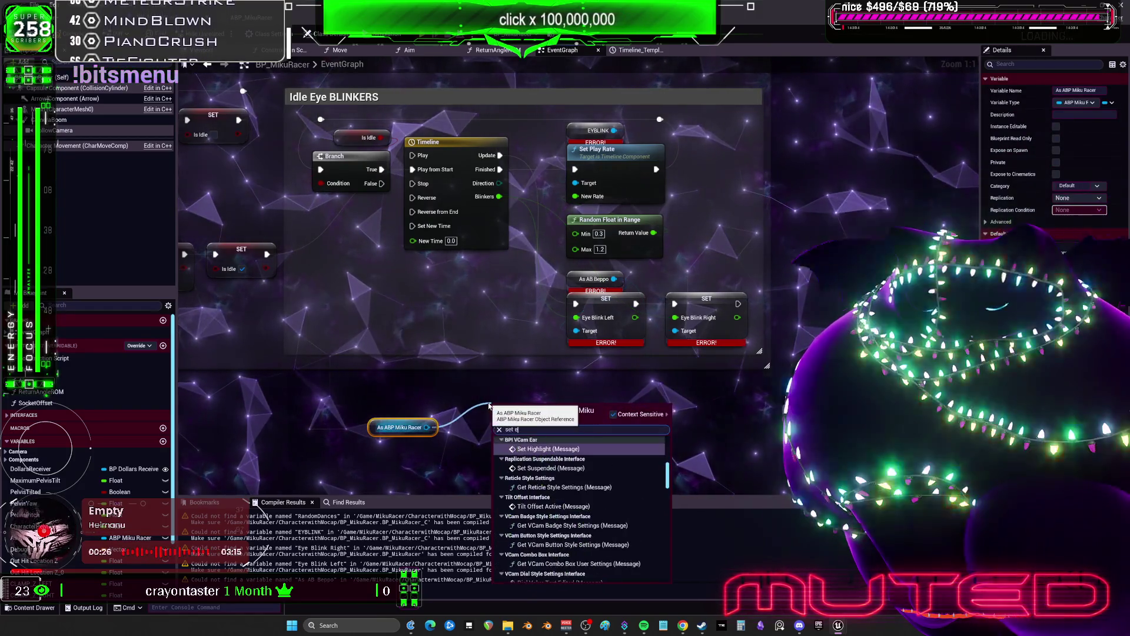
click(555, 452)
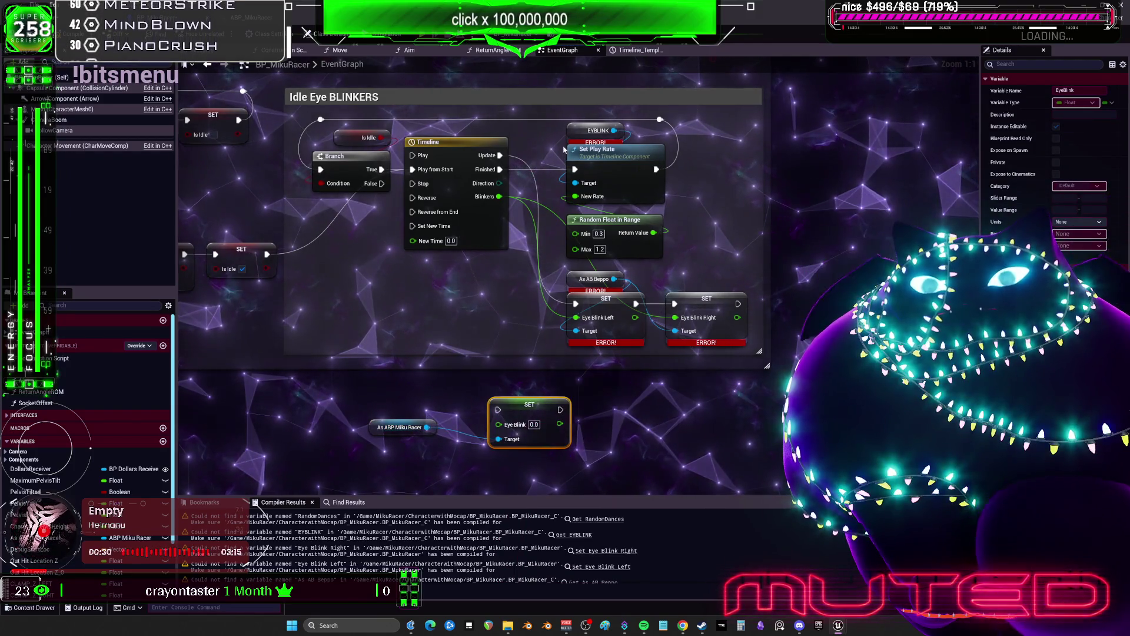
Step: Move the blink node out of the comment box and rename the timeline IdleEyeBlink
drag(569, 130, 391, 300)
click(452, 151)
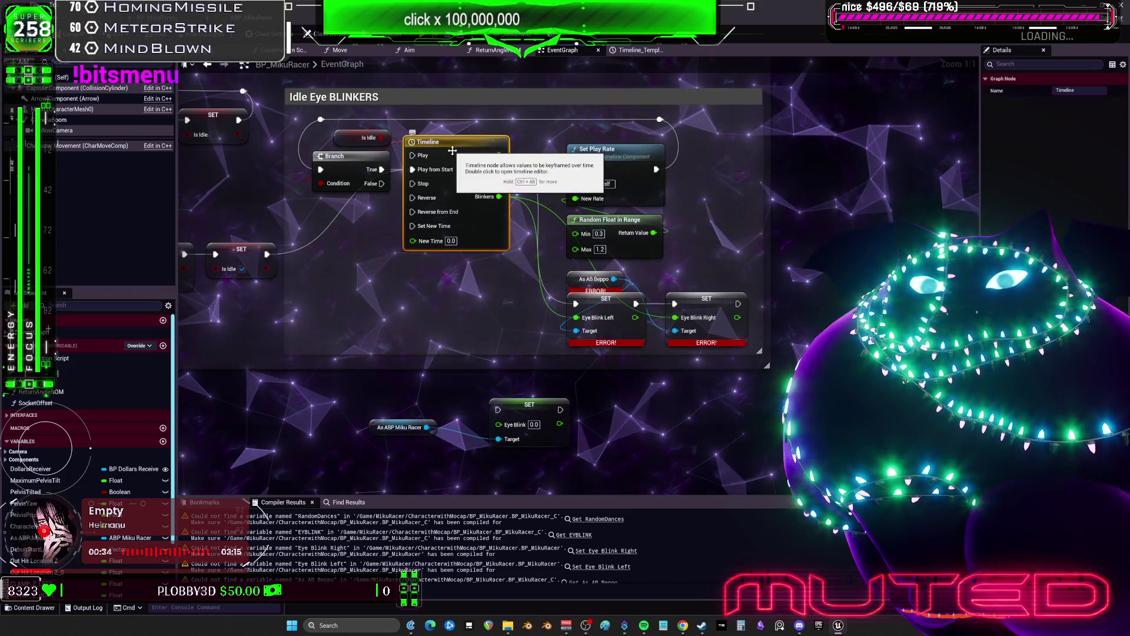
click(453, 150)
text(EyeBlink)
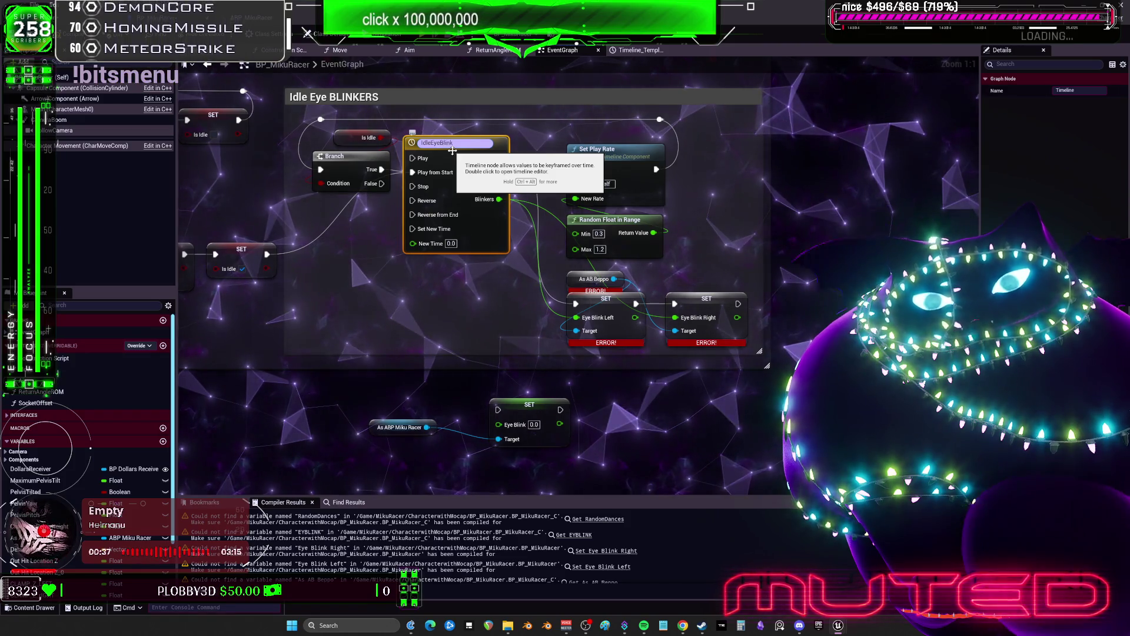
key(Return)
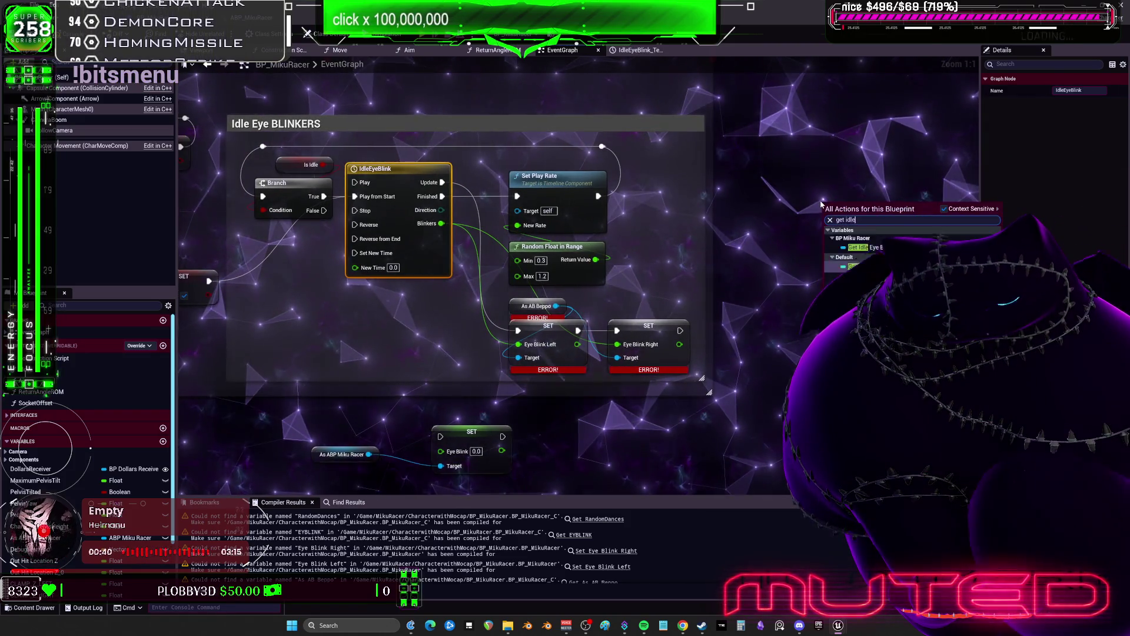
Step: Place an Idle Eye Blink reference and delete the broken As AB Beppo and SET nodes
click(827, 214)
mouse_move(609, 172)
mouse_down()
mouse_move(524, 165)
mouse_move(517, 210)
mouse_up()
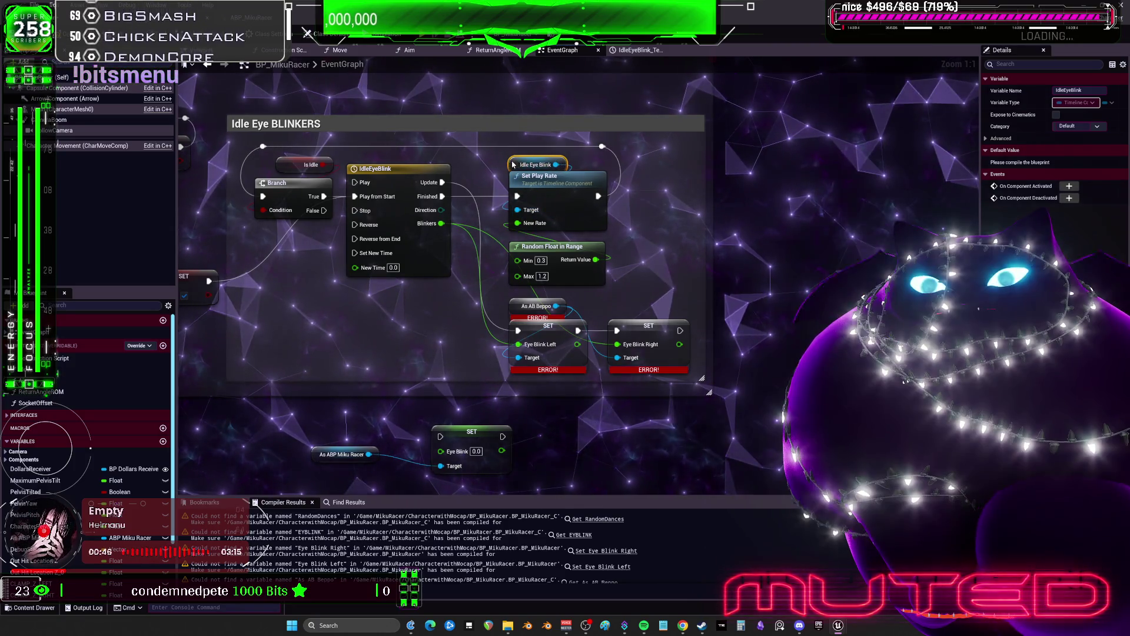
drag(486, 264, 512, 330)
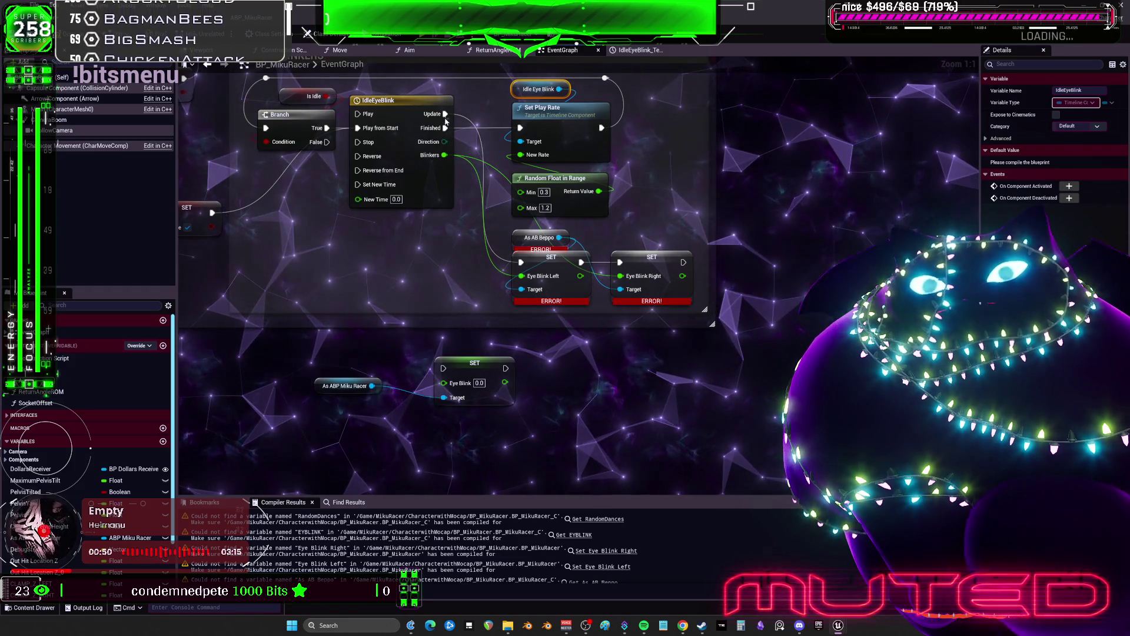
drag(657, 229, 506, 312)
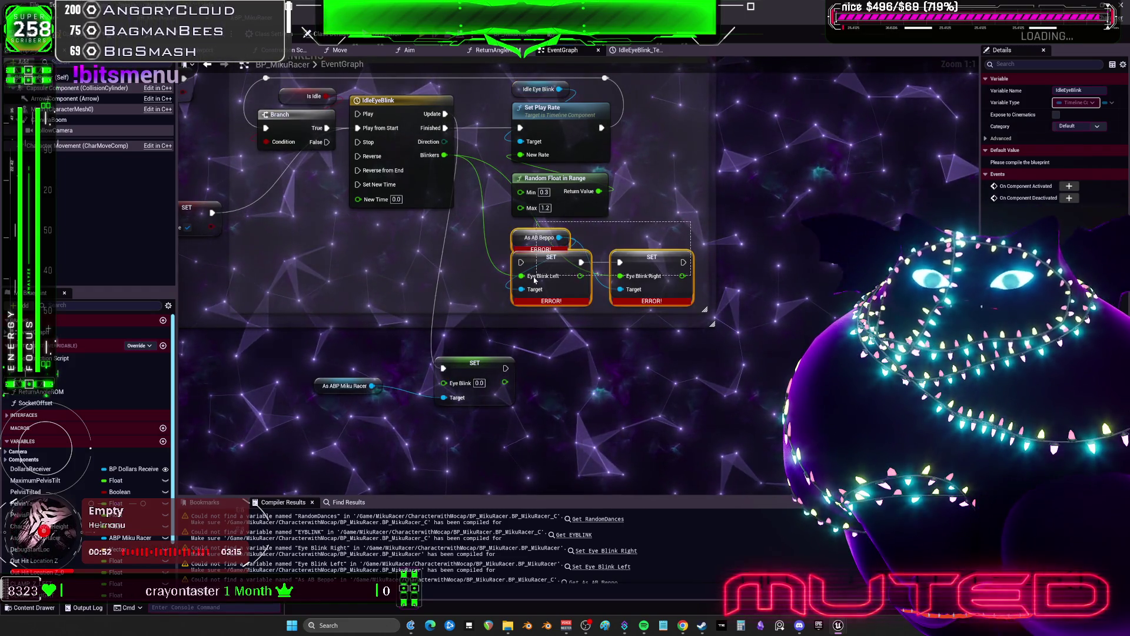
key(Delete)
Step: Wire Blinkers into SET Eye Blink and As ABP Miku Racer into its Target
mouse_move(463, 367)
mouse_down()
mouse_move(471, 276)
mouse_move(547, 239)
mouse_move(536, 235)
mouse_up()
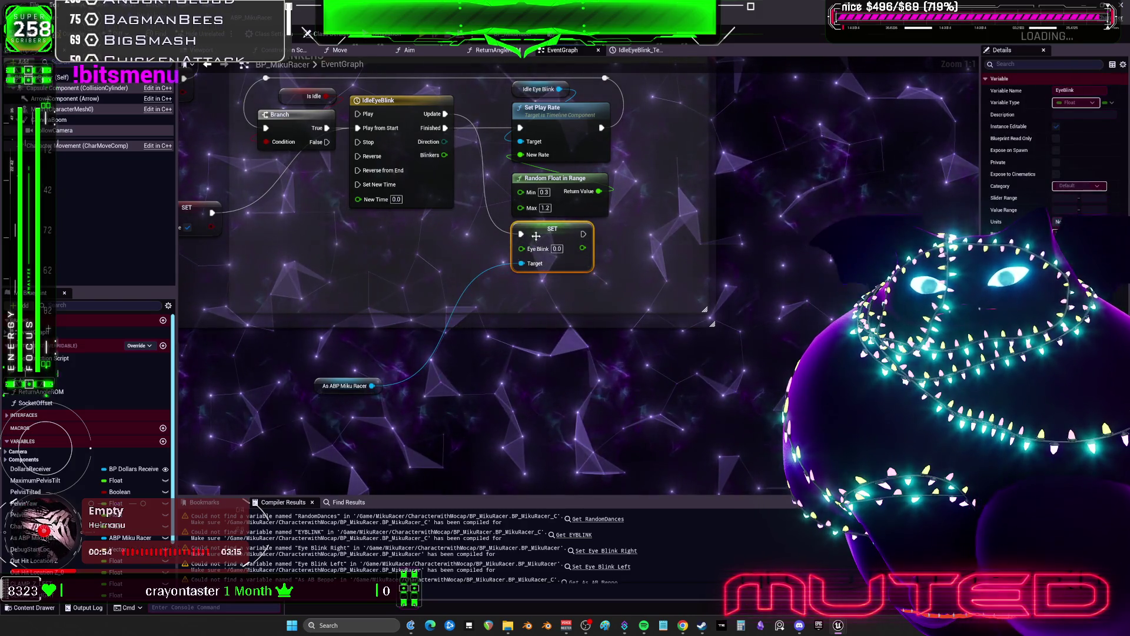
drag(316, 383, 423, 257)
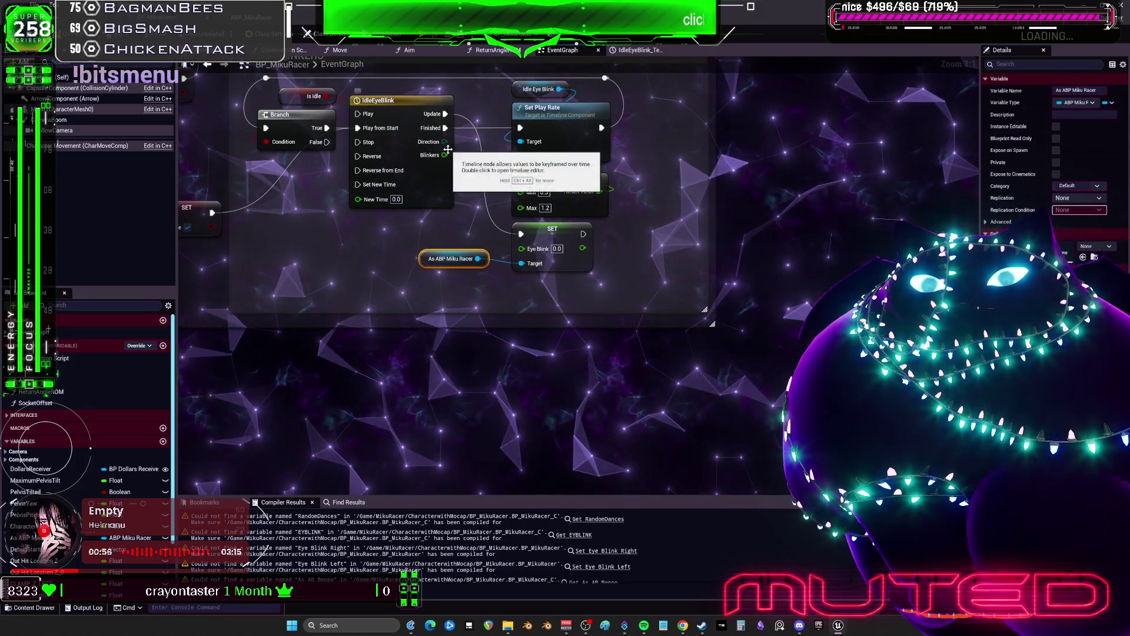
drag(445, 155, 457, 165)
drag(524, 257, 521, 249)
drag(478, 258, 522, 263)
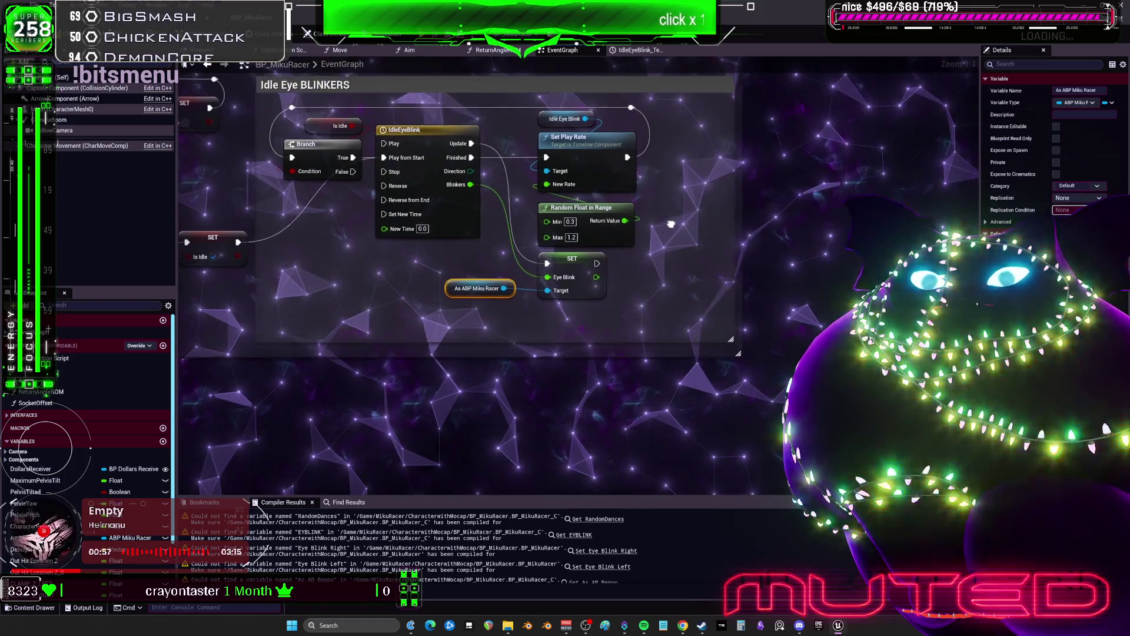
drag(445, 296, 443, 297)
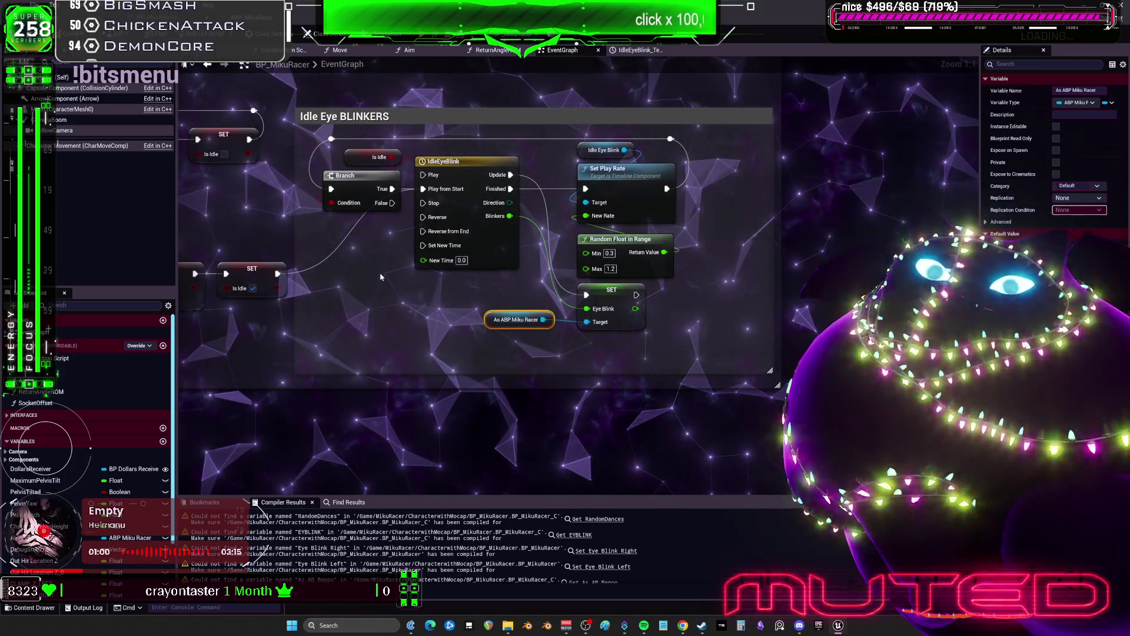
scroll(381, 276, down, 4)
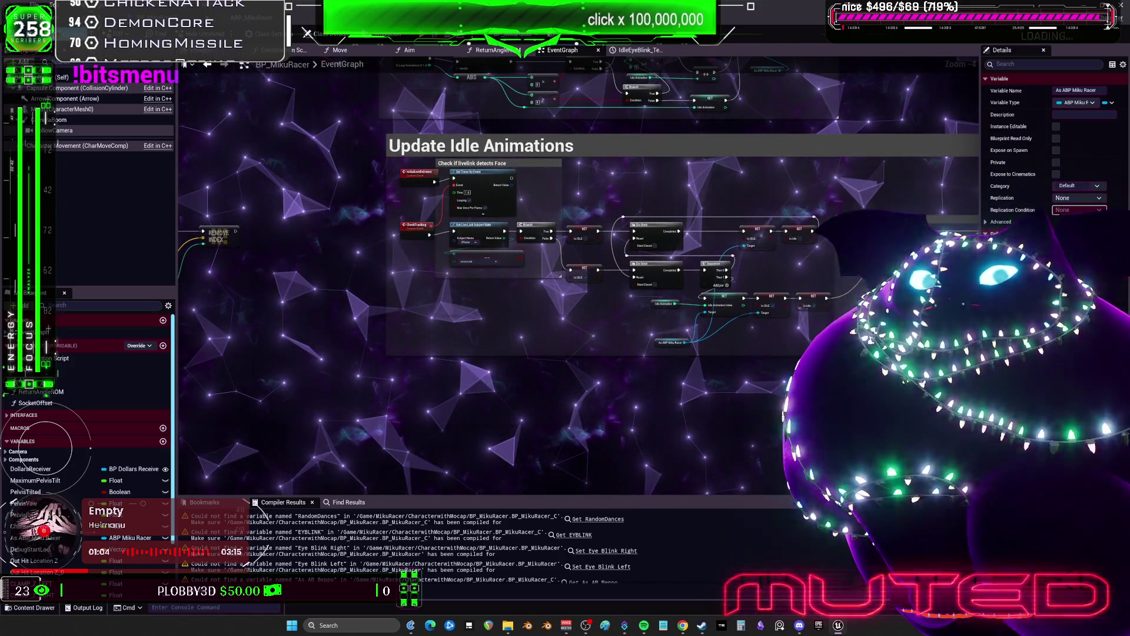
Step: Compile BP_MikuRacer and locate the Random Dances error in Idle Animation Select
key(F7)
click(598, 518)
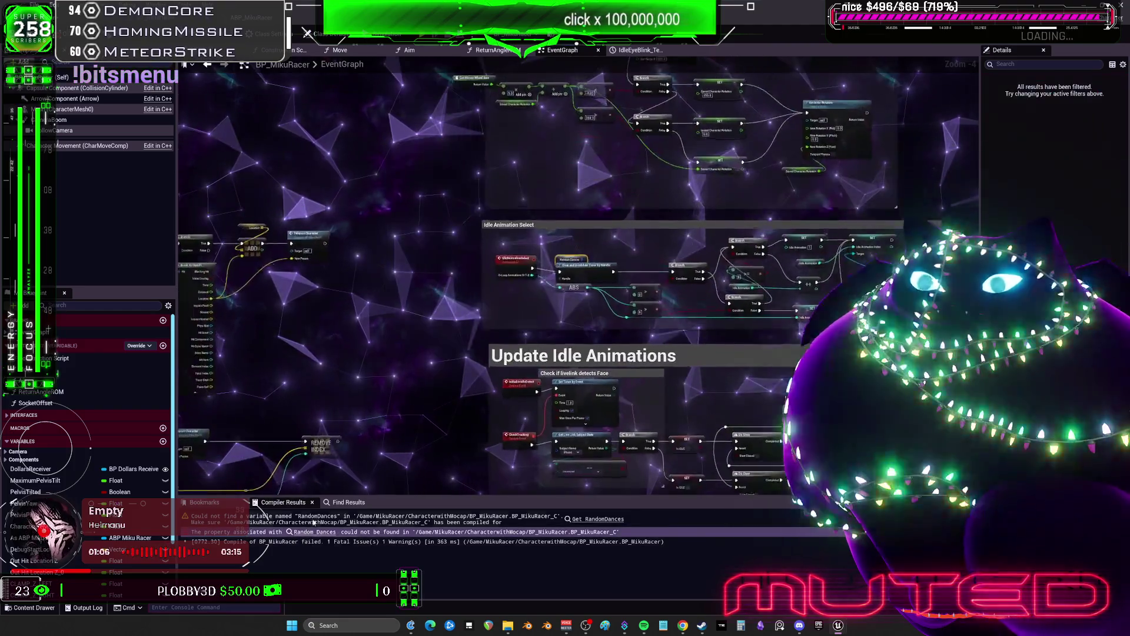
scroll(647, 246, down, 3)
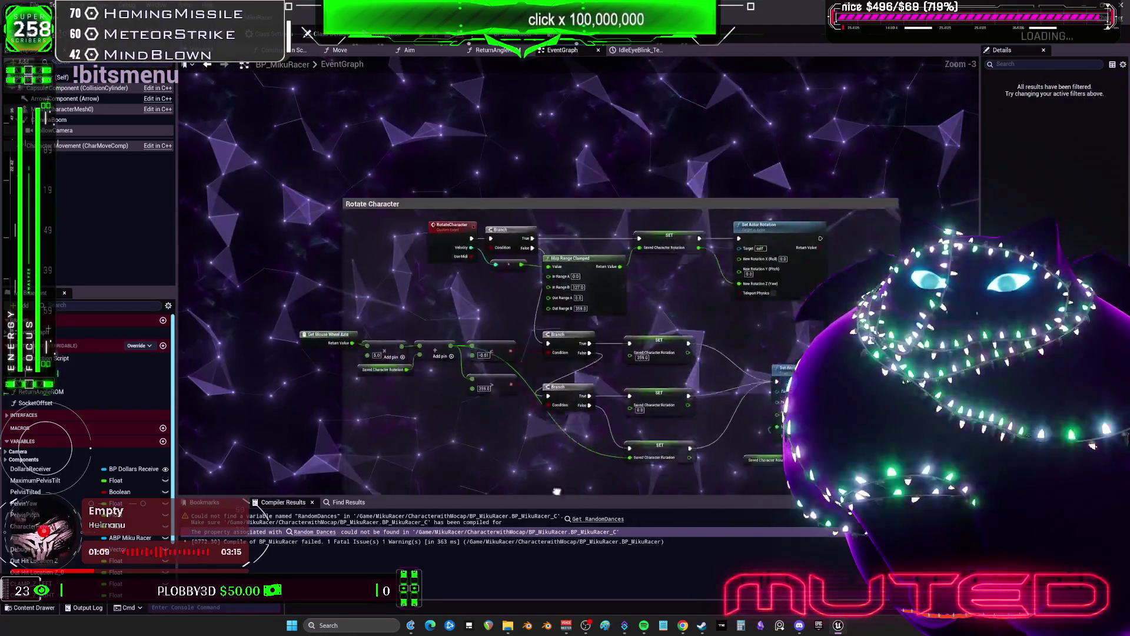
drag(557, 491, 572, 67)
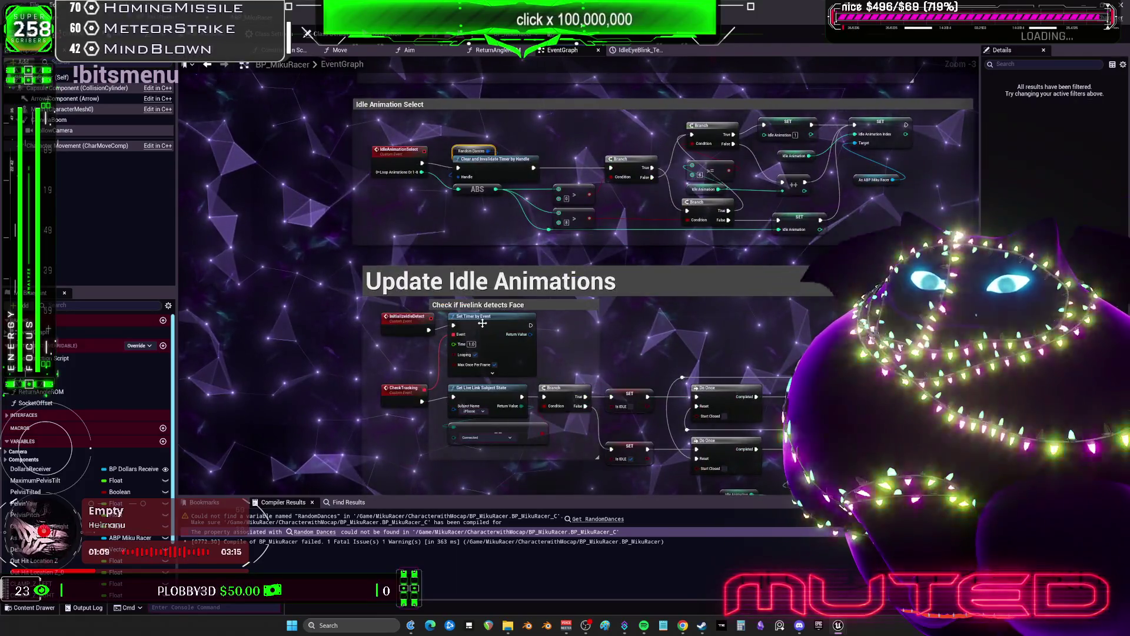
scroll(482, 323, up, 3)
scroll(389, 316, down, 1)
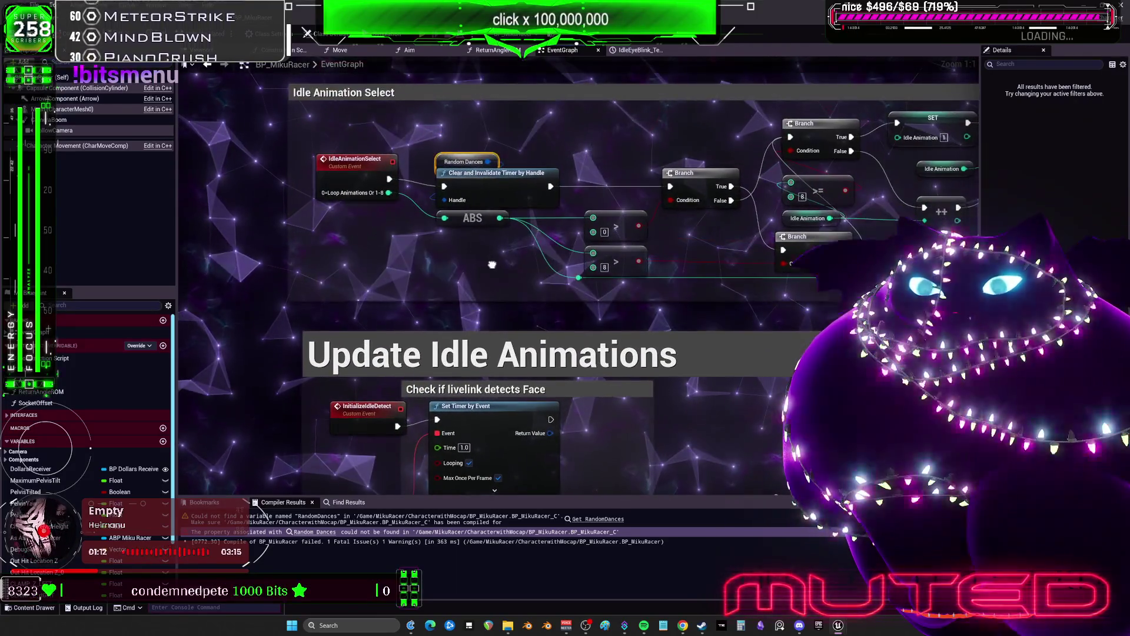
drag(389, 317, 789, 102)
scroll(789, 102, up, 1)
drag(165, 310, 398, 309)
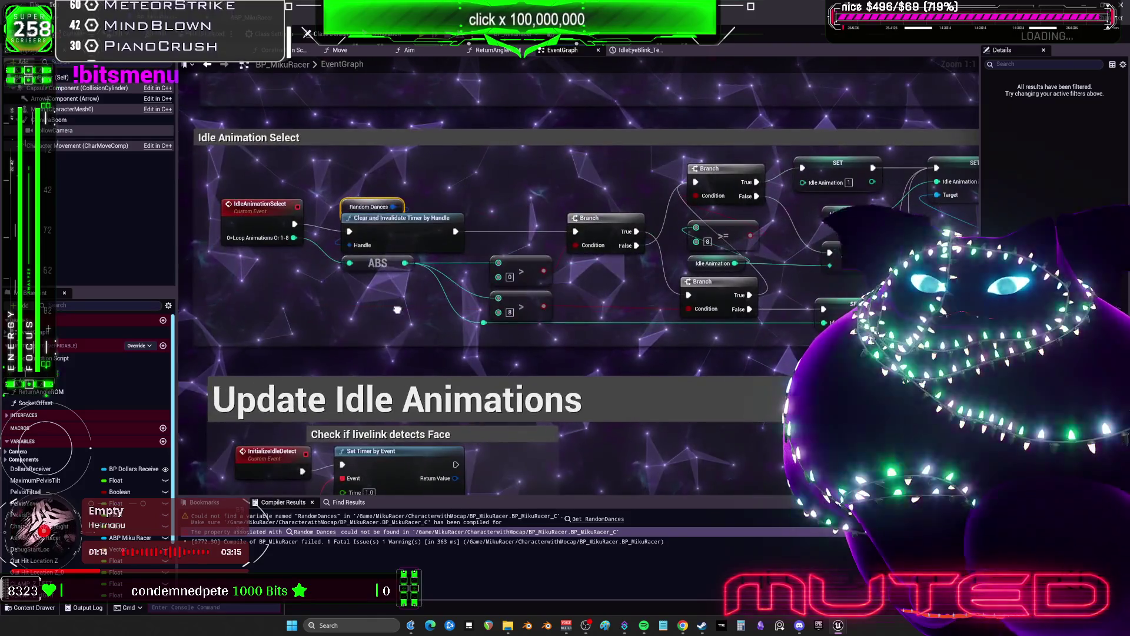
scroll(355, 216, down, 6)
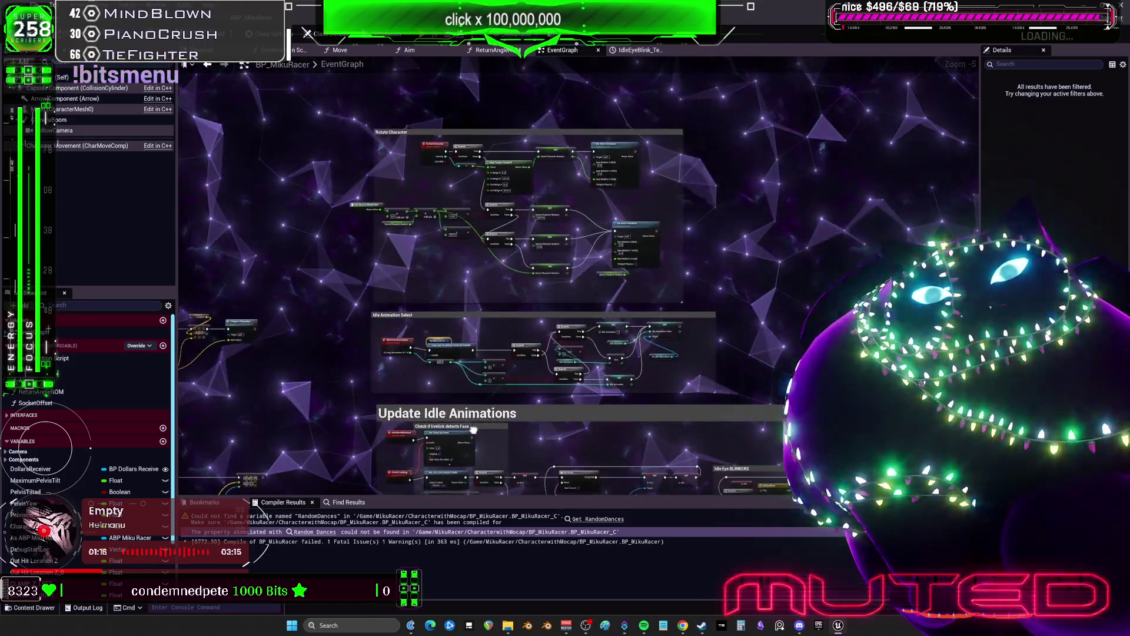
scroll(436, 261, up, 6)
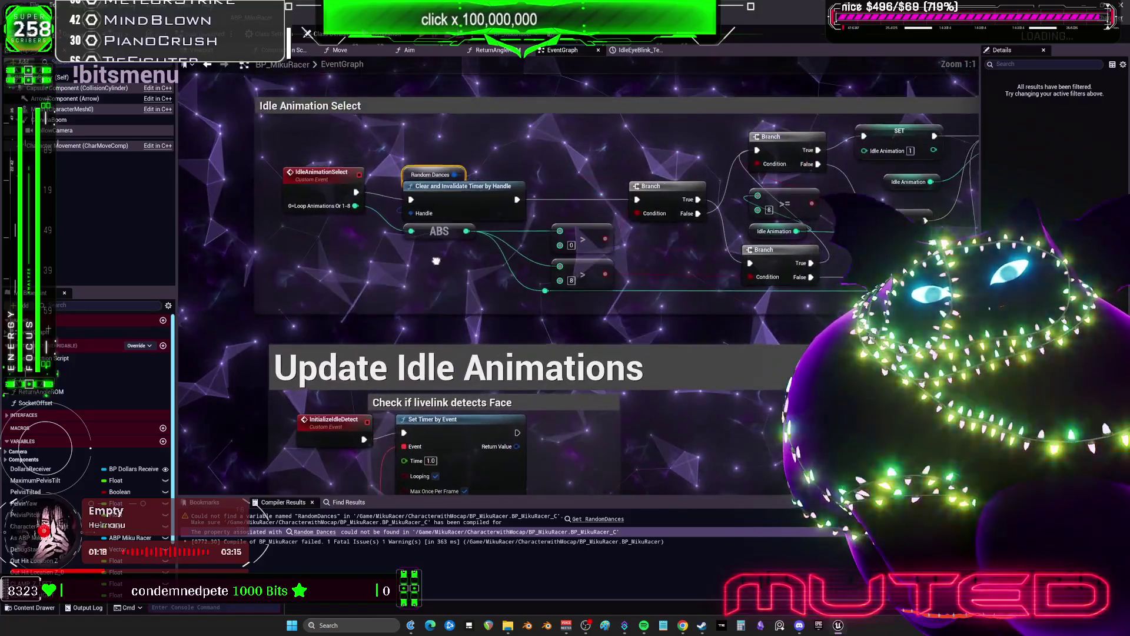
drag(453, 219, 387, 254)
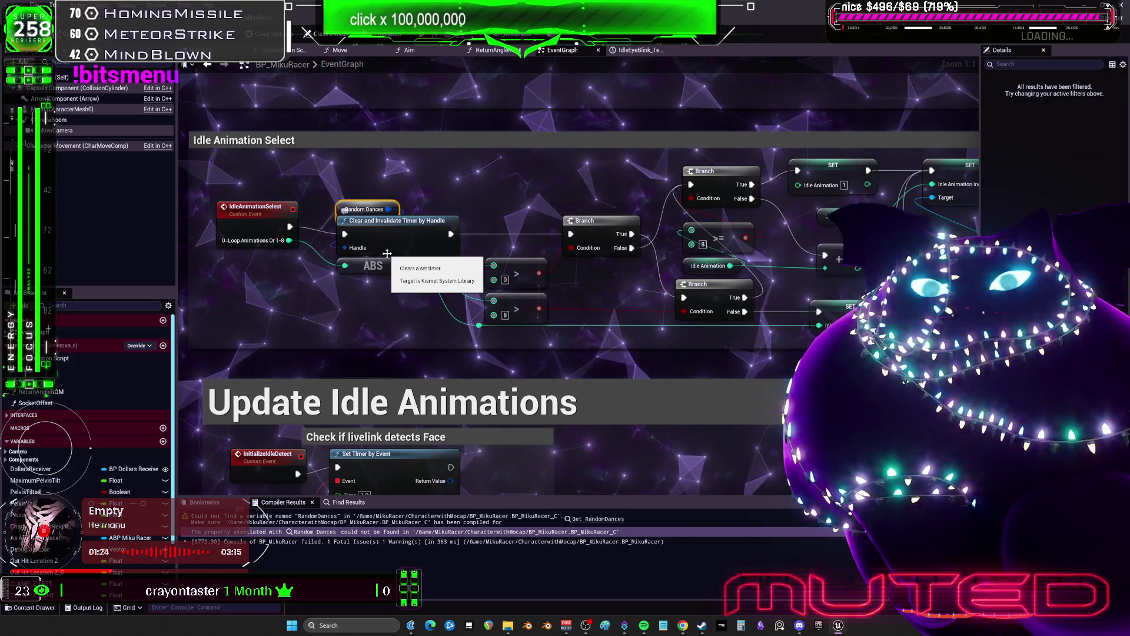
Step: Delete the Random Dances and Clear and Invalidate Timer by Handle nodes
click(423, 193)
mouse_move(399, 187)
mouse_down()
mouse_move(330, 250)
mouse_move(574, 236)
mouse_up()
key(Delete)
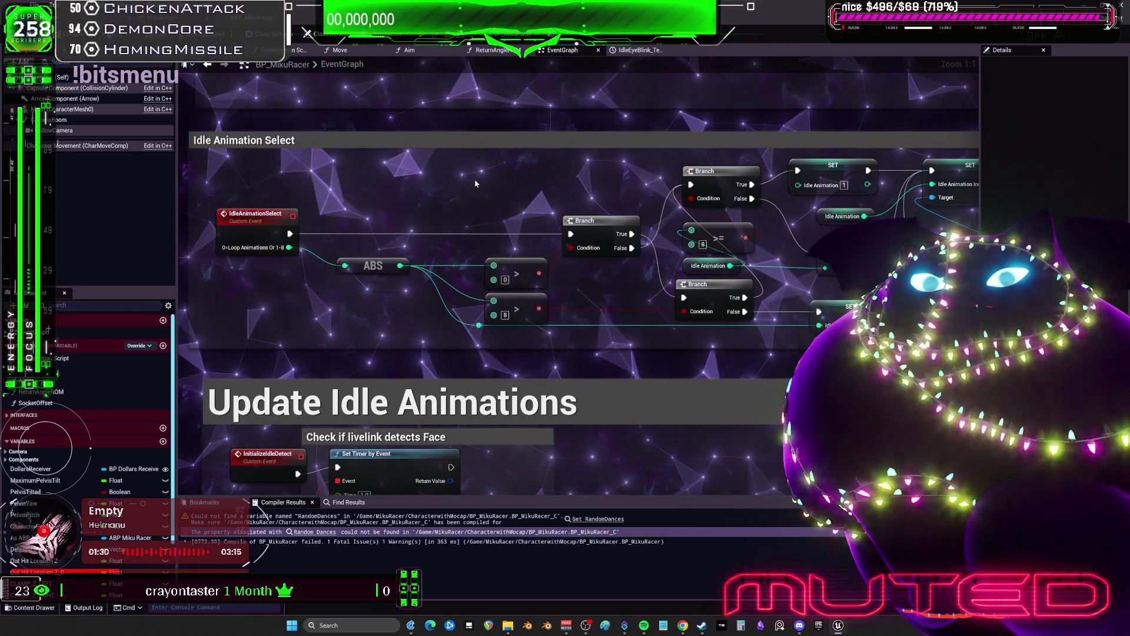
drag(597, 175, 453, 195)
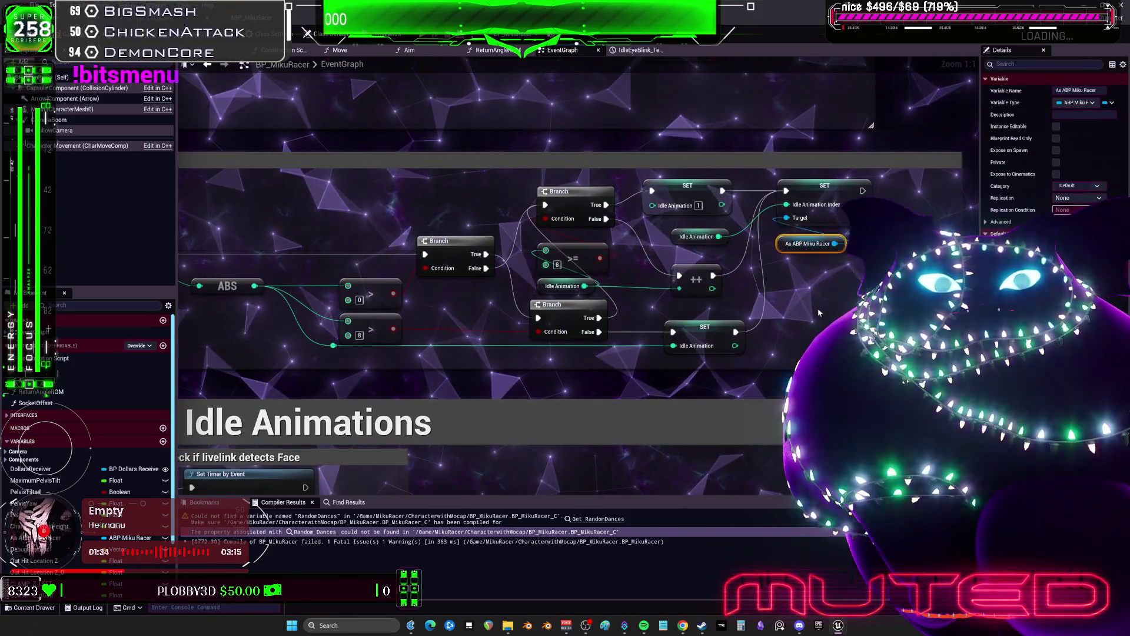
scroll(818, 313, down, 5)
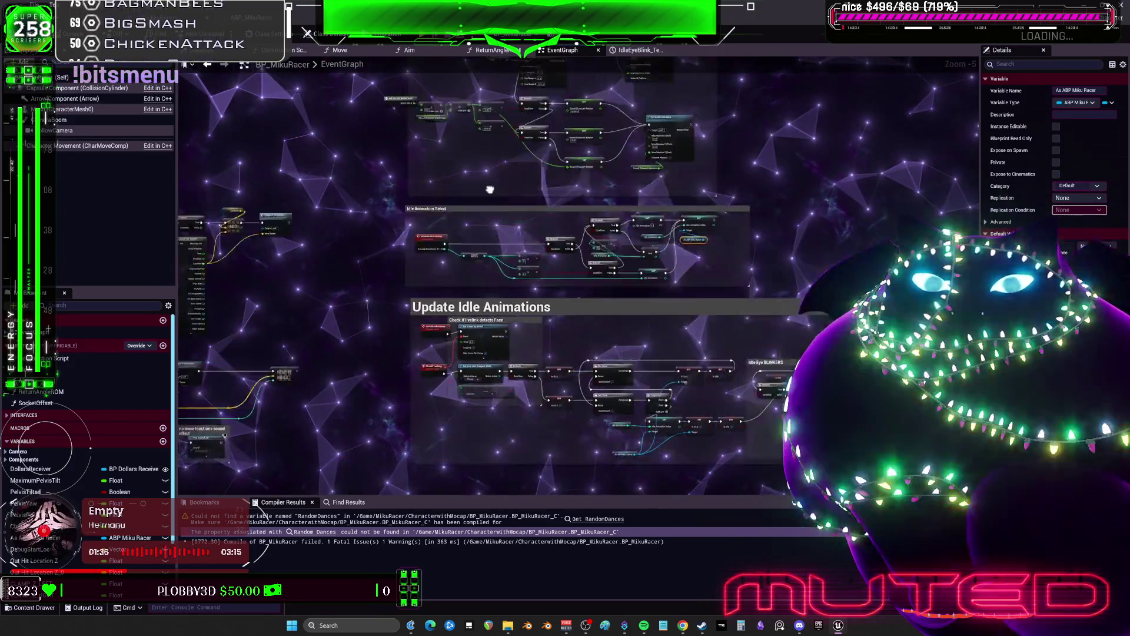
Step: Recompile BP_MikuRacer and confirm it compiles without errors in 367 ms
drag(490, 189, 493, 237)
scroll(463, 222, up, 3)
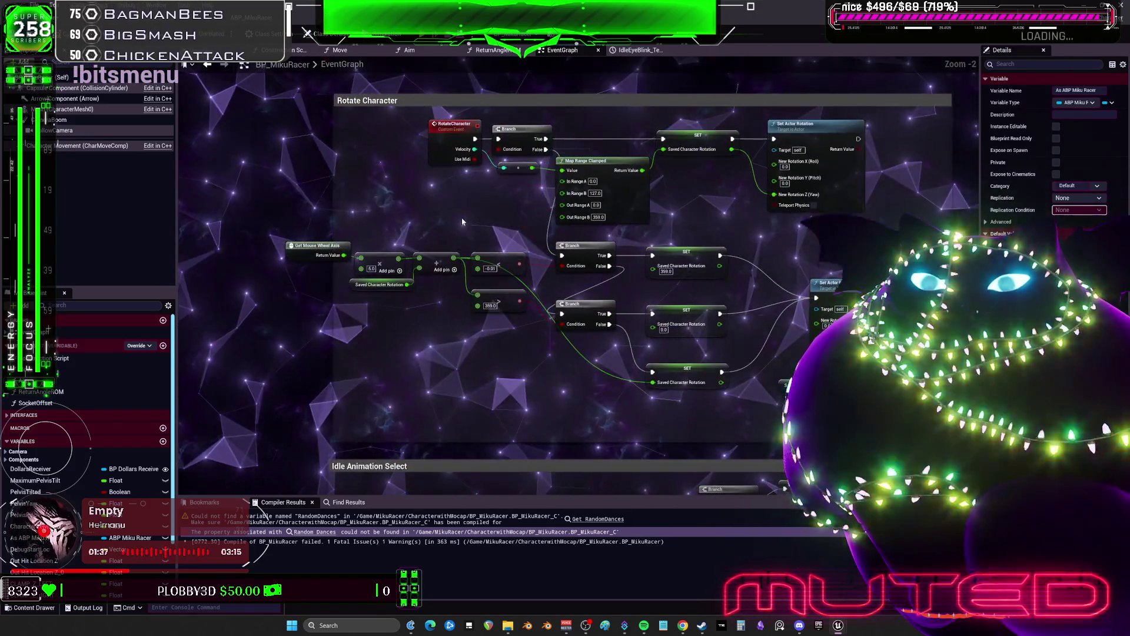
key(F7)
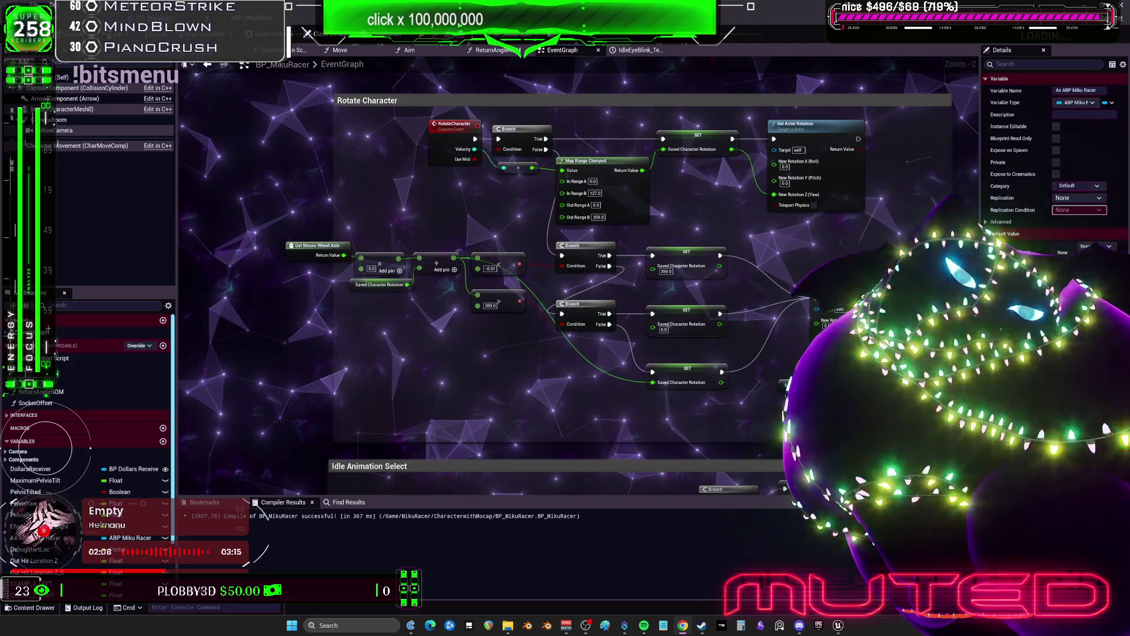
scroll(404, 259, down, 4)
scroll(452, 267, up, 4)
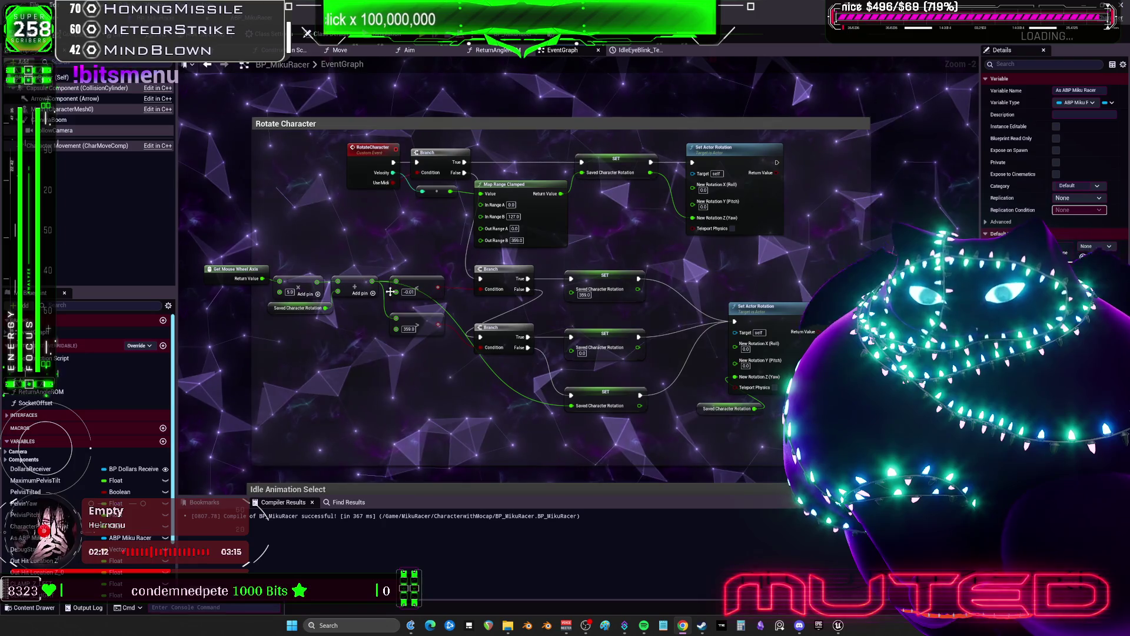
Step: Tidy the Rotate Character nodes: move Get Mouse Wheel Axis up-right and nudge Saved Character Rotation down
drag(227, 273, 290, 257)
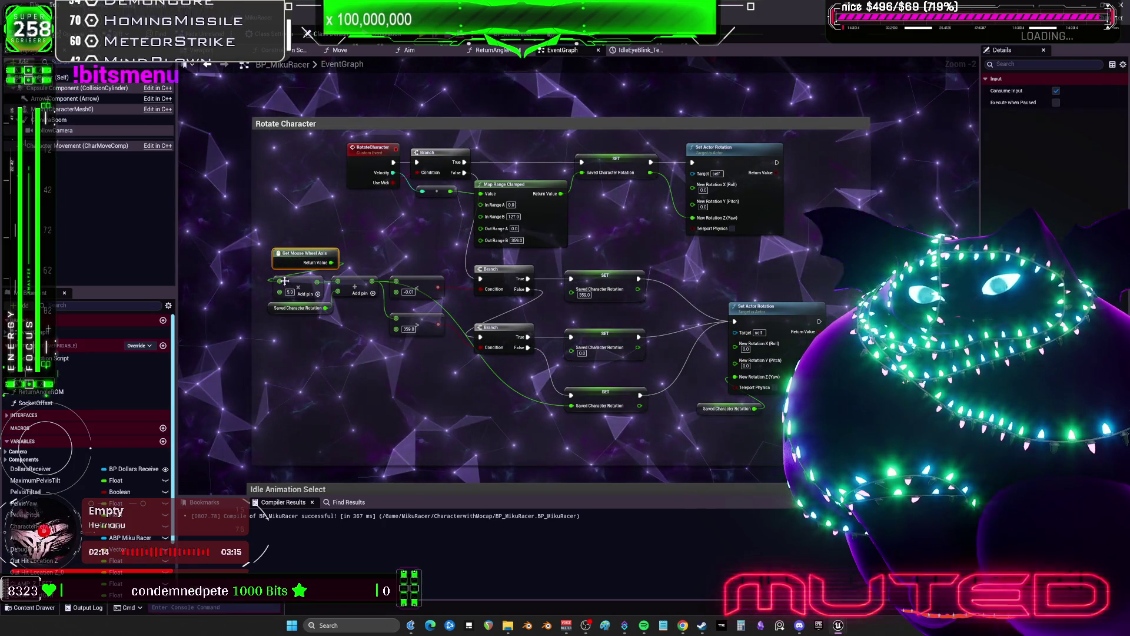
drag(275, 321, 277, 321)
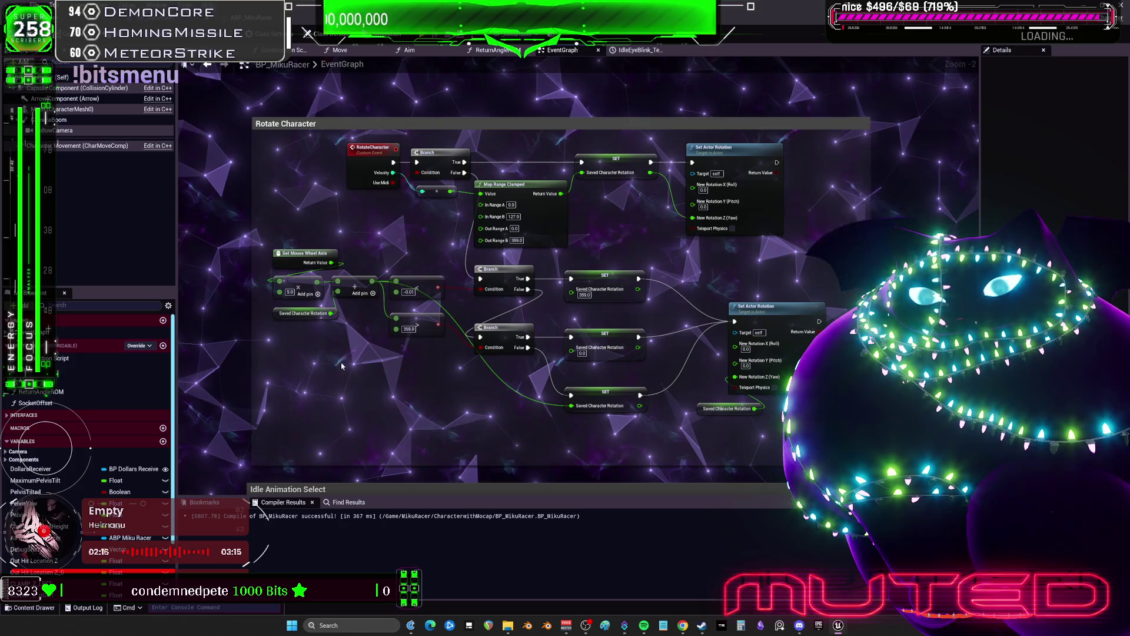
scroll(331, 356, down, 2)
Step: Set the Update Idle Animations Set Timer by Event Time to 2.0
drag(462, 341, 461, 243)
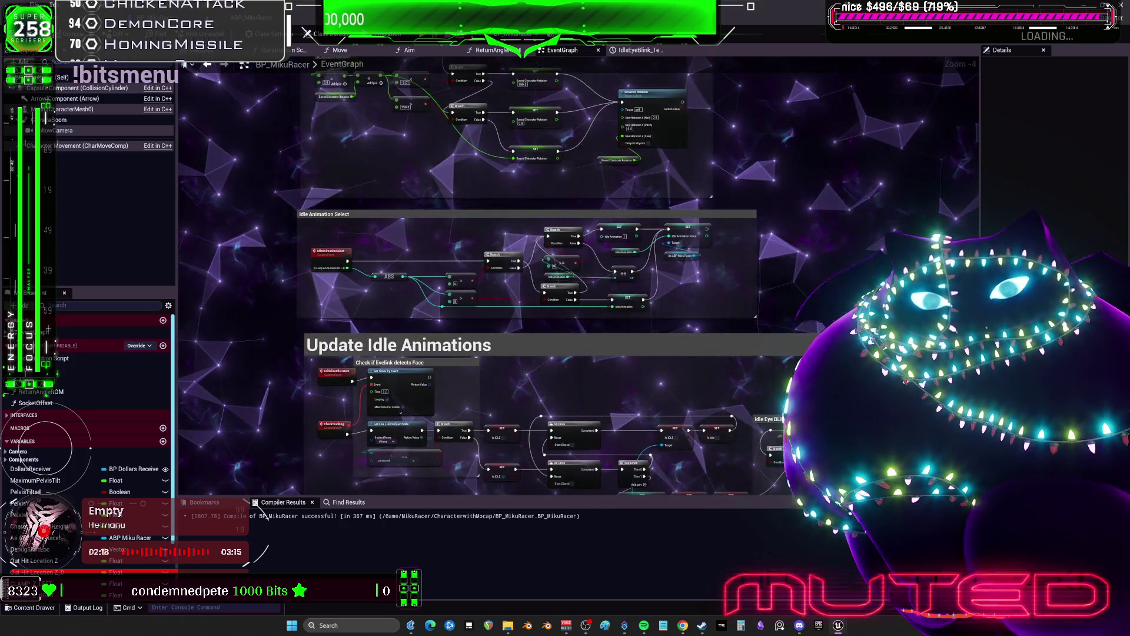
scroll(554, 273, up, 2)
drag(554, 274, 484, 238)
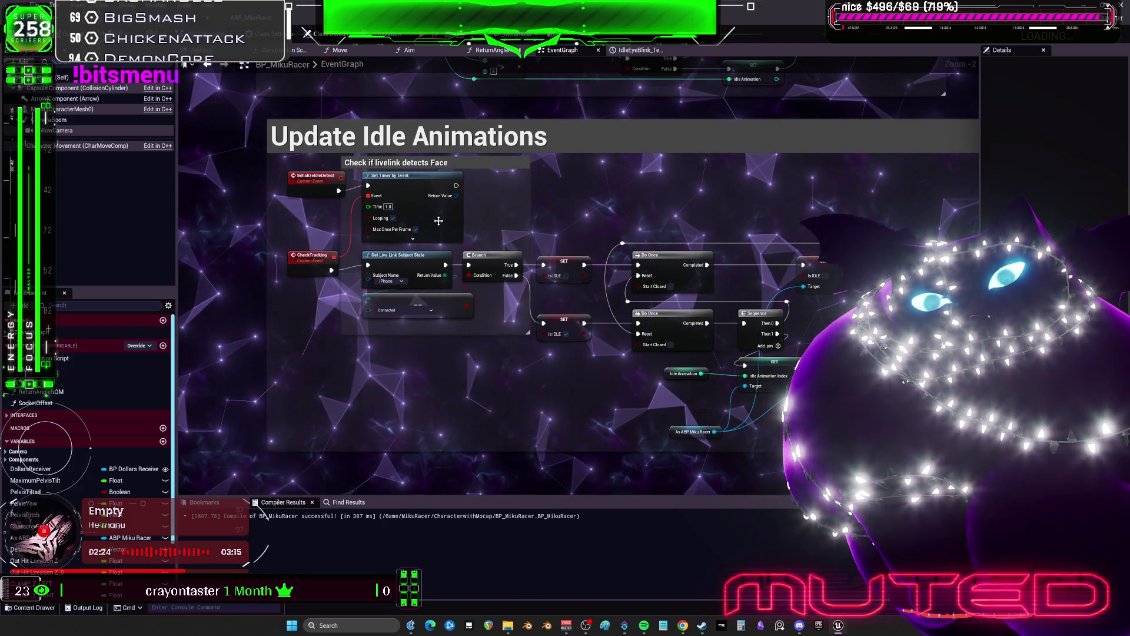
drag(873, 223, 554, 212)
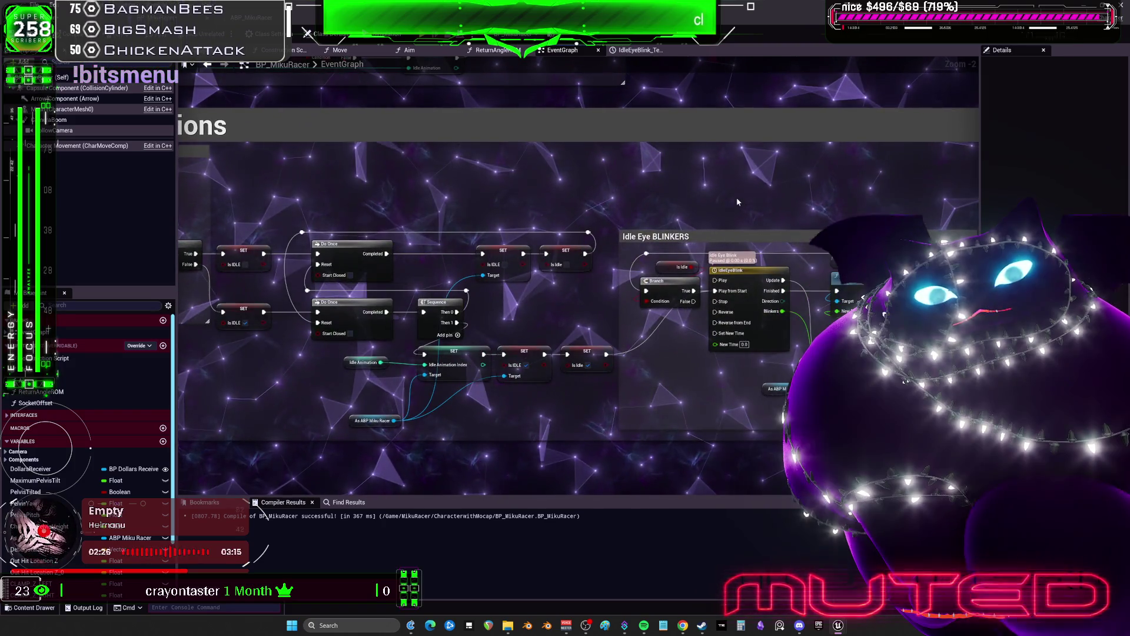
scroll(554, 212, up, 2)
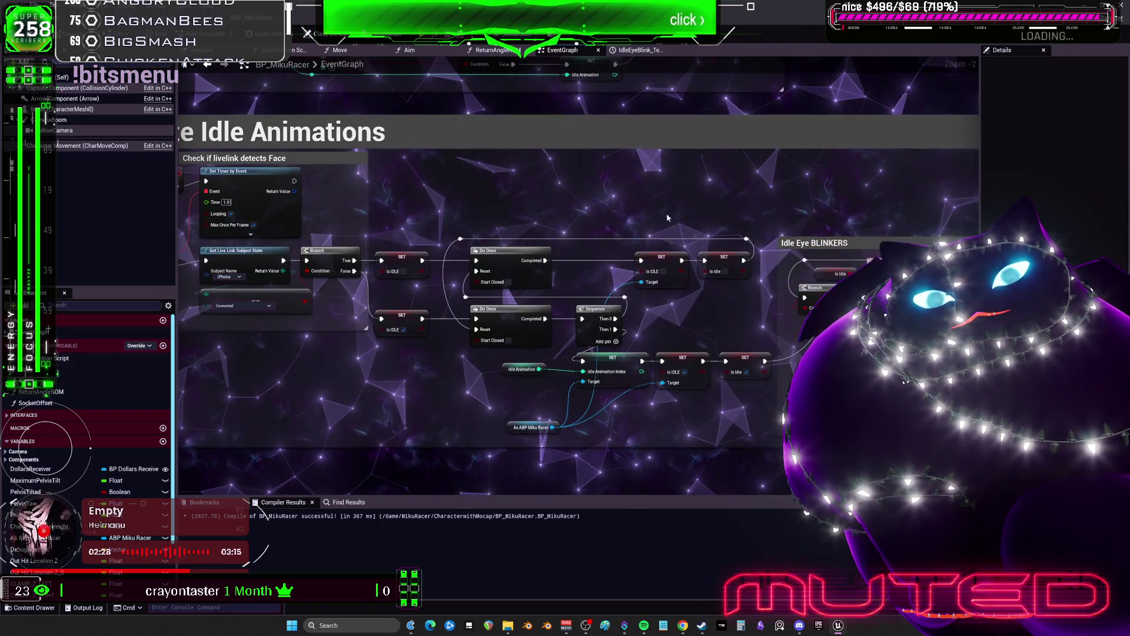
drag(489, 238, 615, 238)
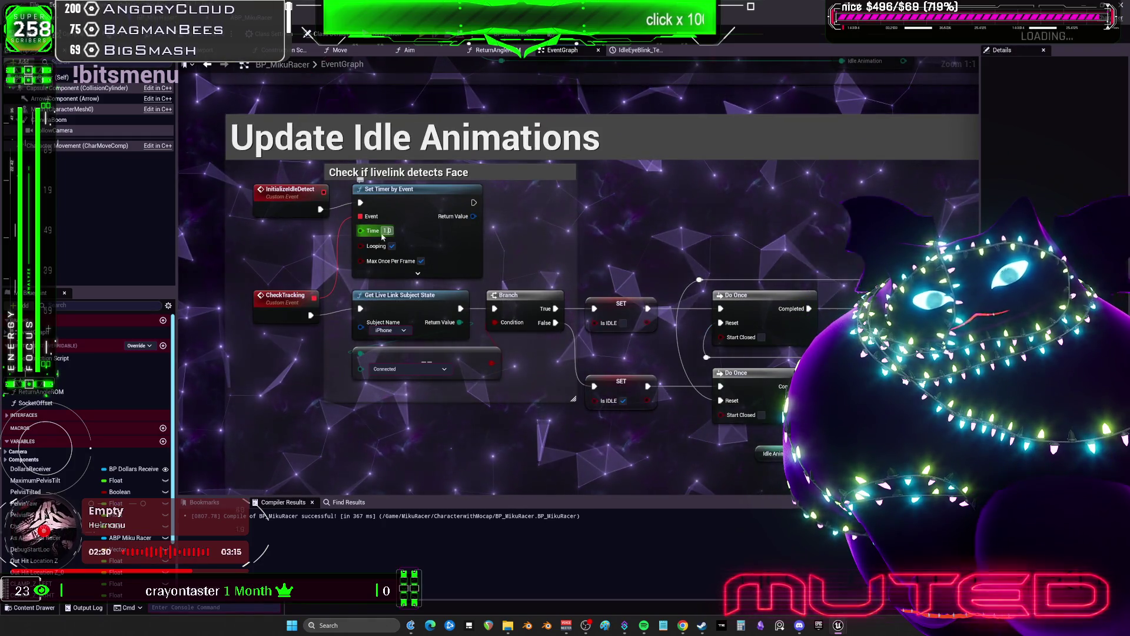
key(Return)
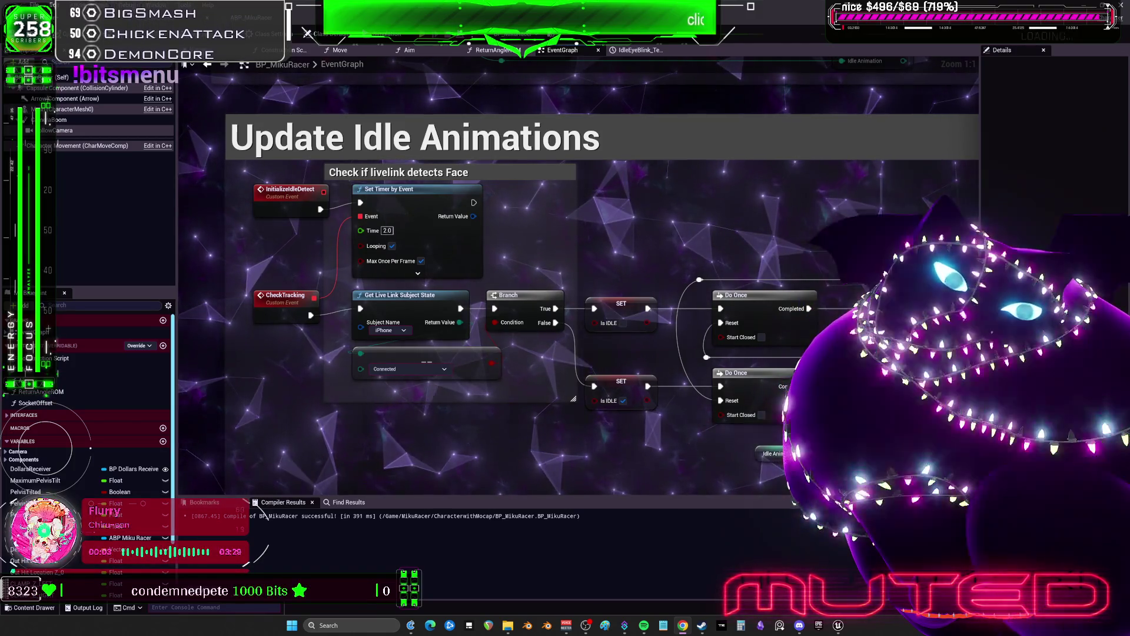
Step: Make the Line Trace By Channel debug line draw For Duration with a 2.0 draw time
scroll(504, 212, down, 6)
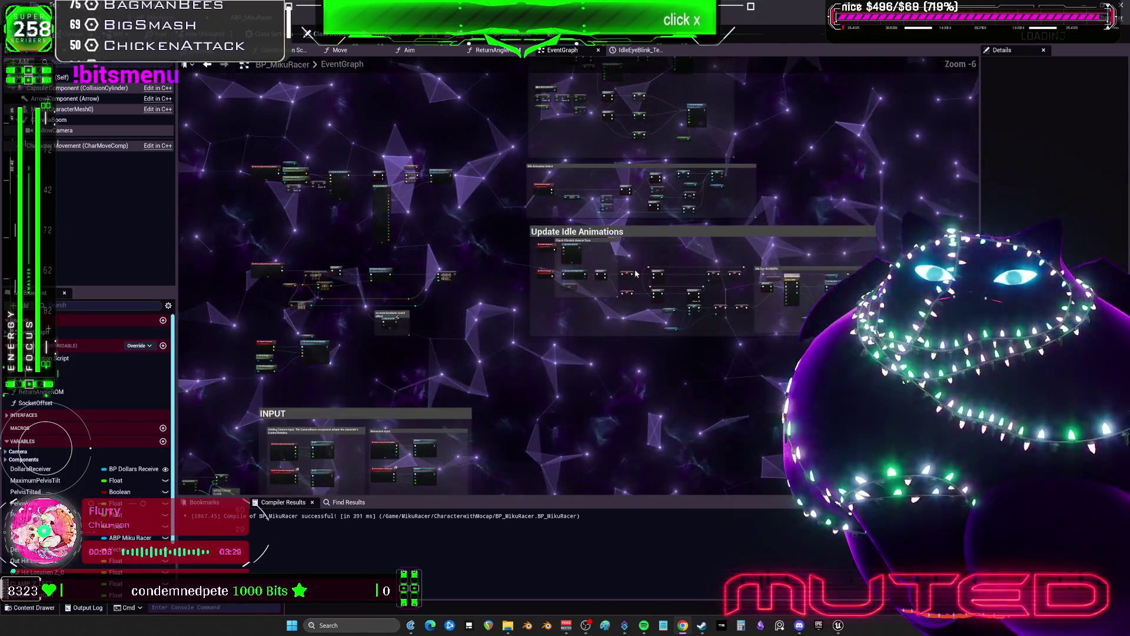
drag(518, 360, 412, 254)
scroll(423, 269, up, 4)
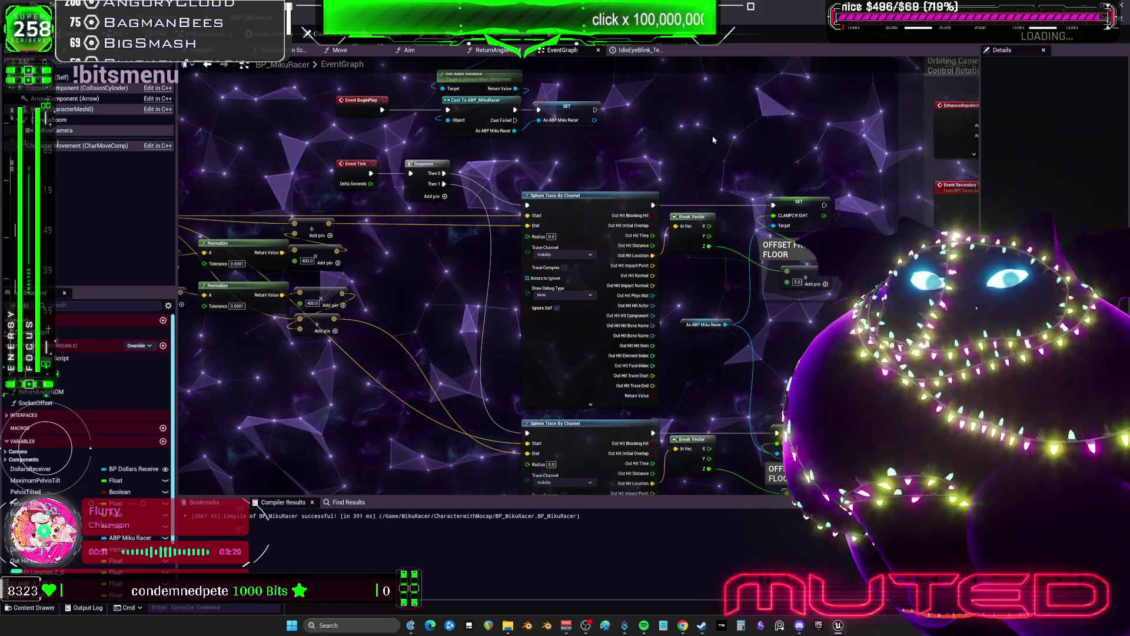
scroll(713, 140, down, 2)
mouse_move(847, 85)
mouse_down()
mouse_move(682, 212)
mouse_move(548, 285)
mouse_move(559, 377)
mouse_move(531, 324)
mouse_up()
scroll(683, 212, up, 2)
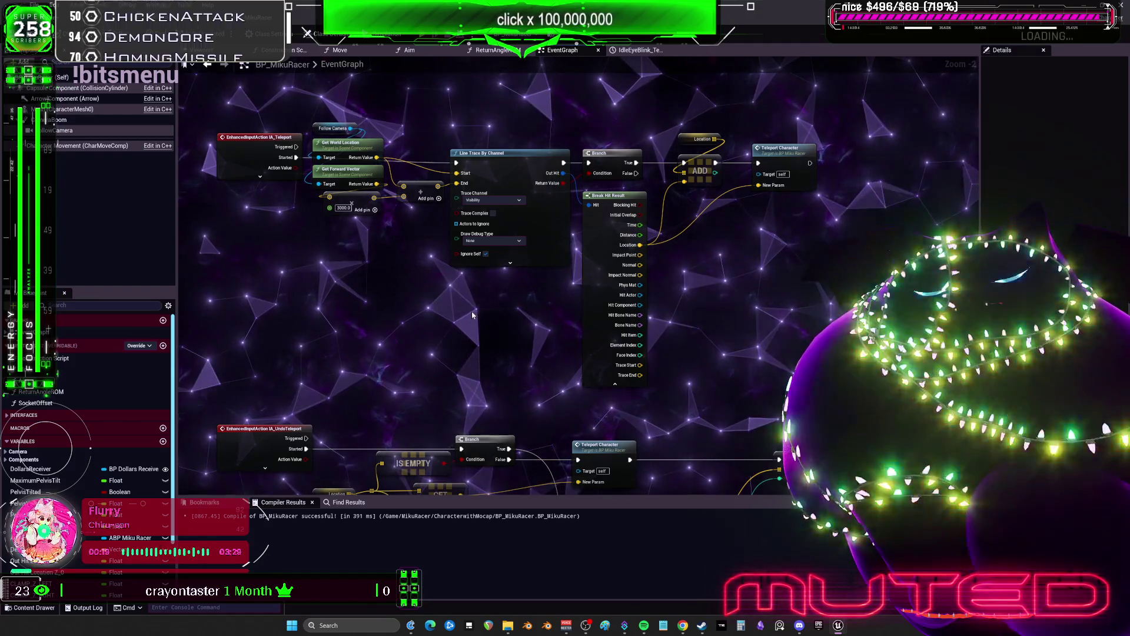
click(477, 241)
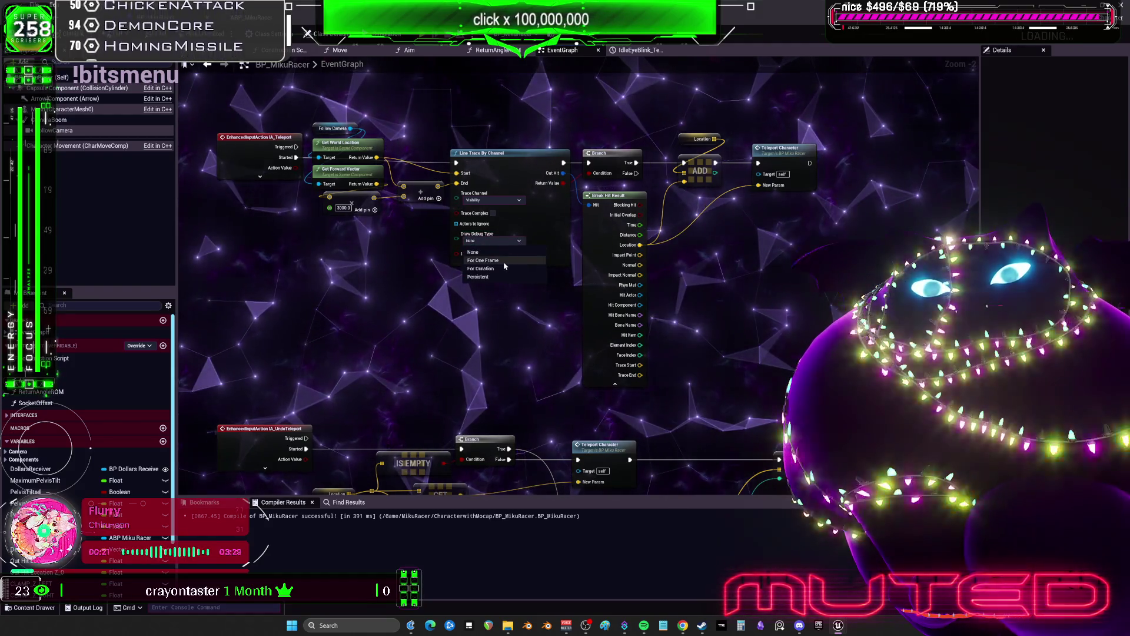
click(501, 269)
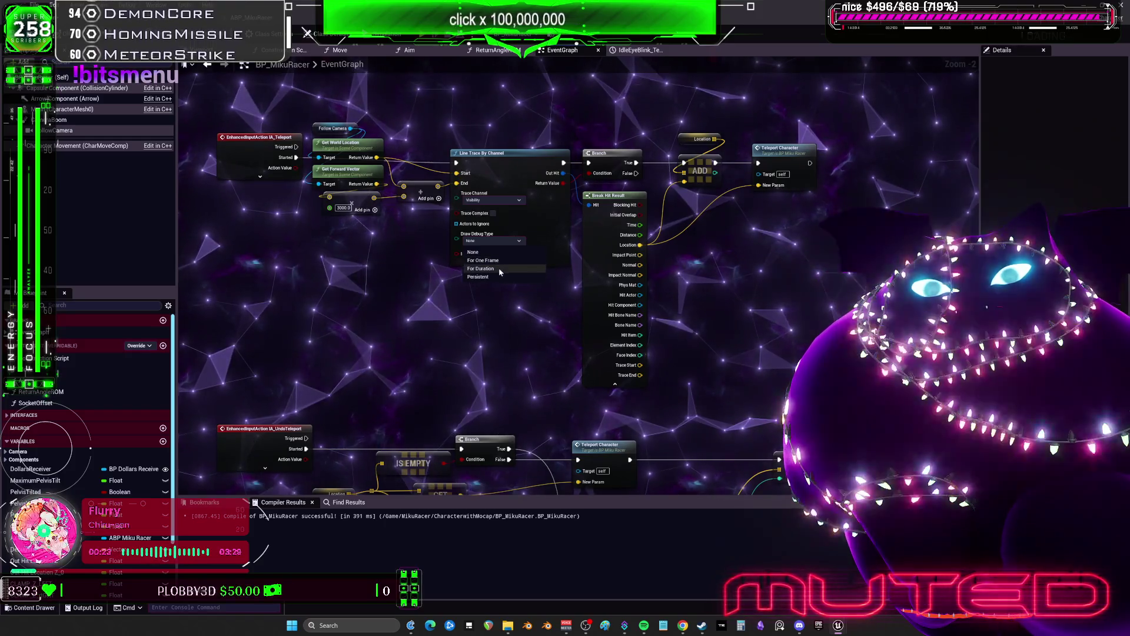
click(510, 263)
scroll(489, 266, up, 2)
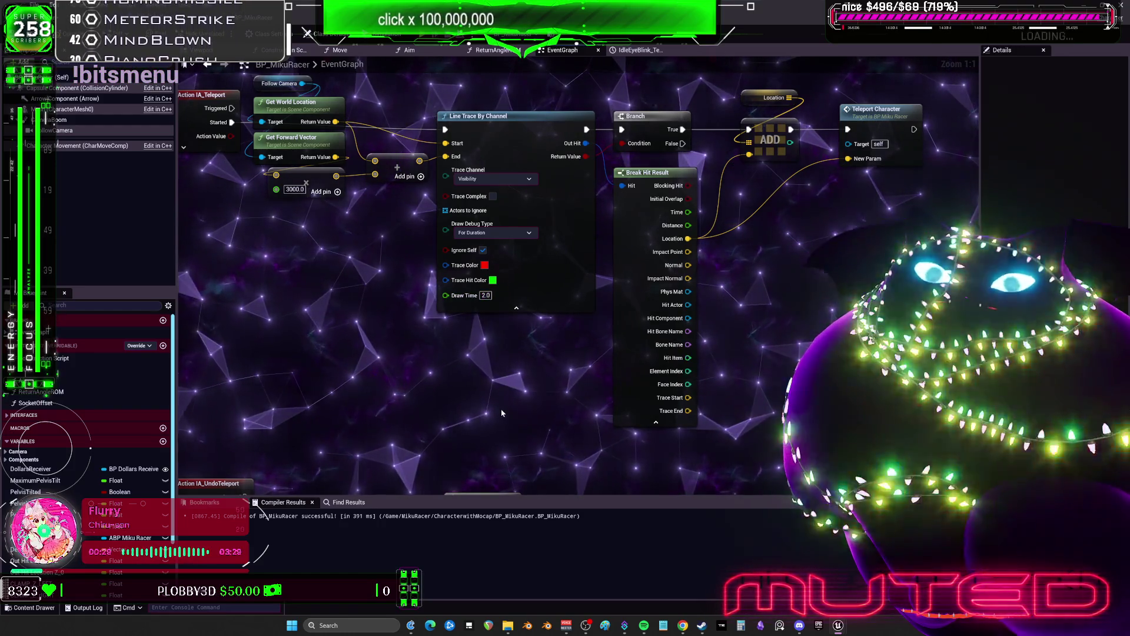
click(502, 412)
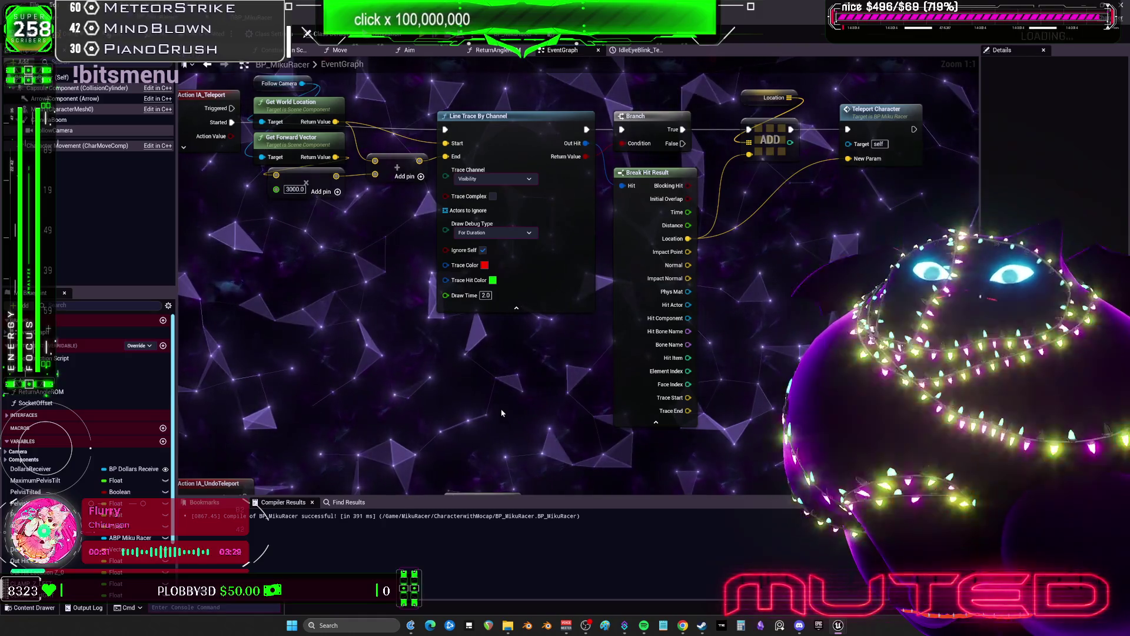
Step: Switch the line trace's Trace Channel to Camera and compile the blueprint
scroll(519, 300, down, 1)
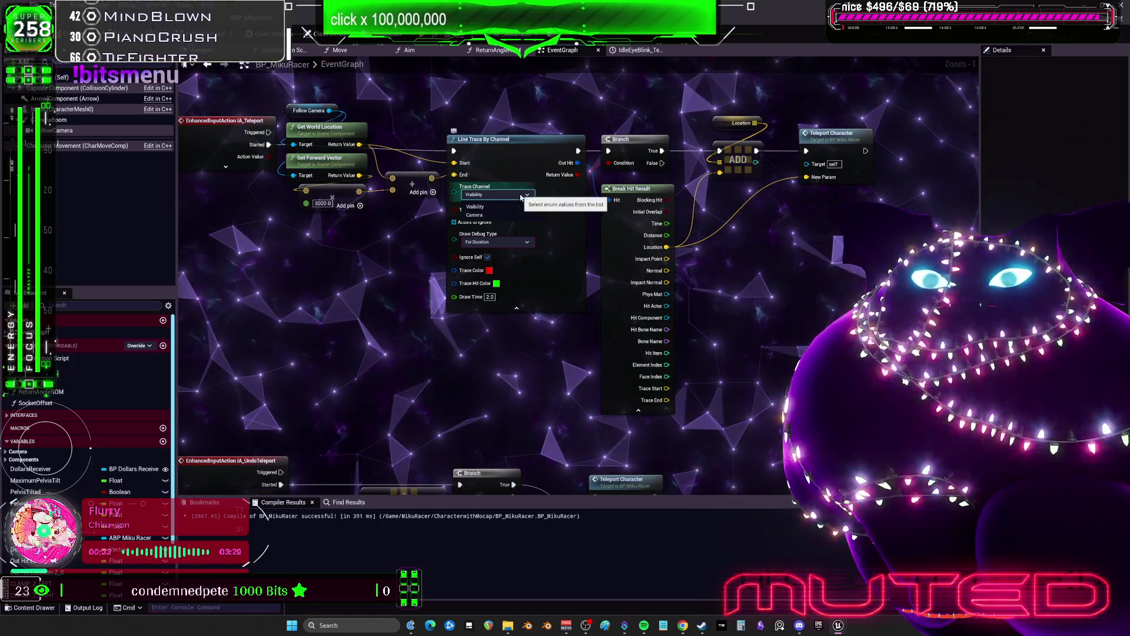
drag(799, 272, 772, 328)
click(469, 251)
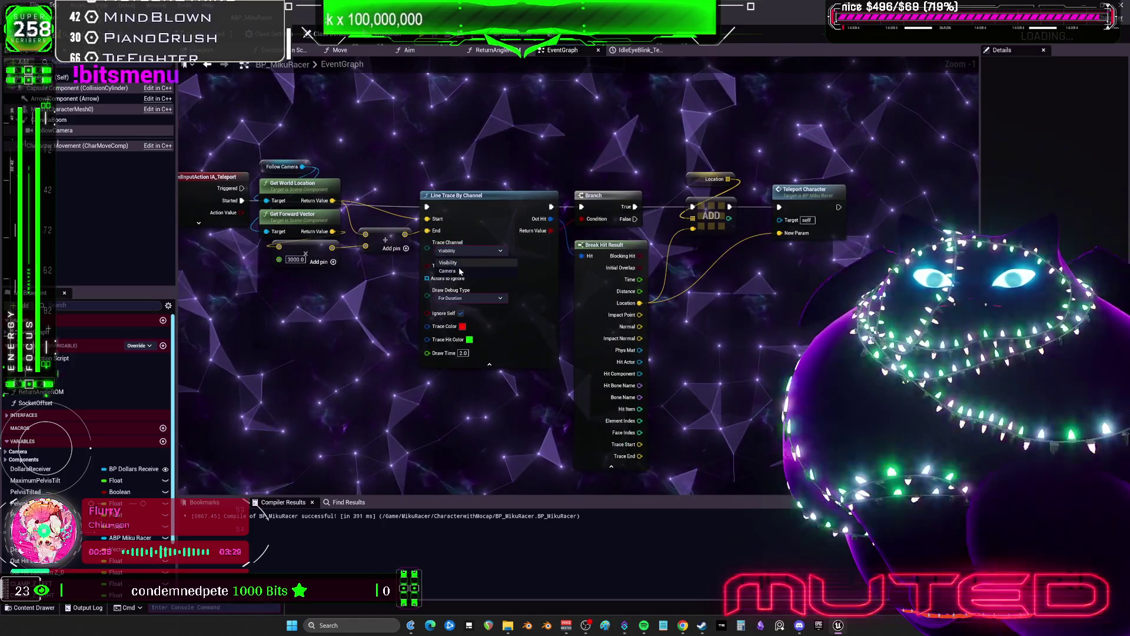
click(453, 272)
key(F7)
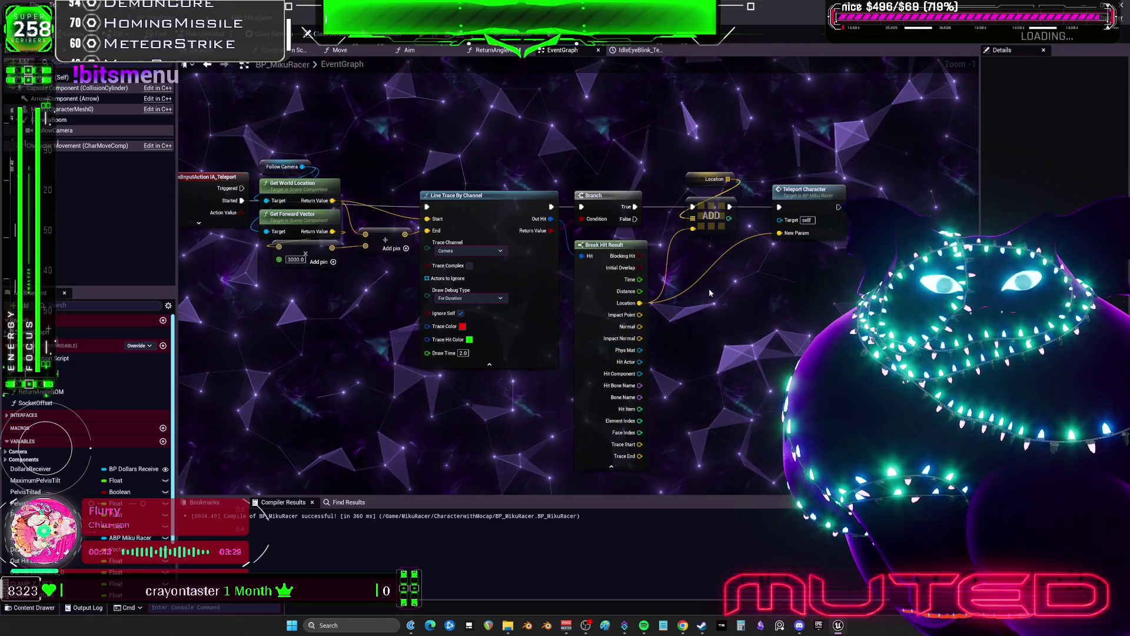
scroll(578, 242, down, 1)
scroll(777, 319, up, 1)
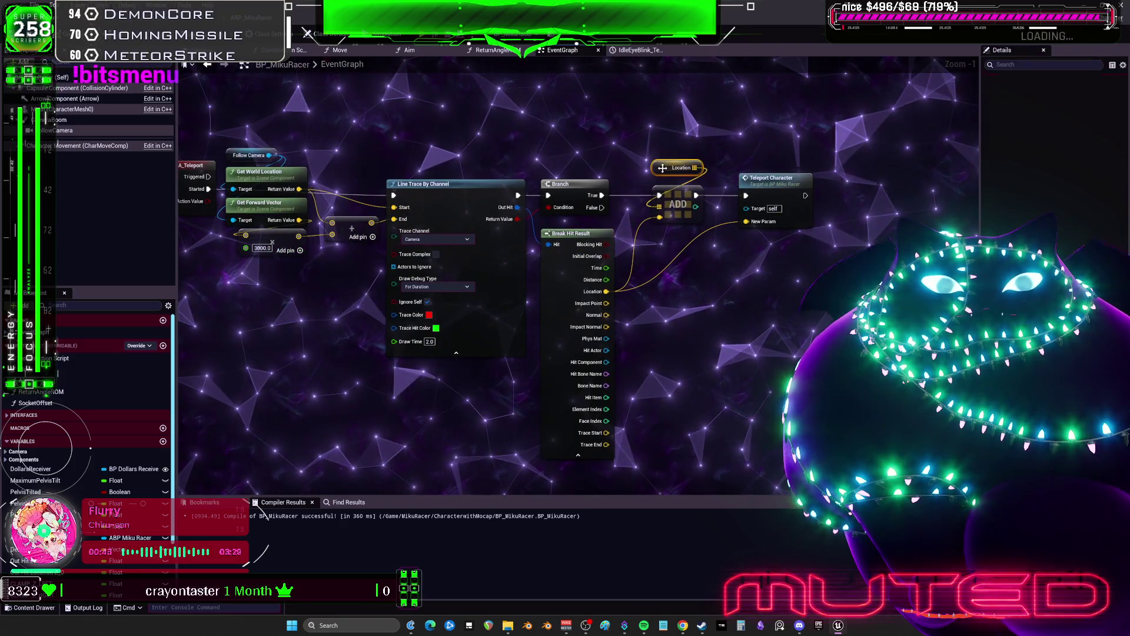
Step: Paste a copy of the Location variable and ADD nodes beside the Event BeginPlay nodes
click(660, 176)
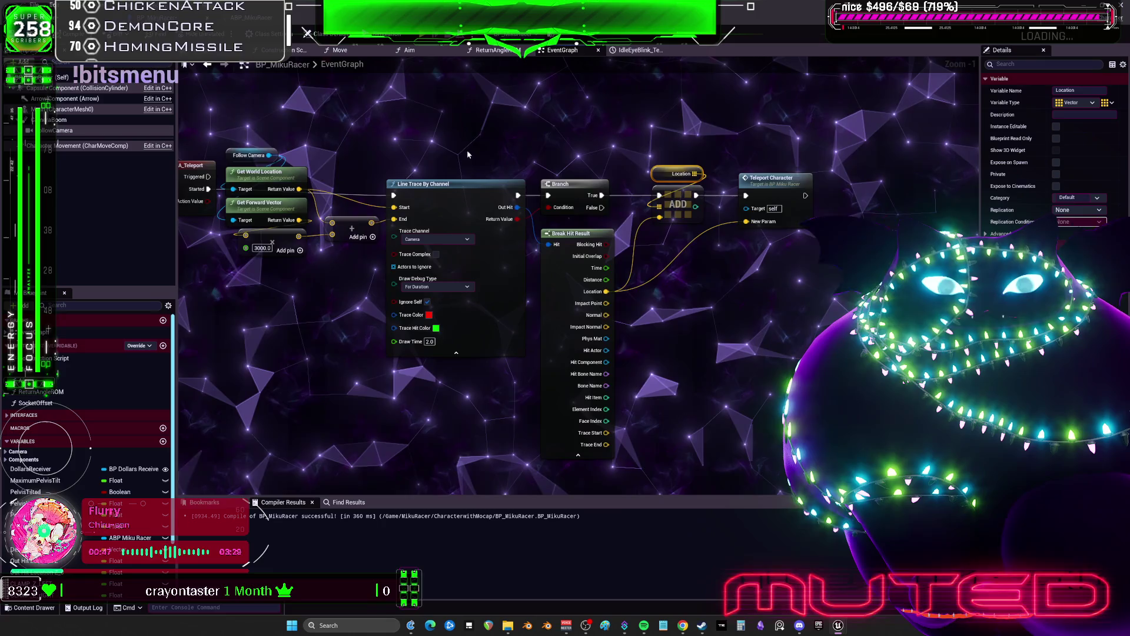
scroll(549, 309, down, 2)
drag(549, 309, 278, 358)
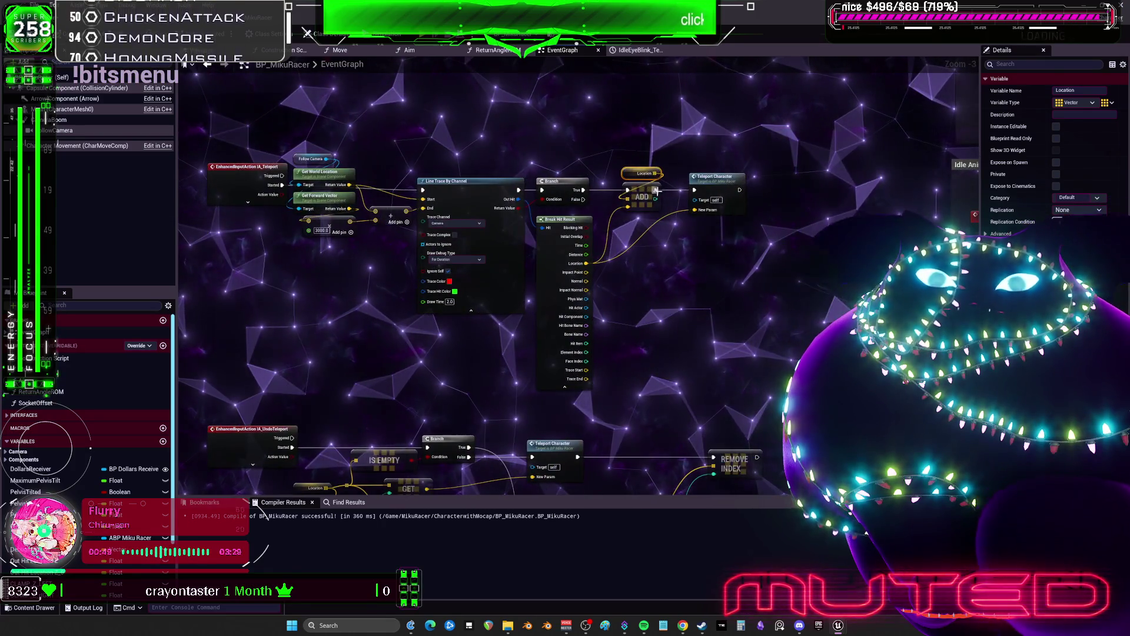
scroll(639, 284, down, 2)
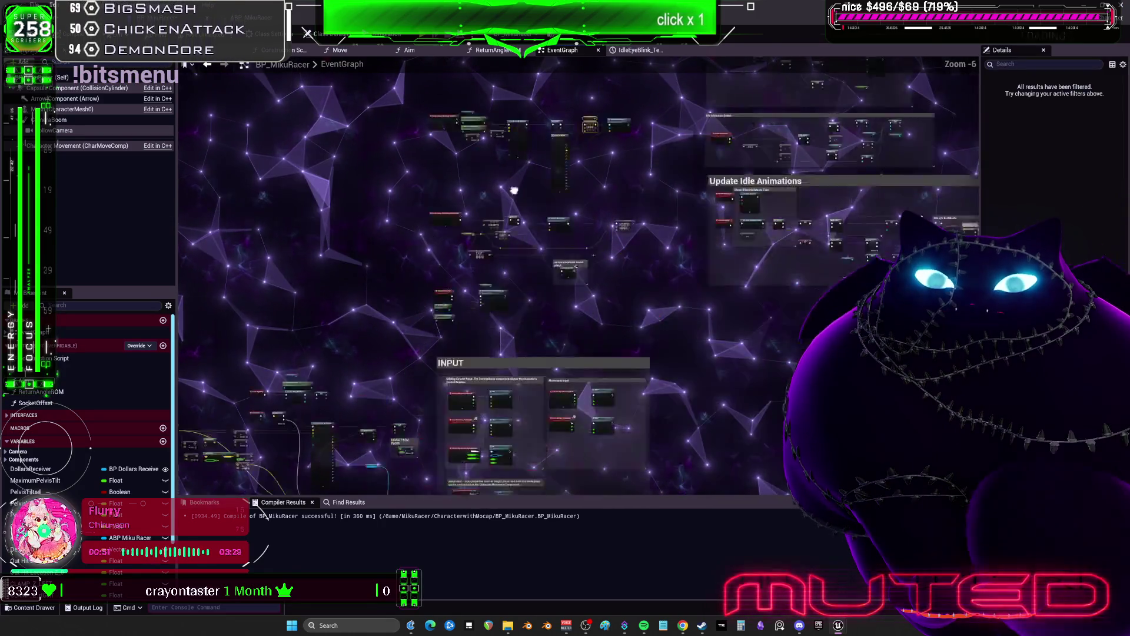
drag(534, 192, 581, 113)
scroll(460, 199, up, 2)
drag(460, 199, 698, 133)
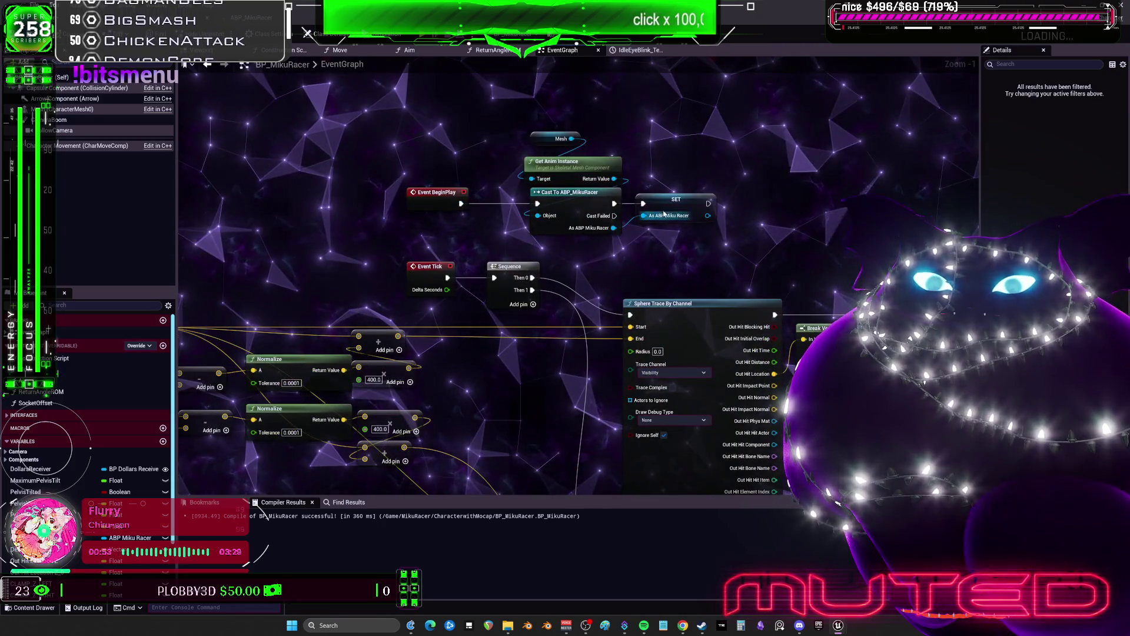
mouse_move(615, 134)
mouse_down()
mouse_move(582, 203)
mouse_move(681, 244)
mouse_up()
key(ctrl+v)
Step: Pan past the undo-teleport branch back to the teleport character custom event nodes
scroll(601, 200, up, 1)
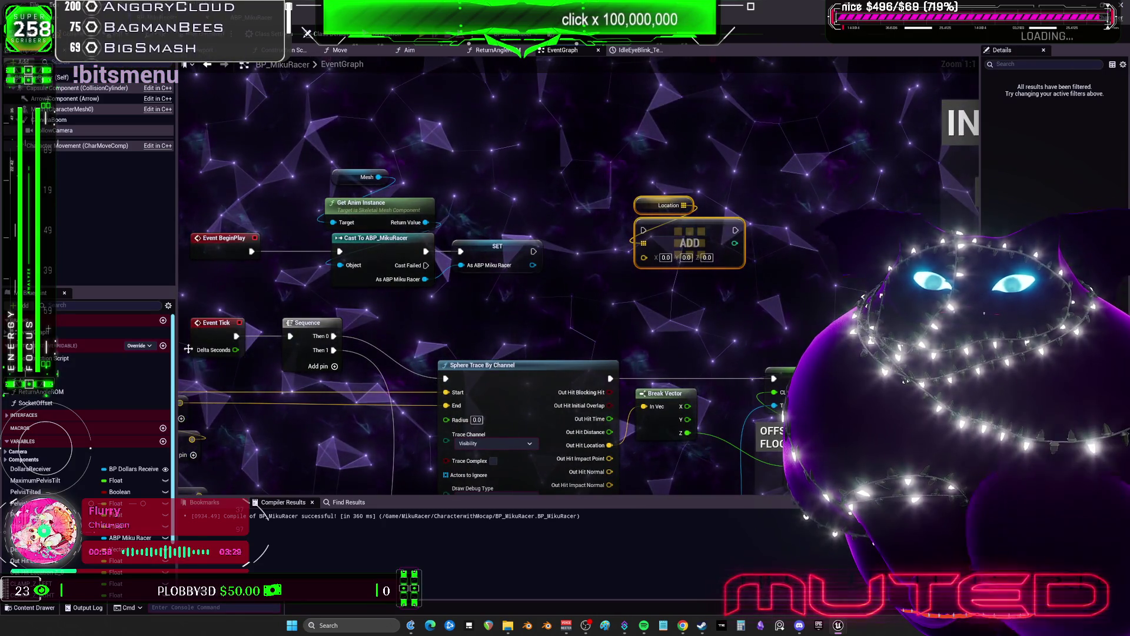
scroll(503, 166, down, 3)
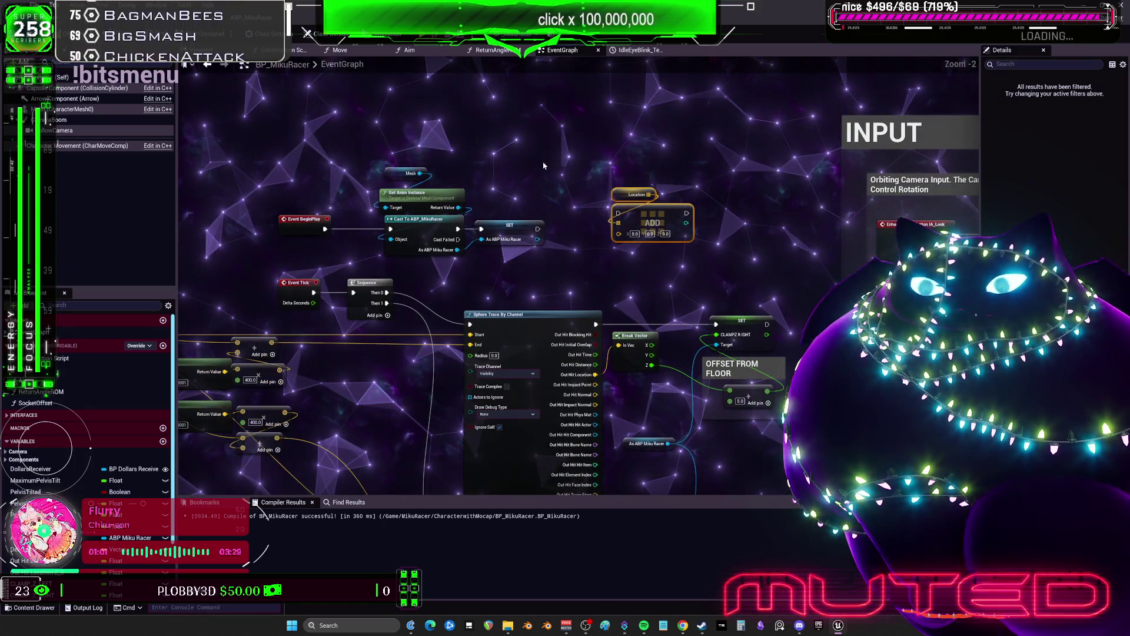
scroll(587, 224, down, 3)
scroll(587, 224, up, 5)
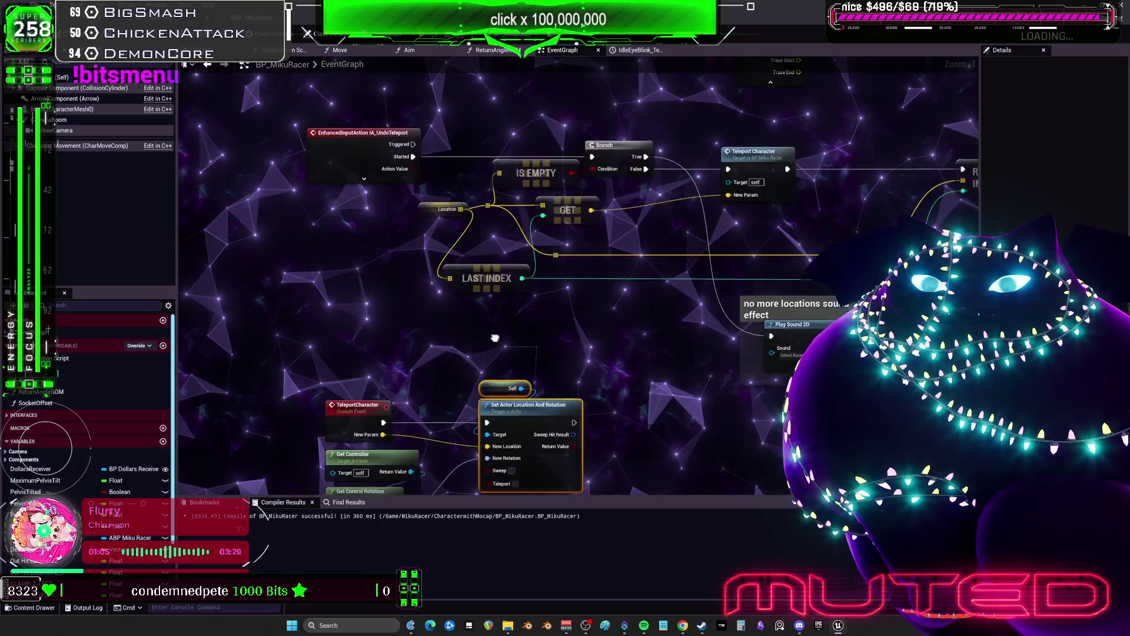
drag(521, 380, 512, 414)
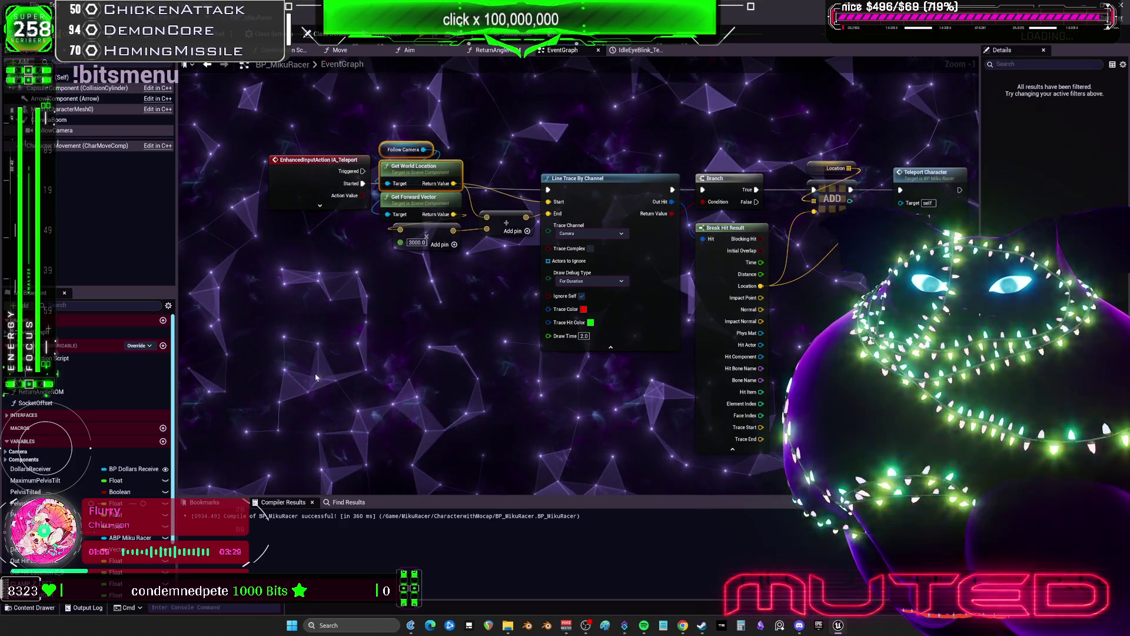
mouse_move(307, 364)
mouse_down()
mouse_move(433, 398)
mouse_move(824, 197)
mouse_move(517, 397)
mouse_move(766, 174)
mouse_move(709, 143)
mouse_move(471, 196)
mouse_move(582, 260)
mouse_up()
Step: Add a Get Actor Location node fed by Self, found by searching 'actor location'
click(545, 222)
text(get world loca)
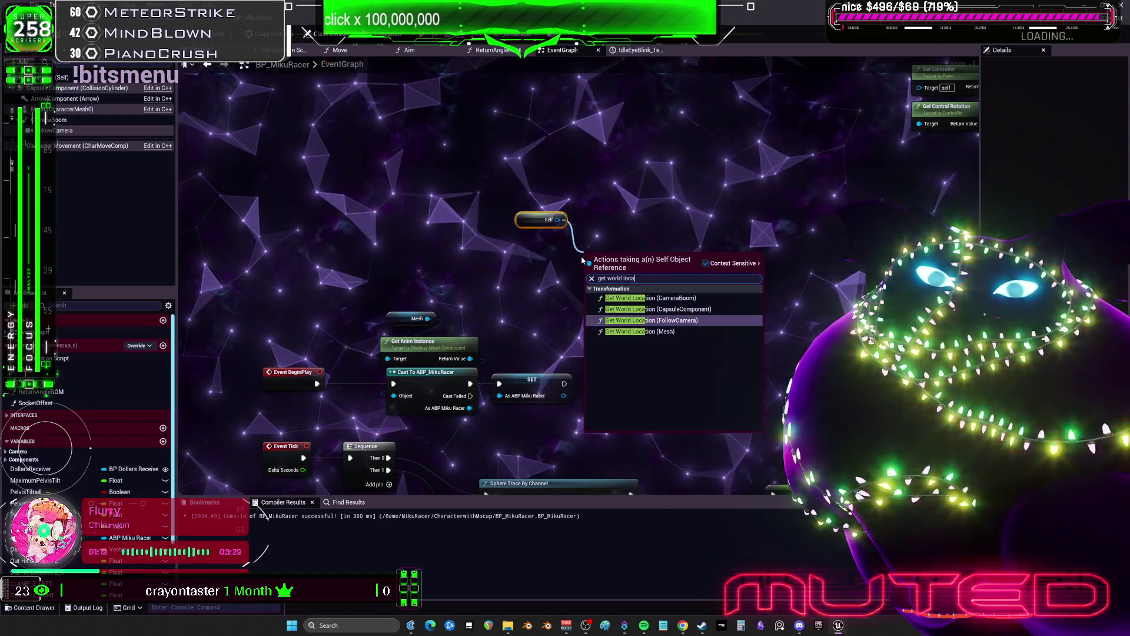
text(tion)
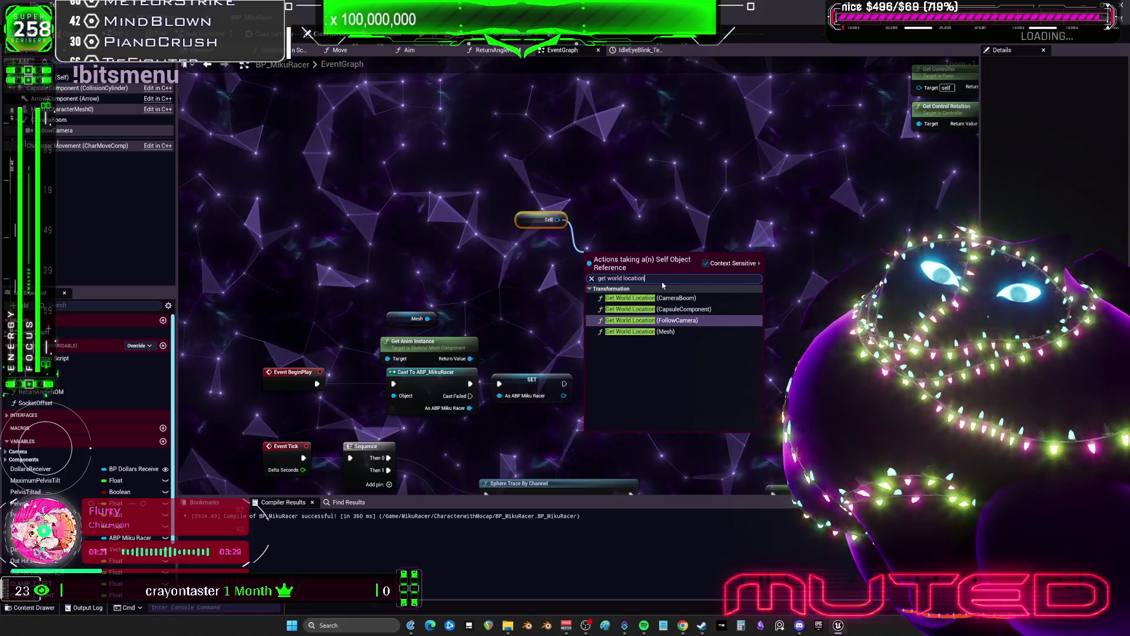
key(ctrl+shift+Left)
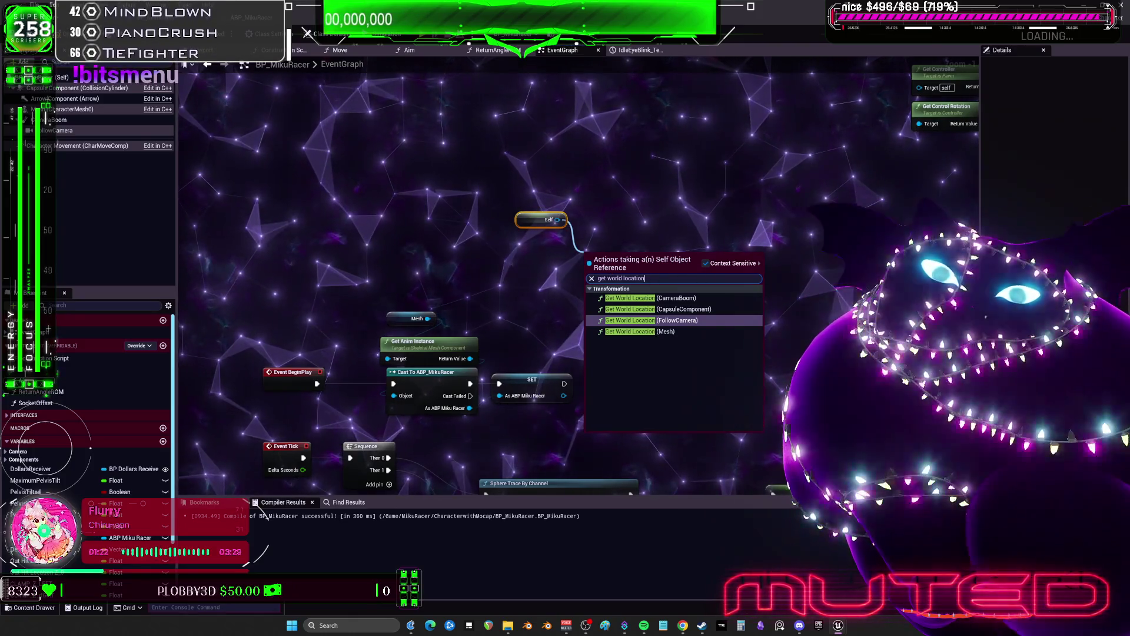
key(BackSpace)
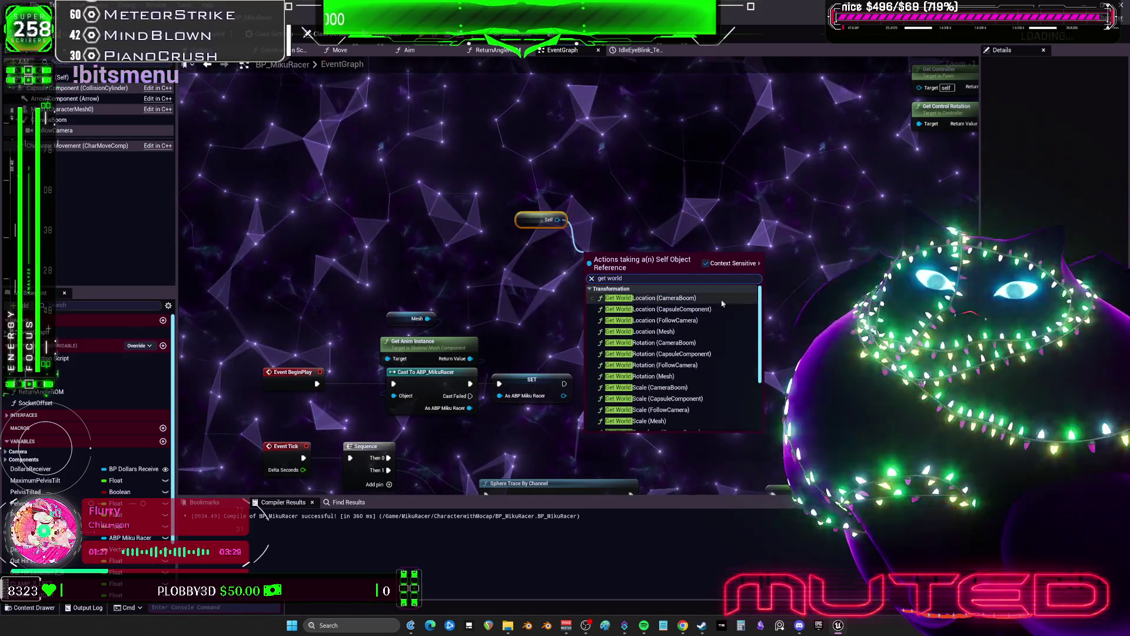
scroll(758, 339, down, 3)
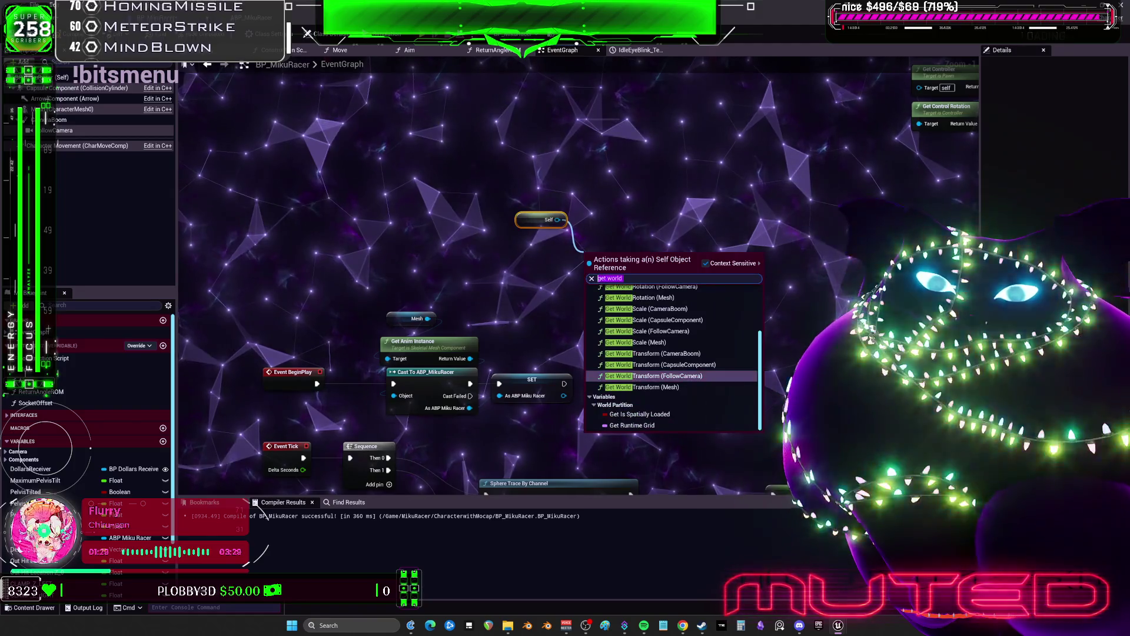
text(actor location)
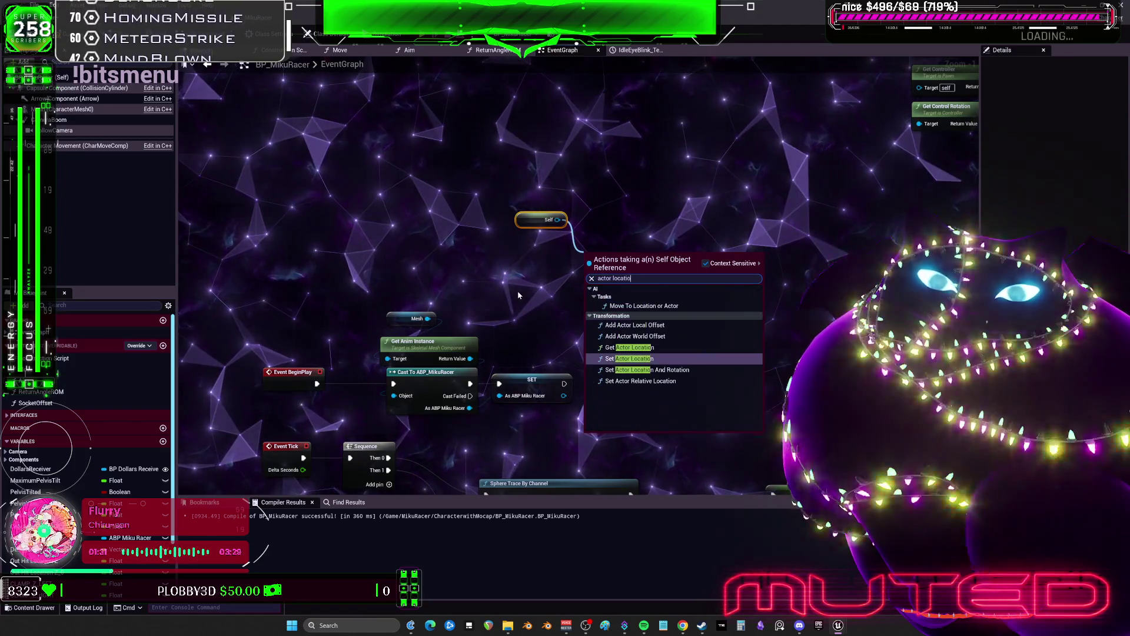
click(630, 347)
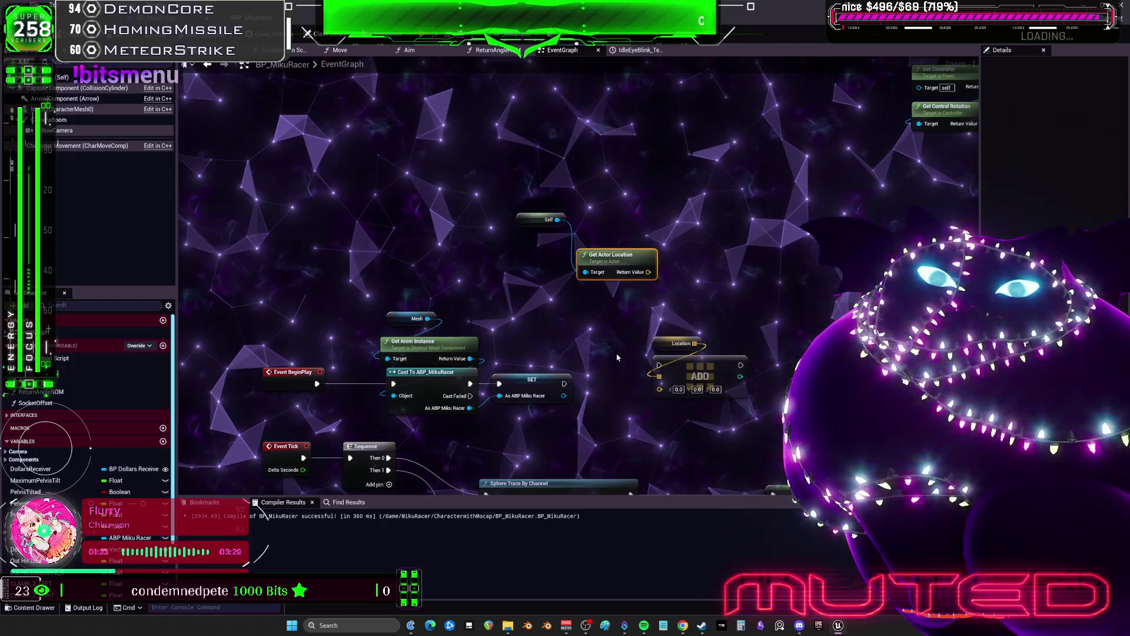
scroll(627, 345, up, 1)
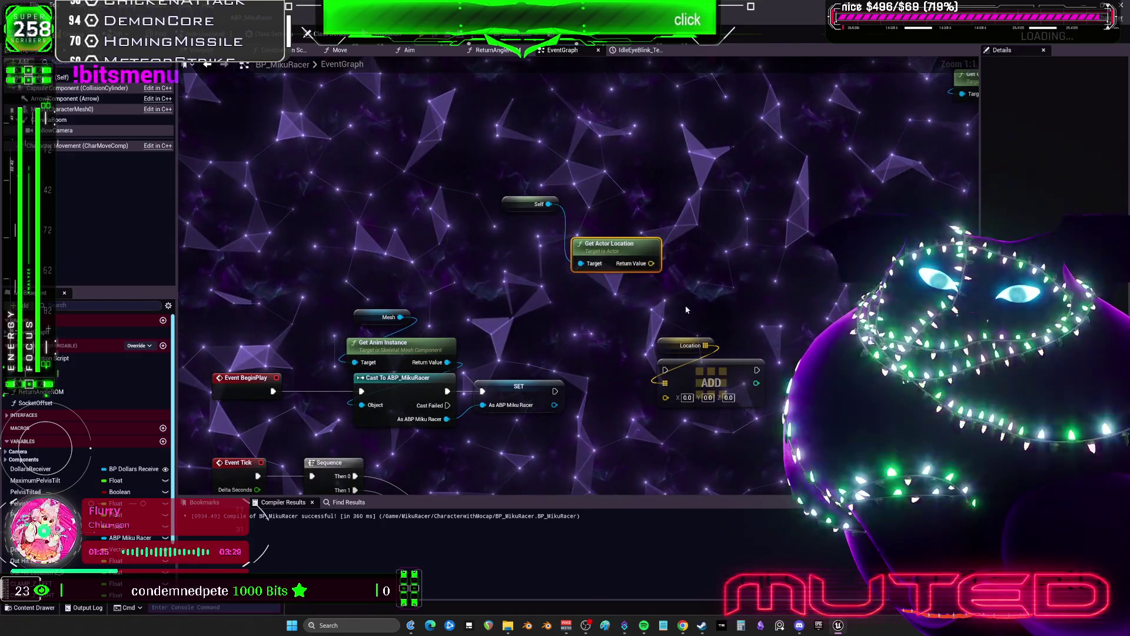
Step: Wire Get Actor Location's Return Value into ADD and arrange Self, Location and ADD nodes
click(688, 346)
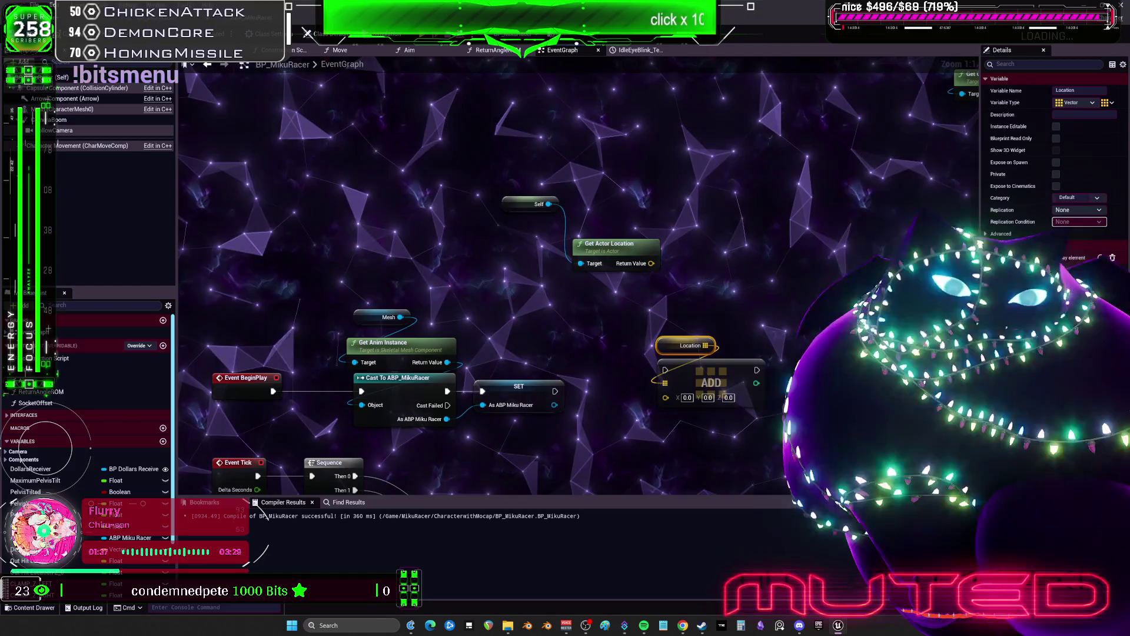
drag(652, 263, 666, 395)
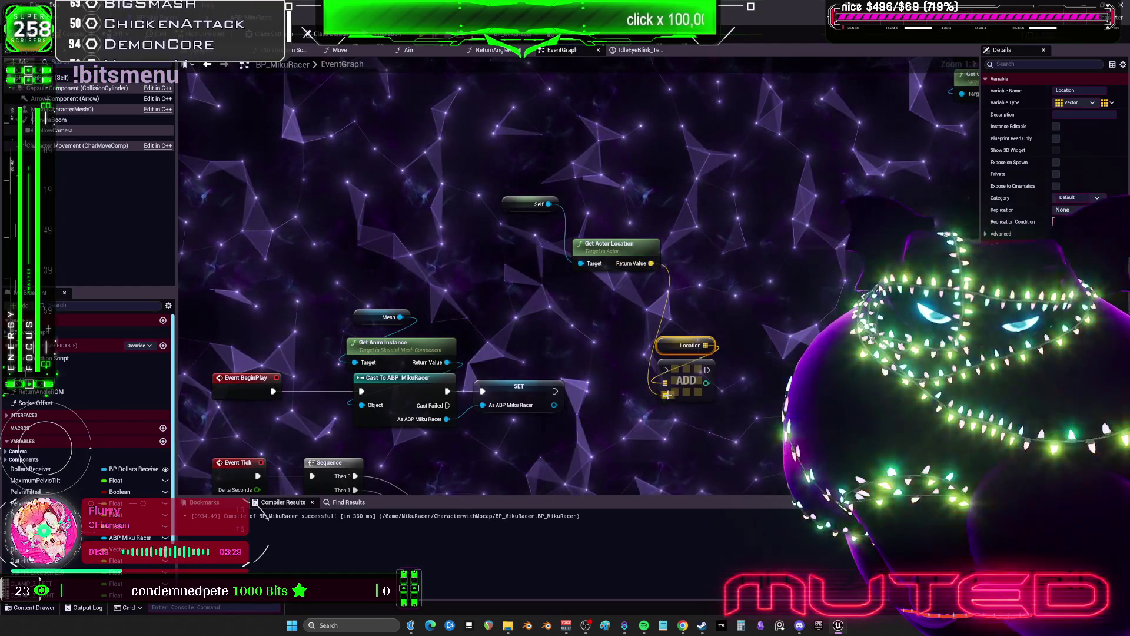
mouse_move(651, 332)
mouse_down()
mouse_move(724, 407)
mouse_move(618, 394)
mouse_up()
drag(609, 243, 624, 321)
drag(504, 207, 581, 305)
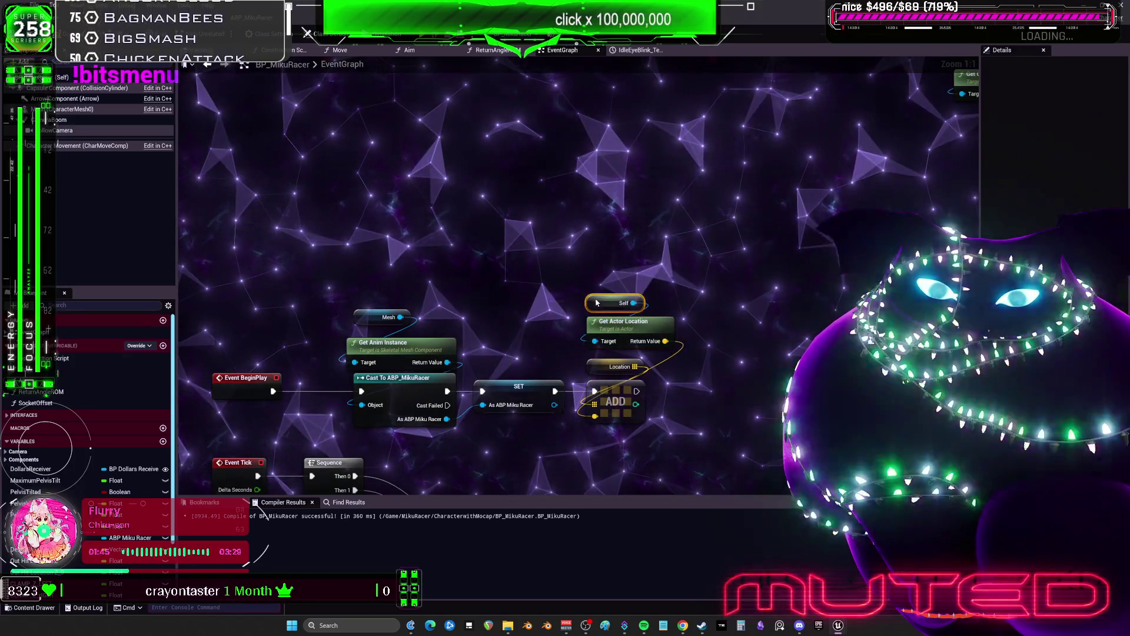
drag(533, 186, 418, 136)
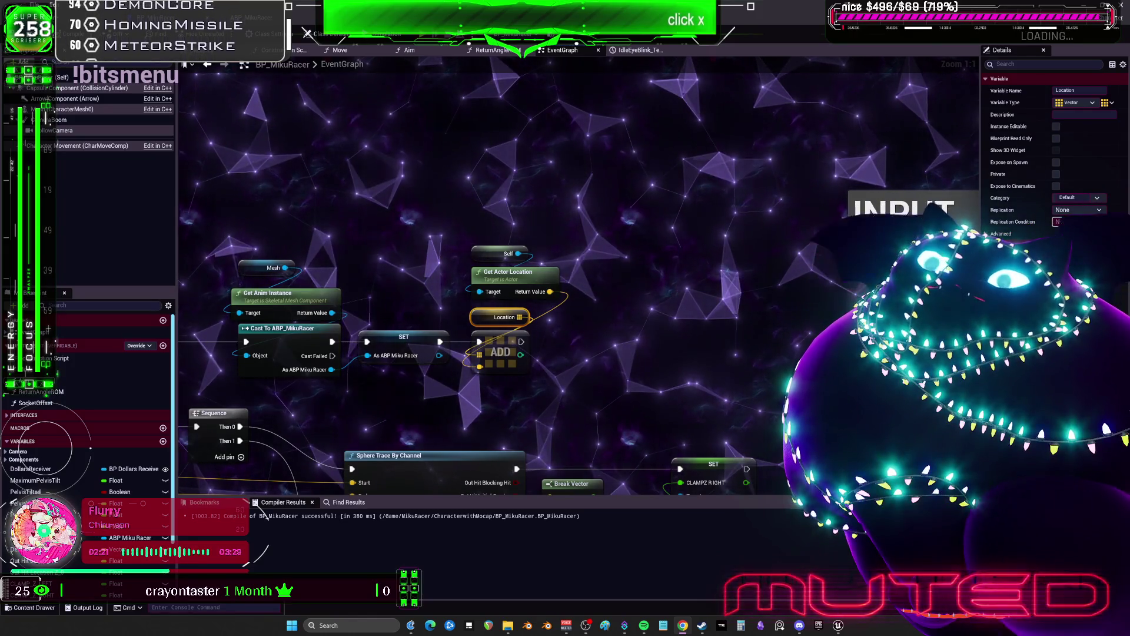
scroll(433, 241, down, 5)
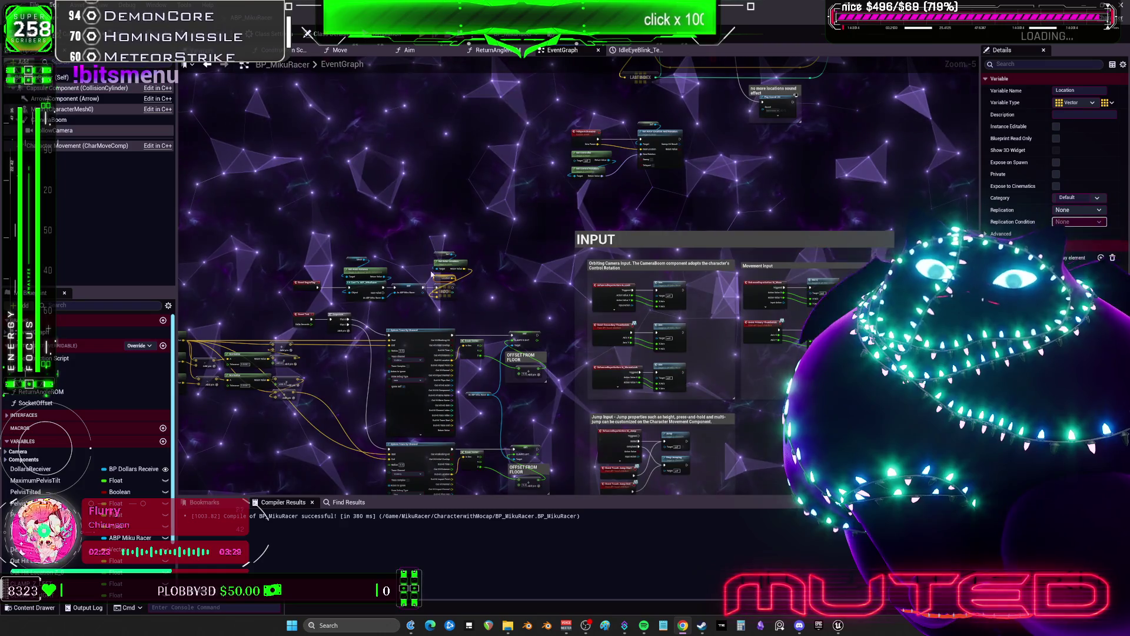
scroll(467, 259, up, 1)
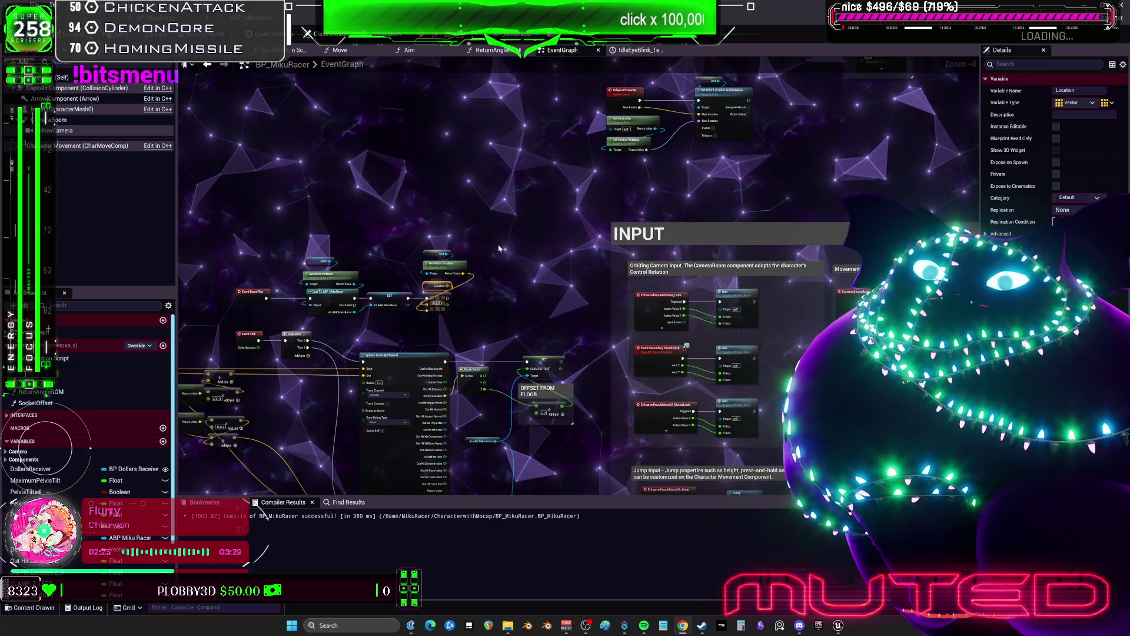
key(1)
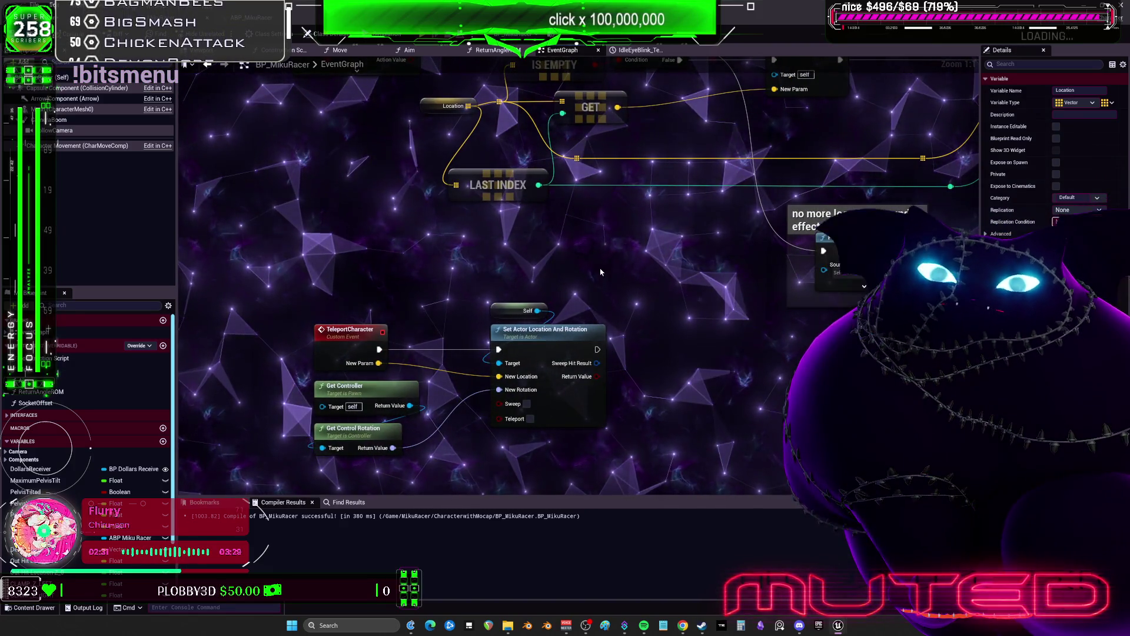
drag(601, 272, 504, 356)
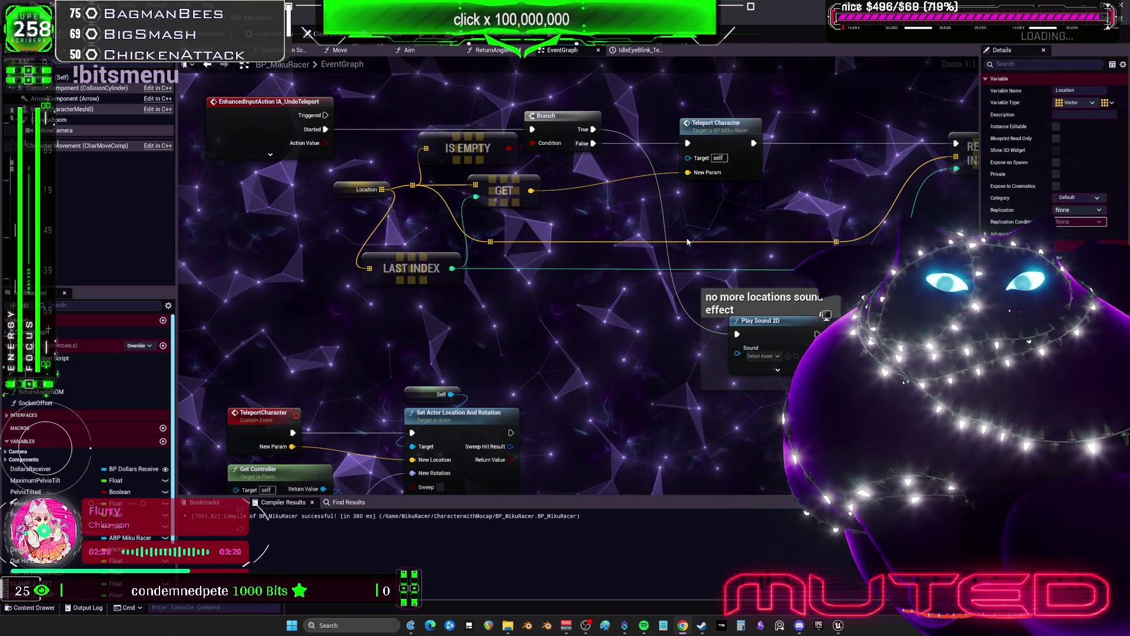
drag(610, 252, 693, 114)
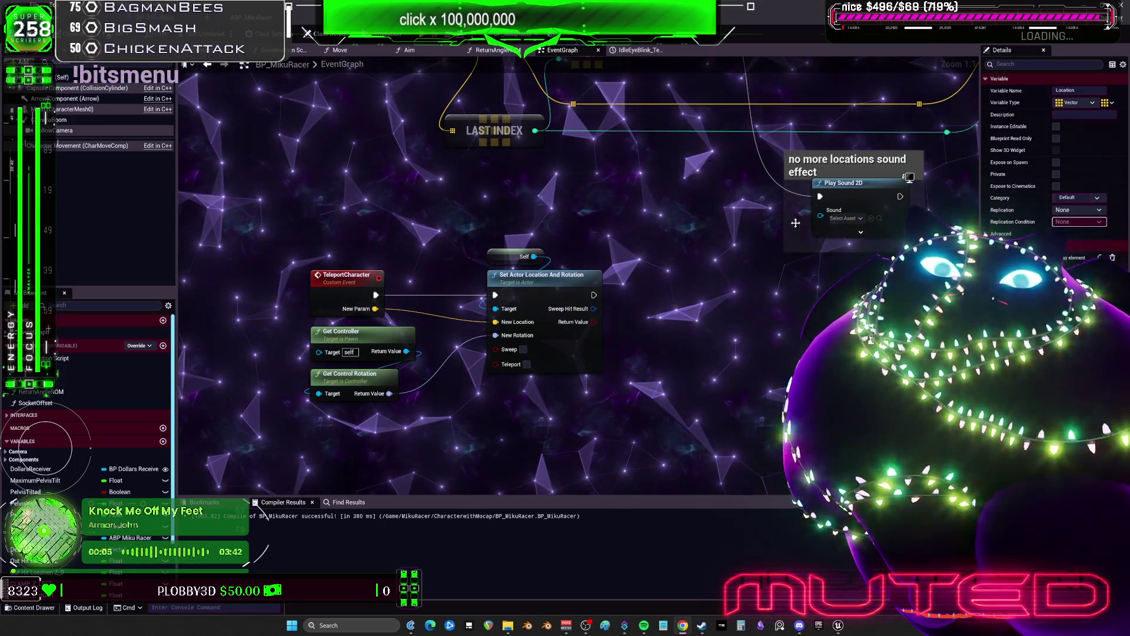
Step: Marquee-select the top row of line-trace teleport nodes and nudge it up and right
scroll(625, 237, down, 4)
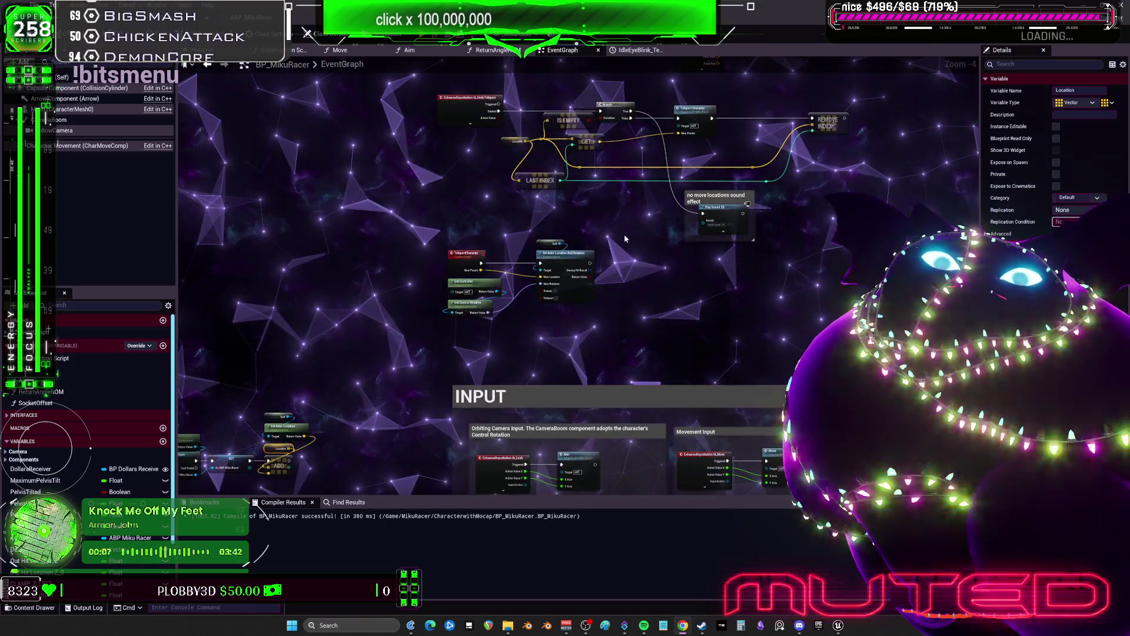
drag(626, 239, 690, 291)
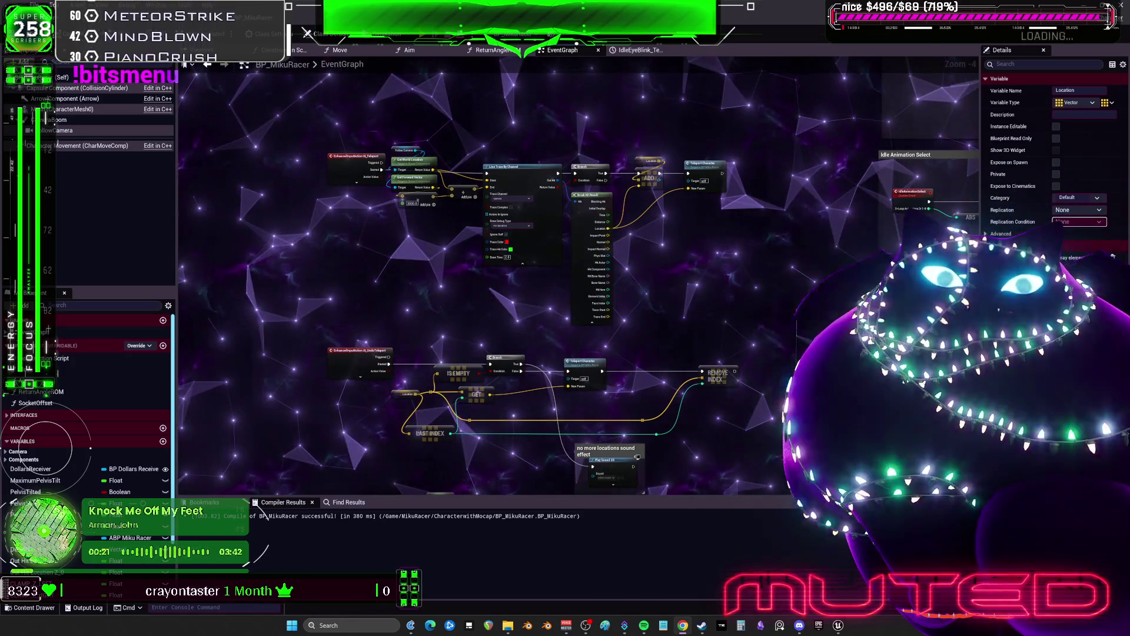
drag(752, 87, 324, 213)
mouse_move(358, 163)
mouse_down()
mouse_move(360, 189)
mouse_move(365, 156)
mouse_up()
scroll(374, 165, up, 5)
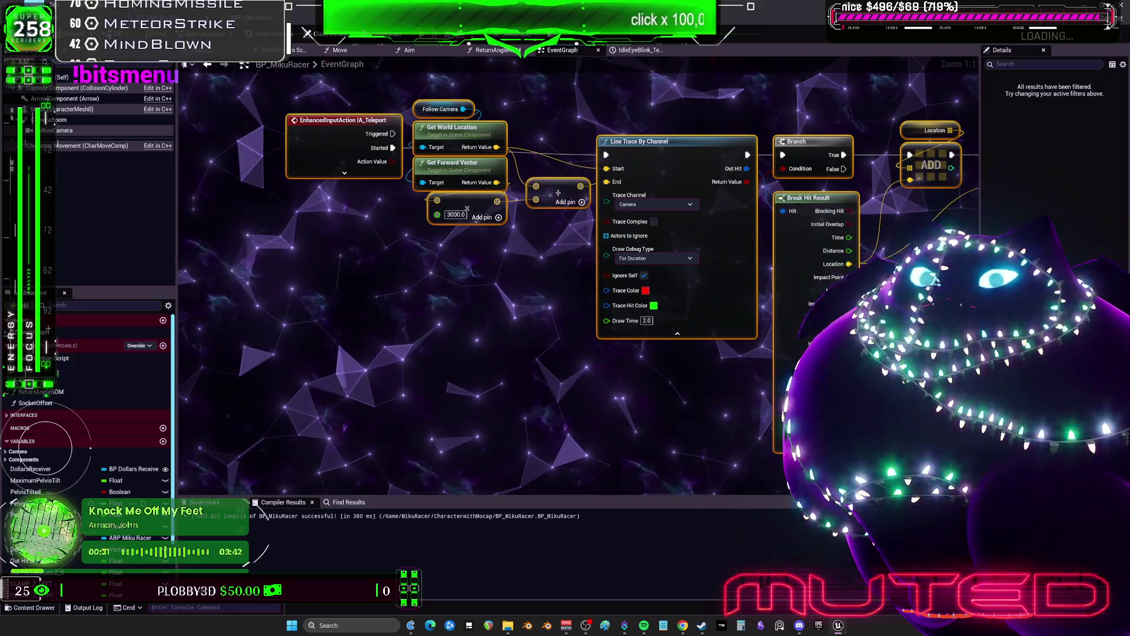
Step: Save the blueprint via File > Save and start a play session
click(38, 4)
click(66, 69)
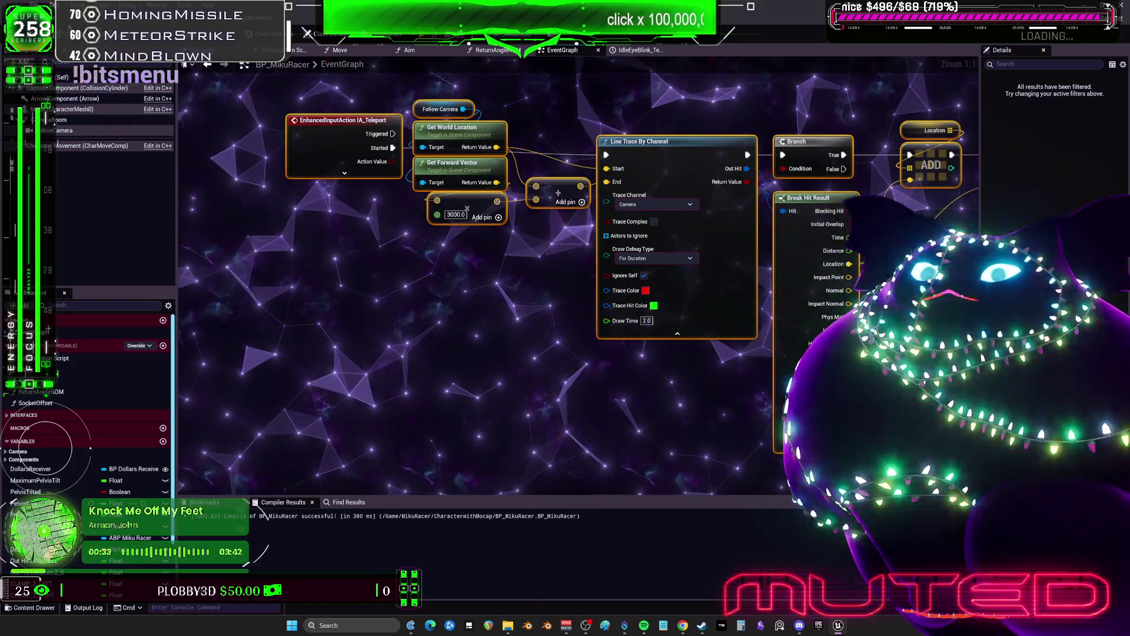
click(306, 32)
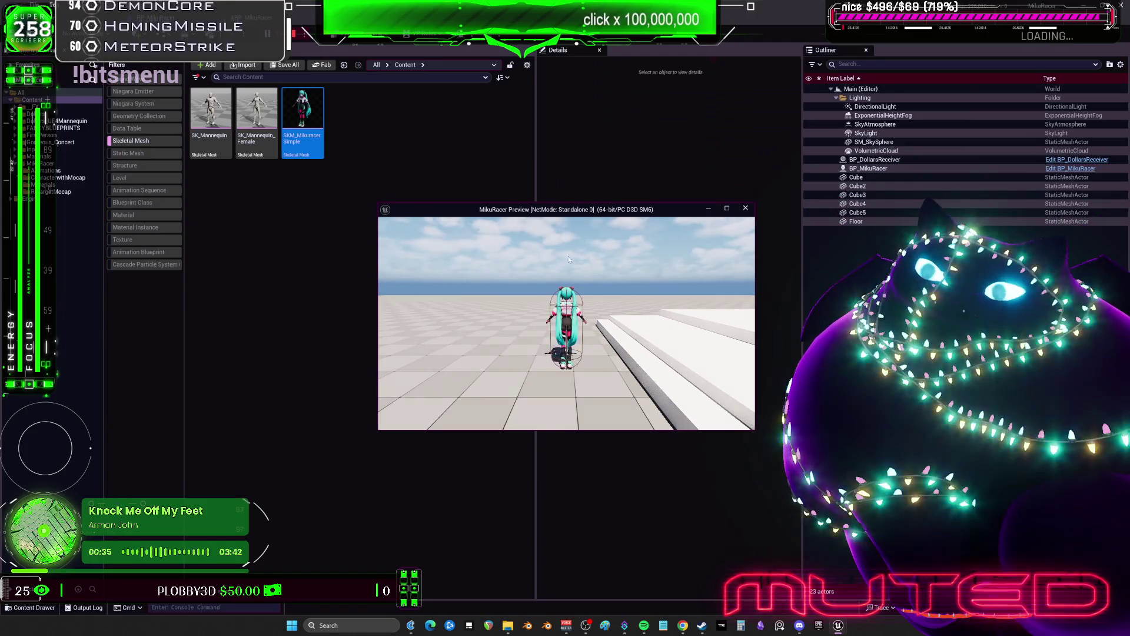
Step: In the full-screen preview, walk the character around, teleport along the camera trace, then stop playing
double_click(611, 212)
key(w)
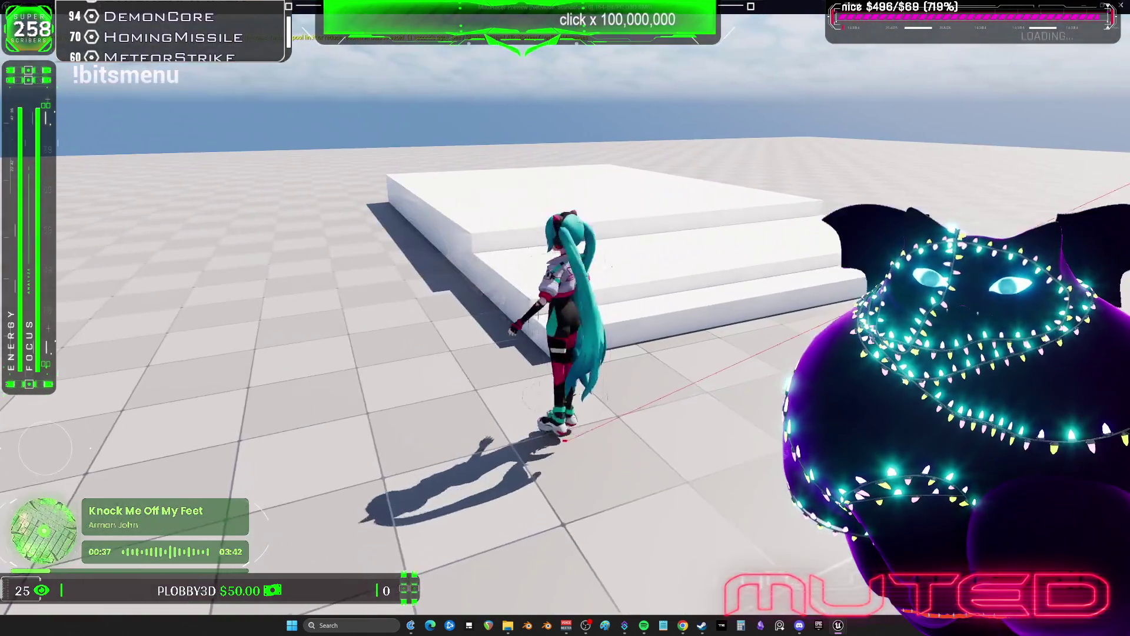
key(s)
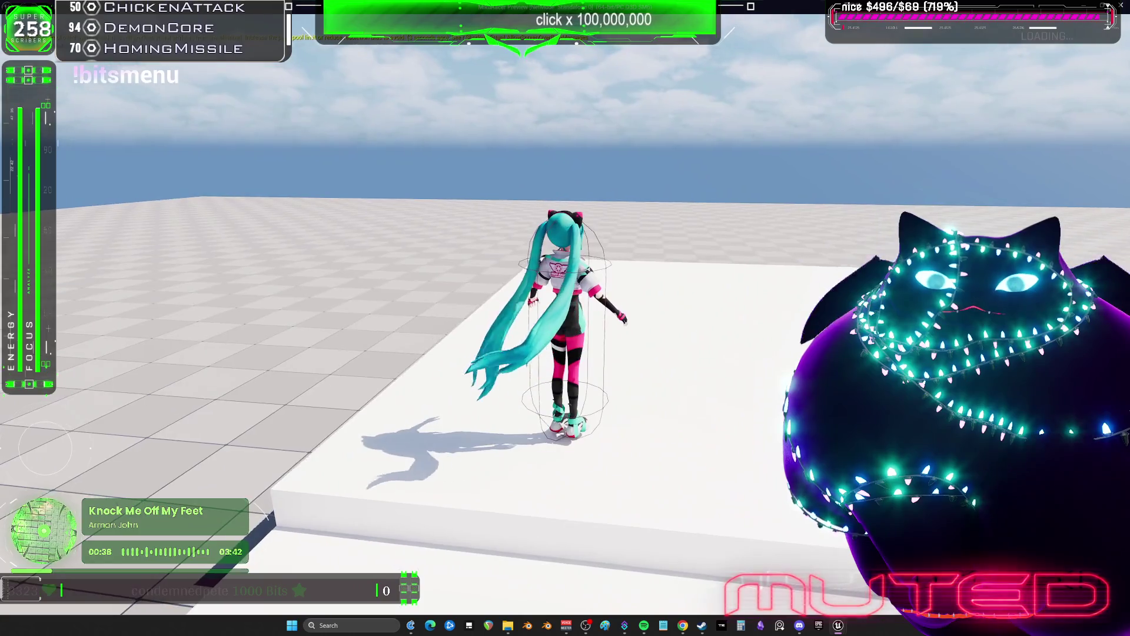
key(a)
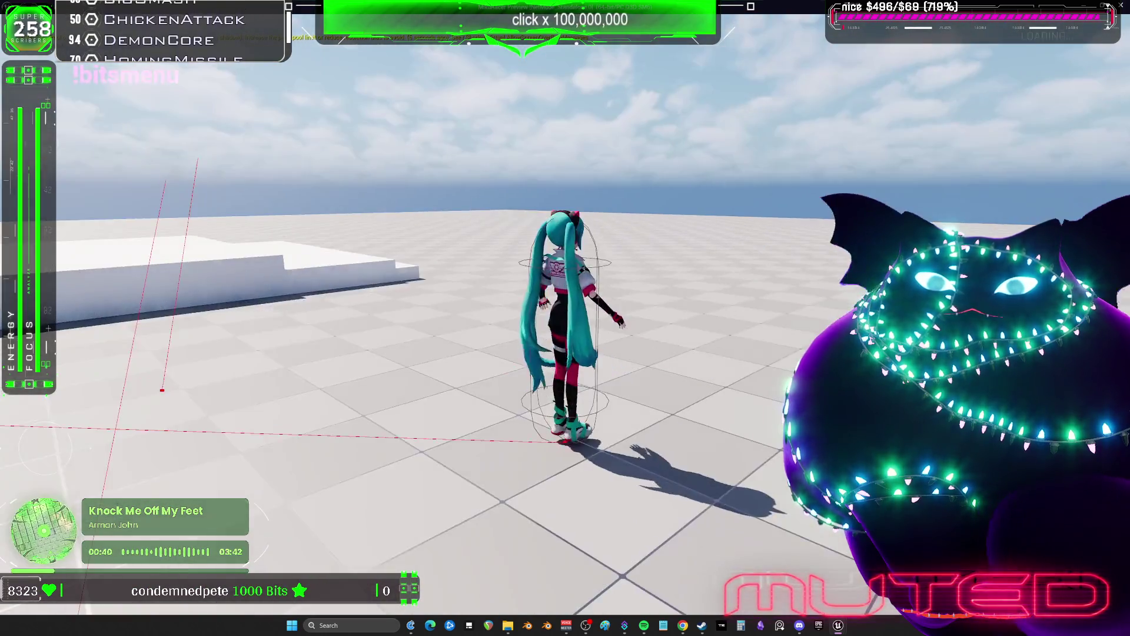
key(s)
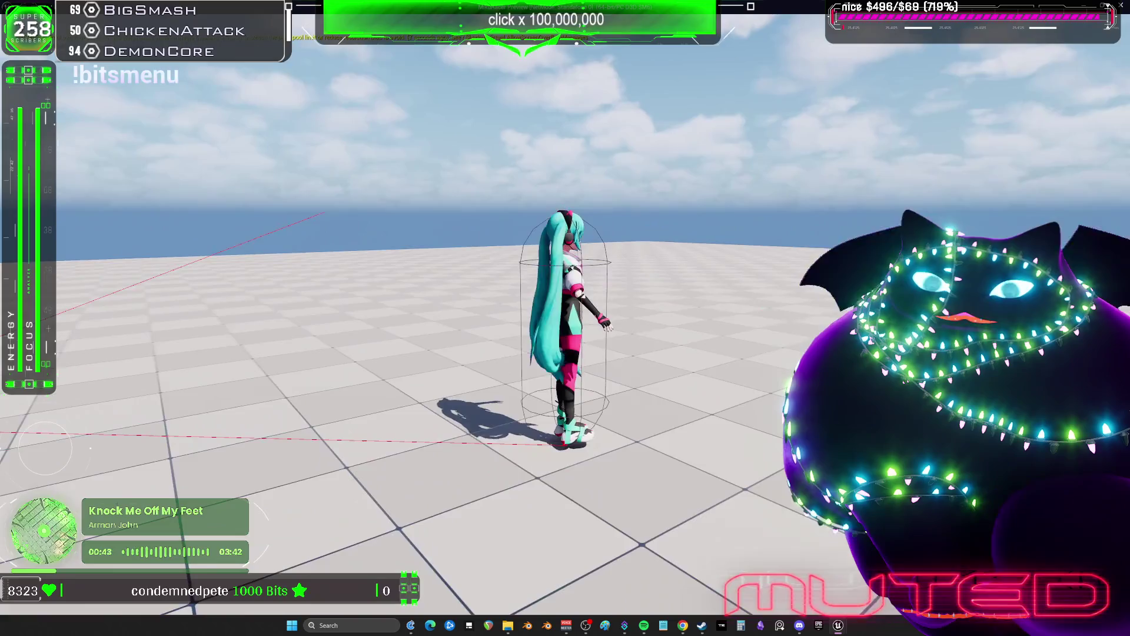
key(w)
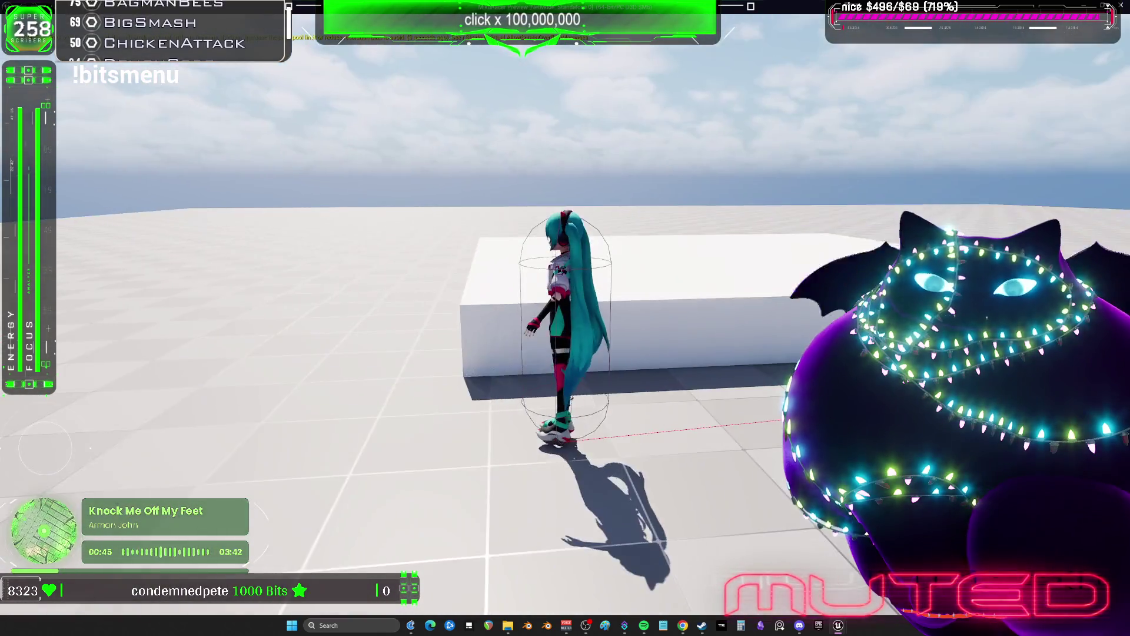
key(w)
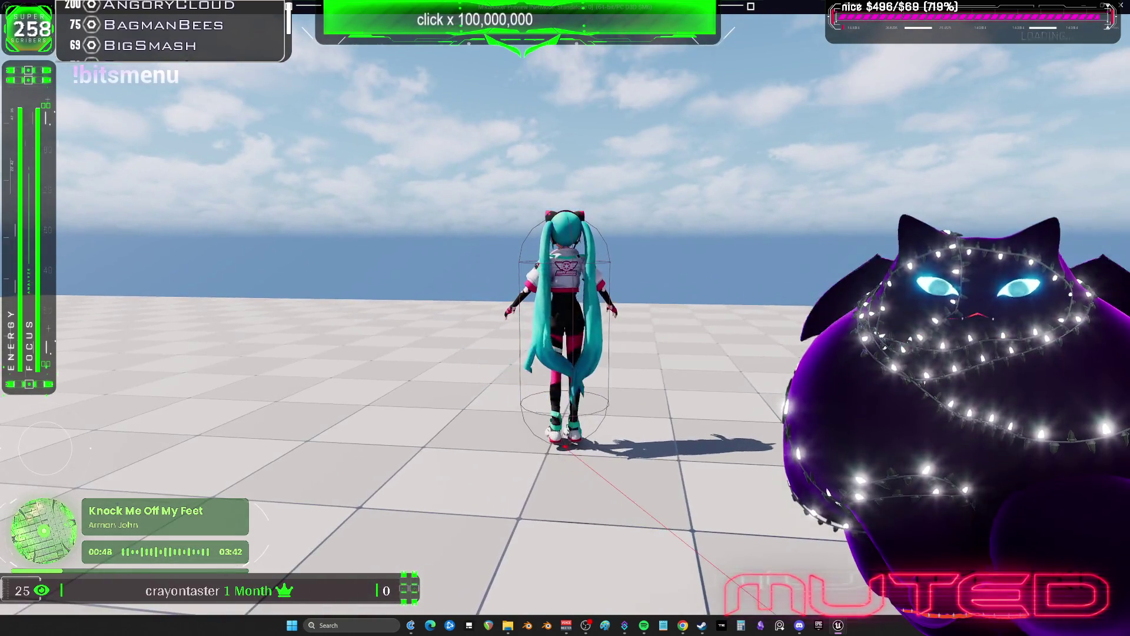
key(w)
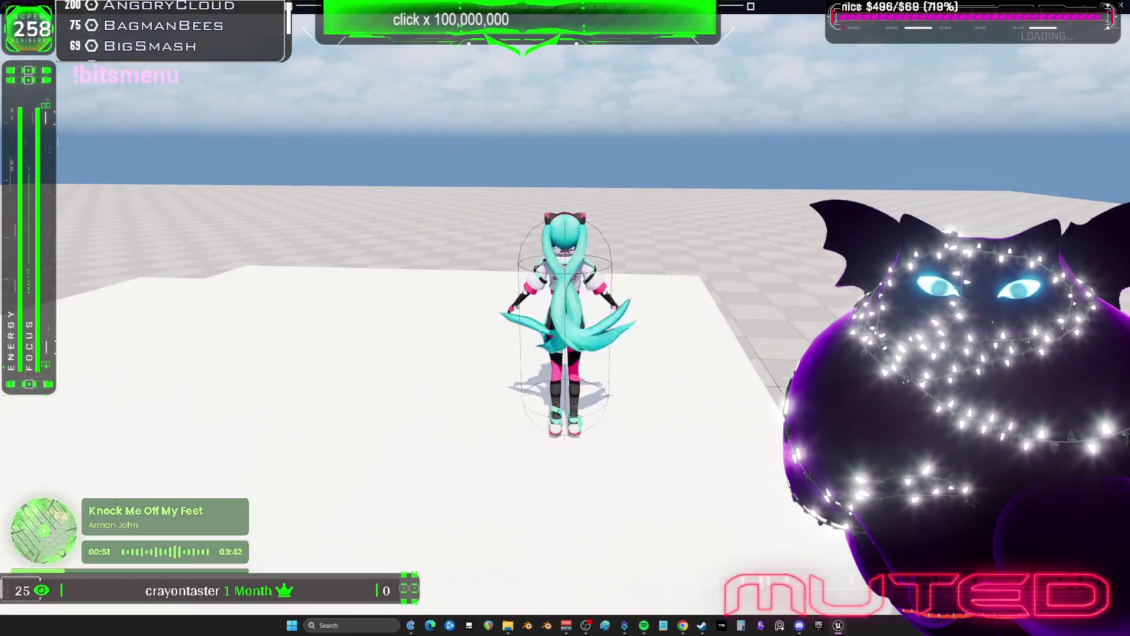
key(w)
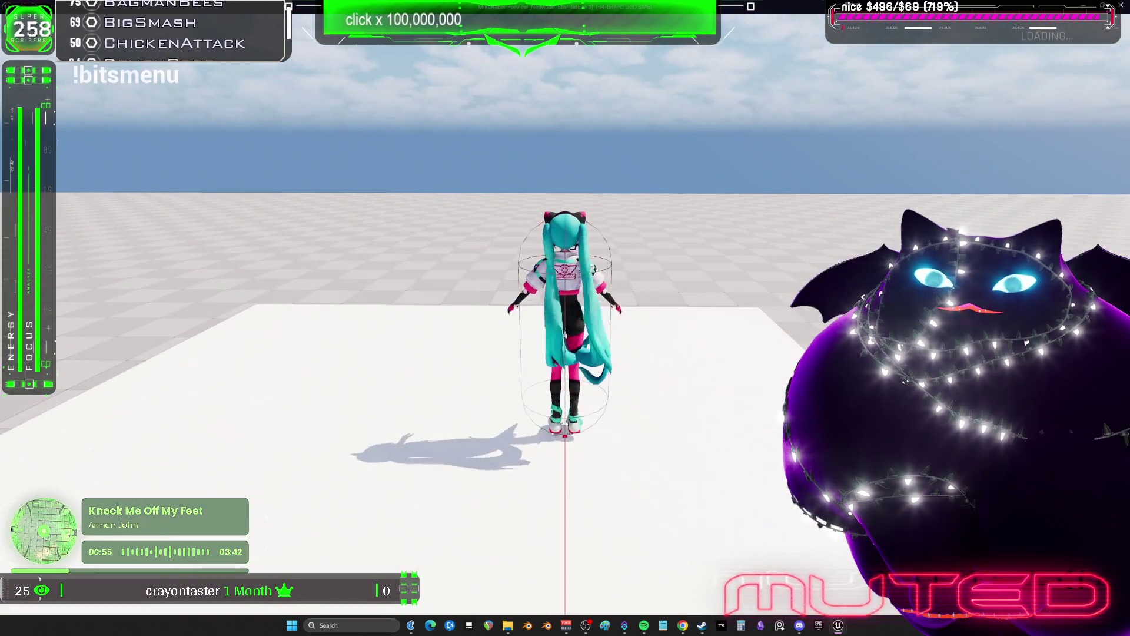
key(Escape)
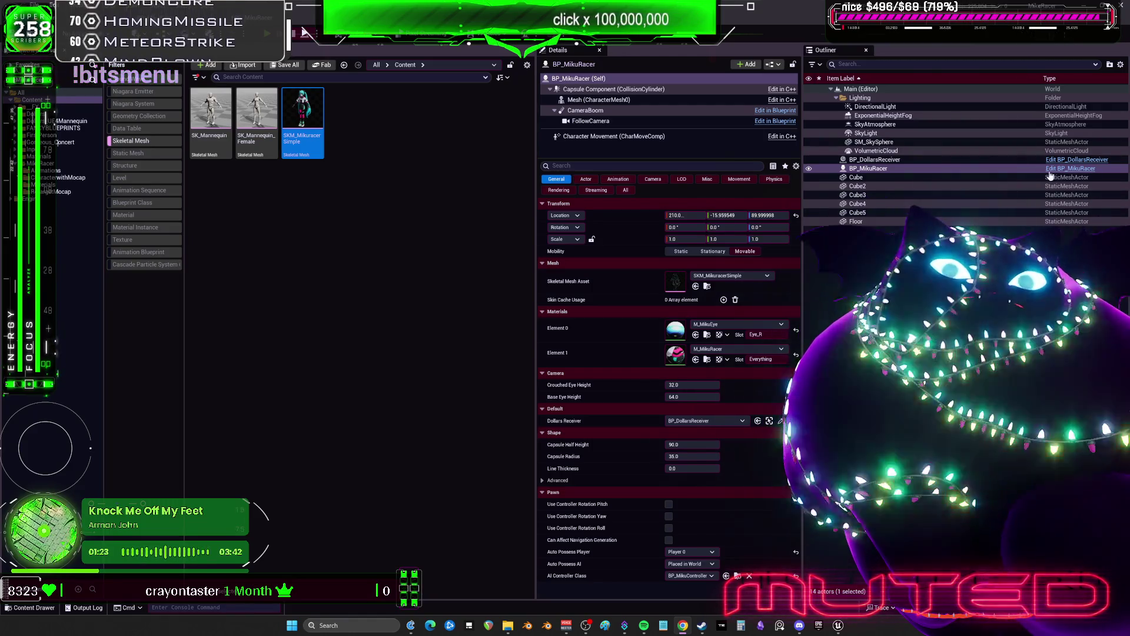
Step: Back in BP_MikuRacer's EventGraph, move the Follow Camera node above Get World Location
key(alt+Tab)
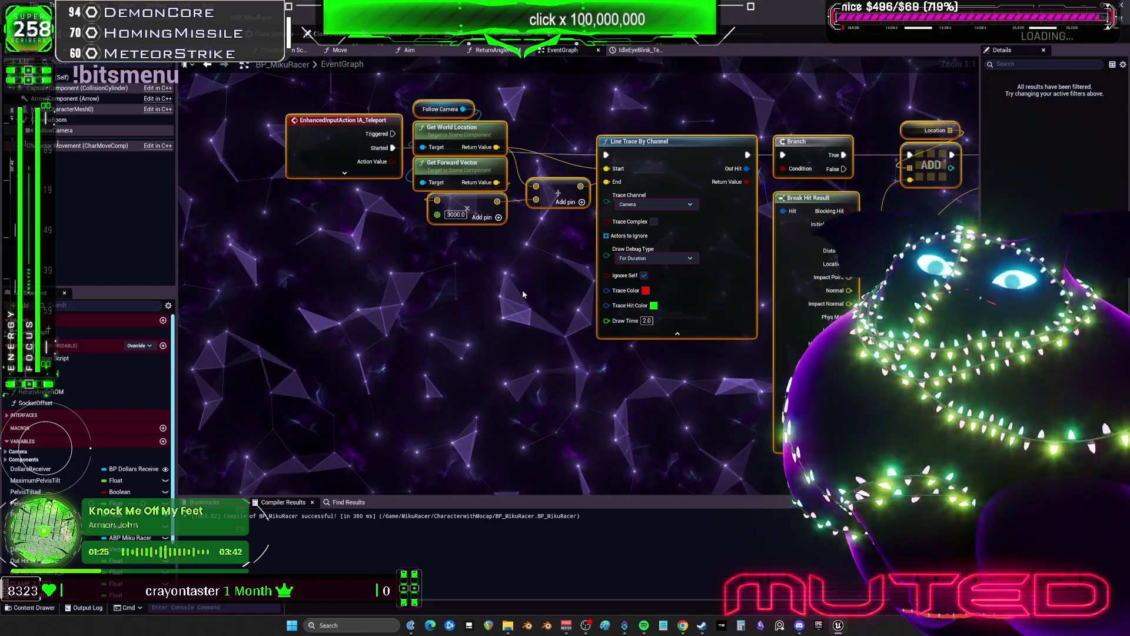
scroll(521, 289, down, 4)
scroll(603, 194, up, 4)
scroll(435, 192, up, 2)
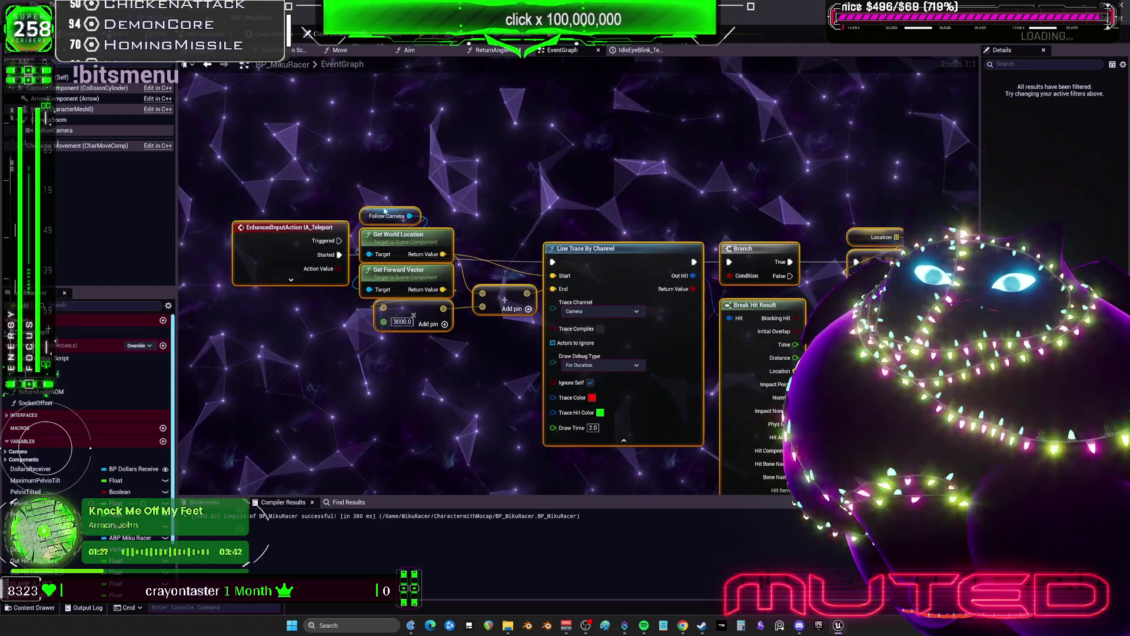
scroll(400, 200, down, 2)
click(399, 201)
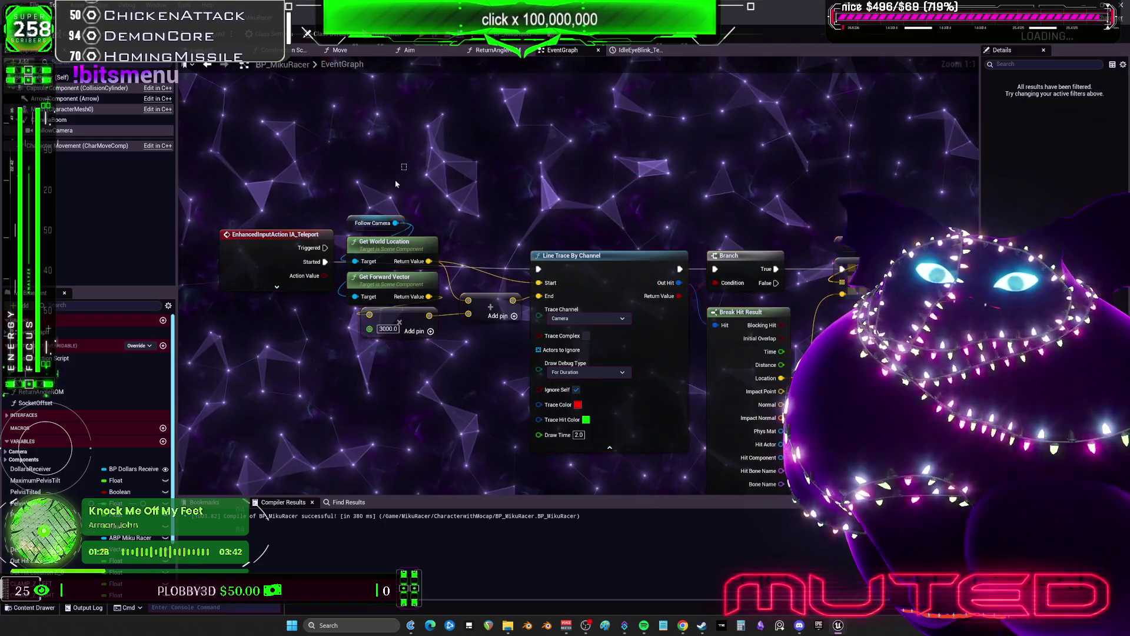
click(355, 218)
drag(355, 217, 353, 175)
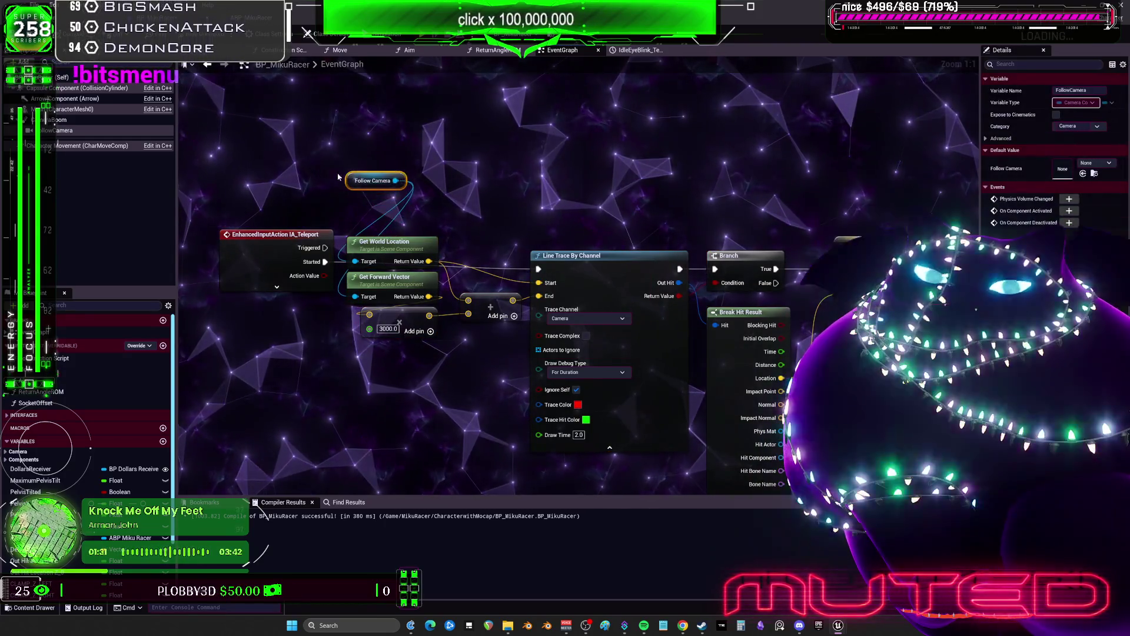
Step: Inspect the FollowCamera component in the viewport, then return to the EventGraph
double_click(64, 130)
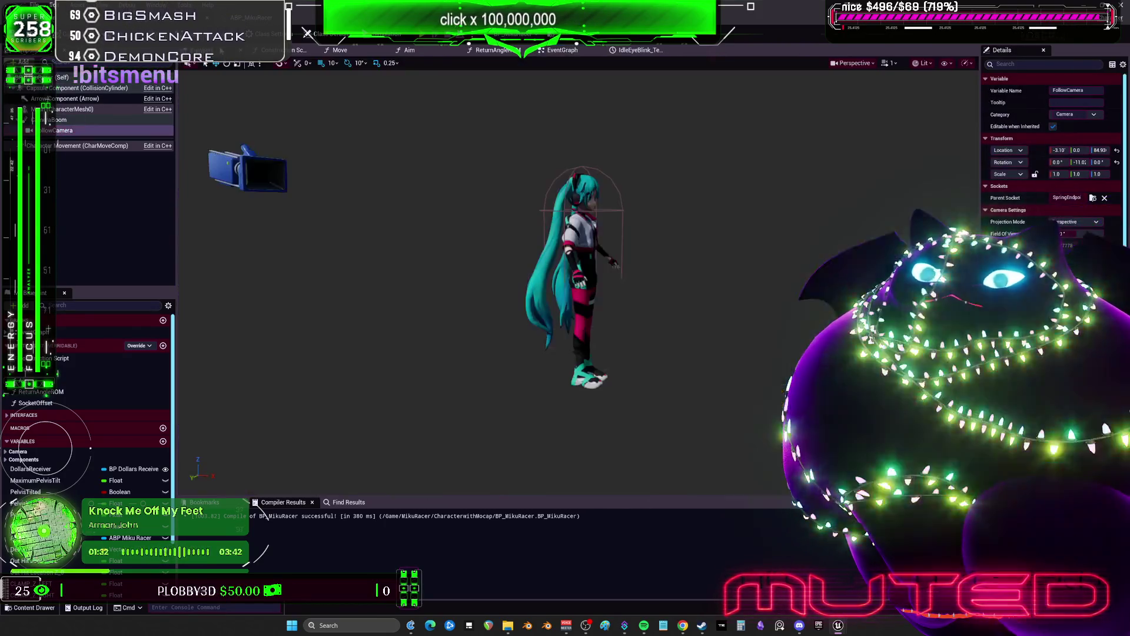
drag(577, 277, 508, 276)
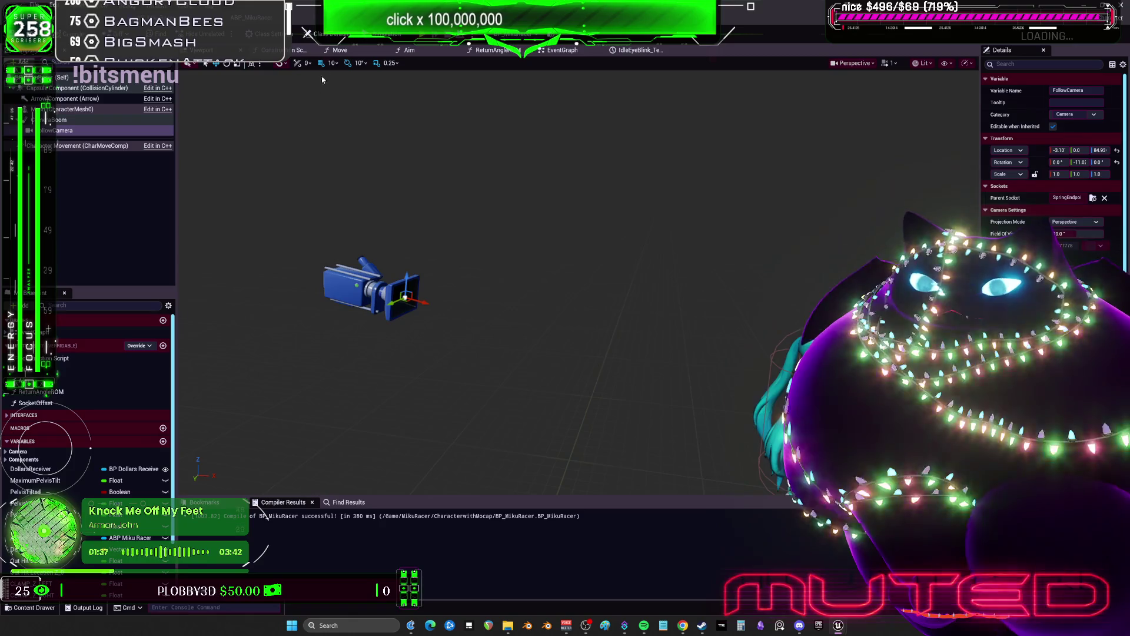
click(564, 51)
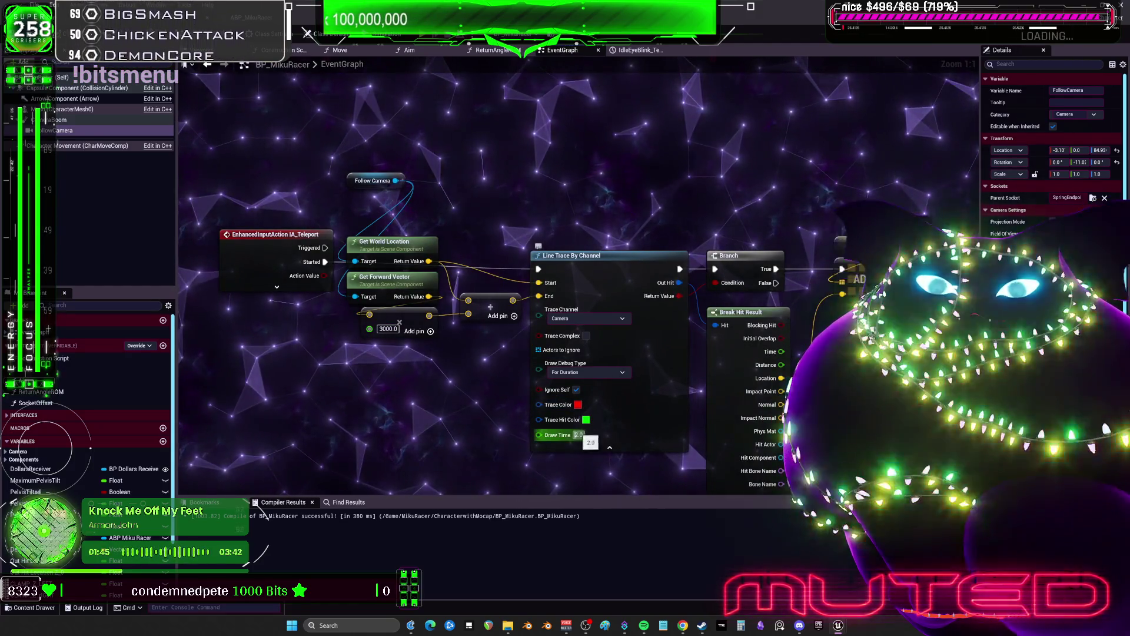
Step: Change the Line Trace By Channel Draw Time to 10.0 and recompile BP_MikuRacer
click(578, 435)
text(10)
key(Return)
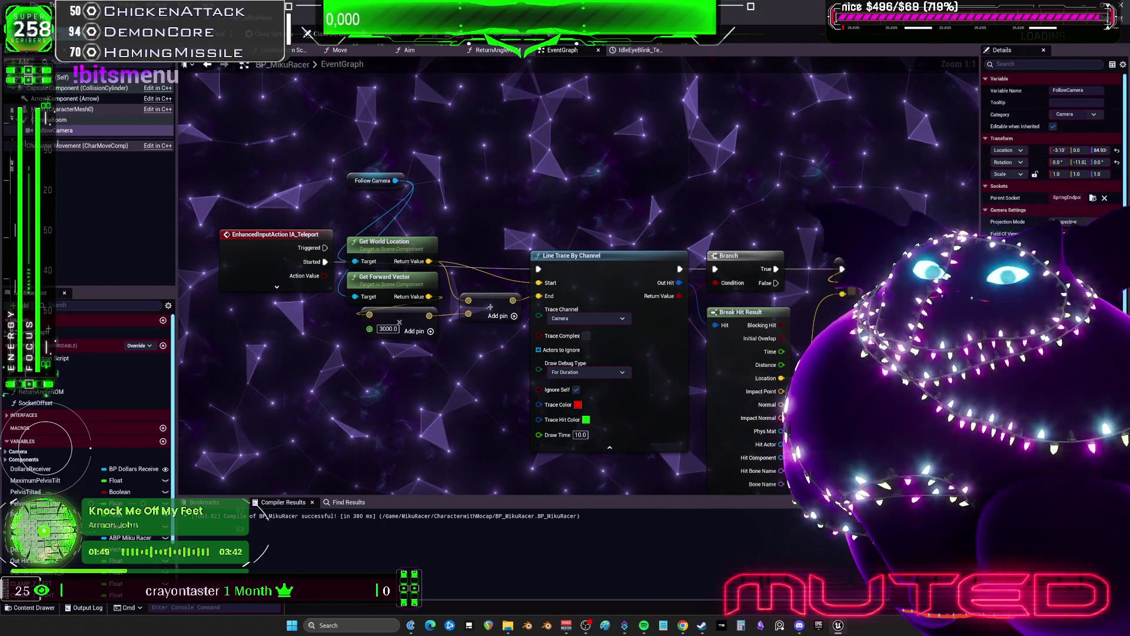
key(F7)
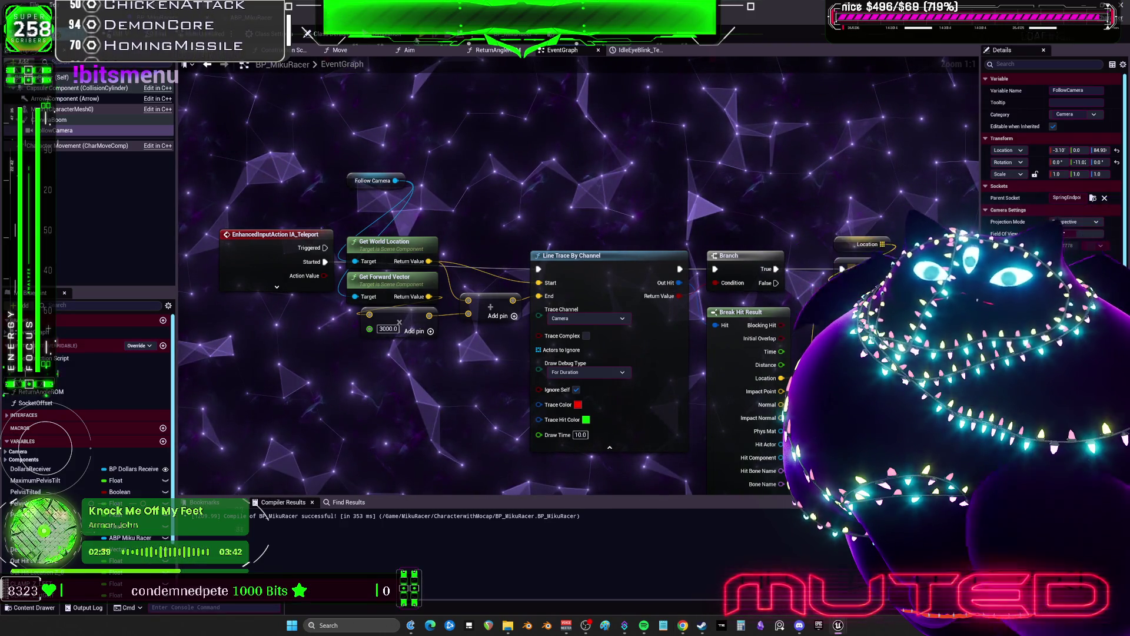
drag(775, 229, 611, 185)
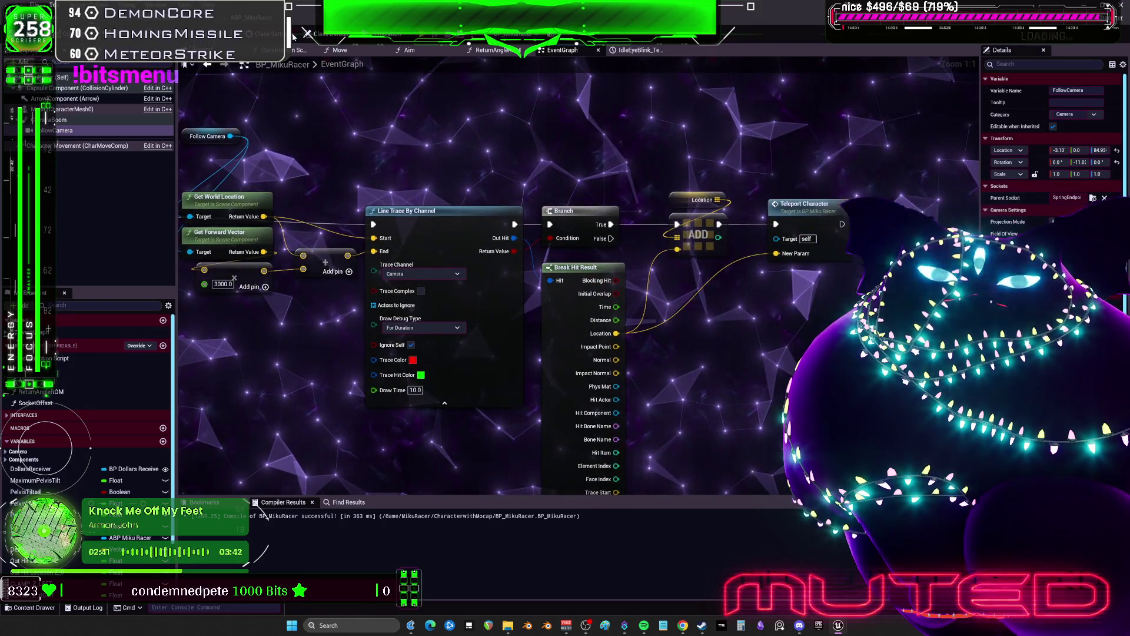
Step: Test the 10-second debug trace in play mode, then return to the blueprint graph
key(alt+p)
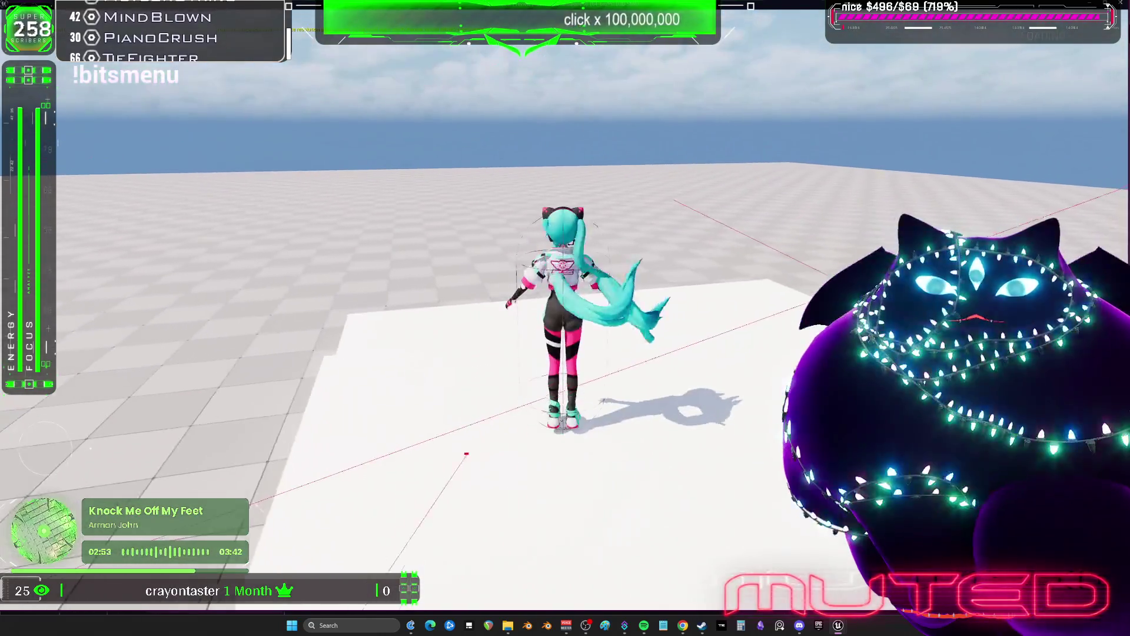
key(alt+Tab)
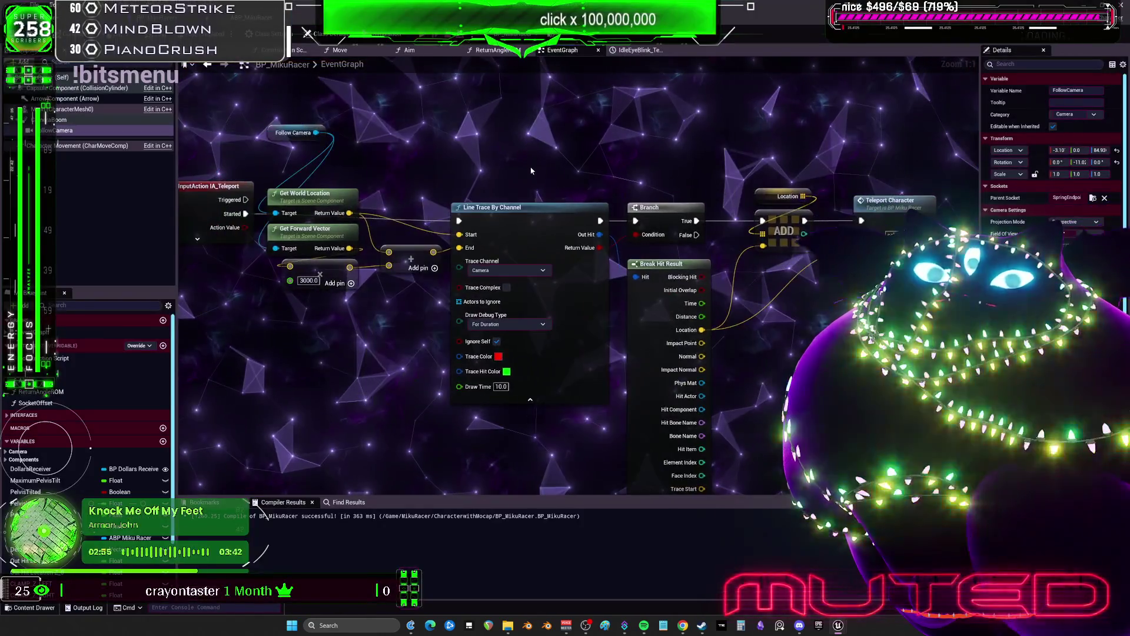
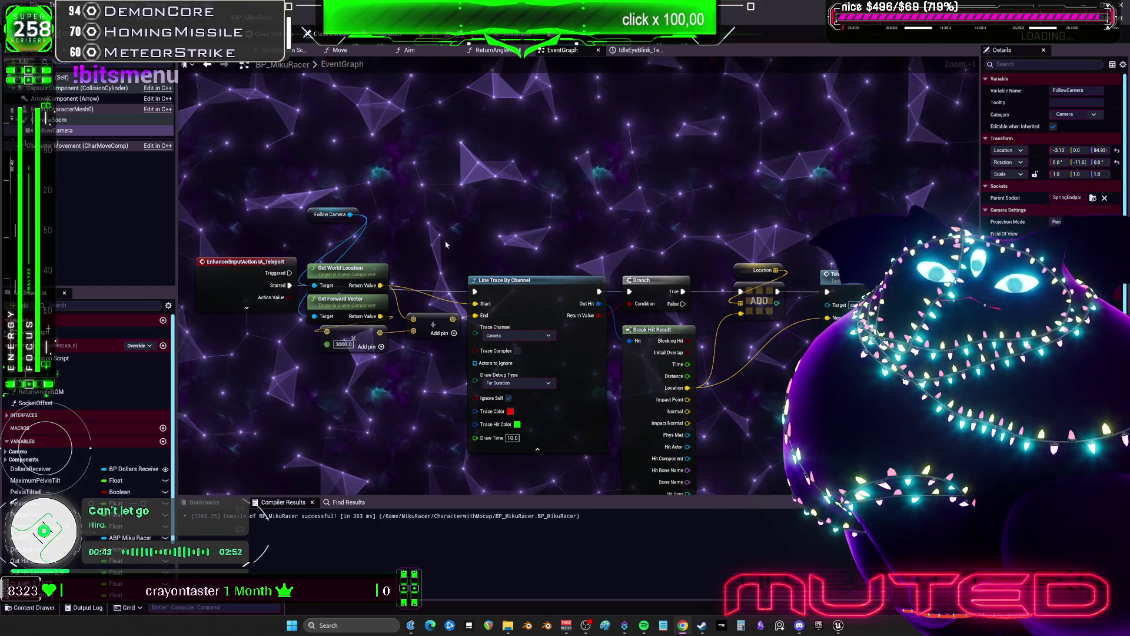
Step: Bring the line trace and teleport nodes into view, then return to the main level editor
scroll(484, 165, up, 1)
drag(484, 157, 441, 55)
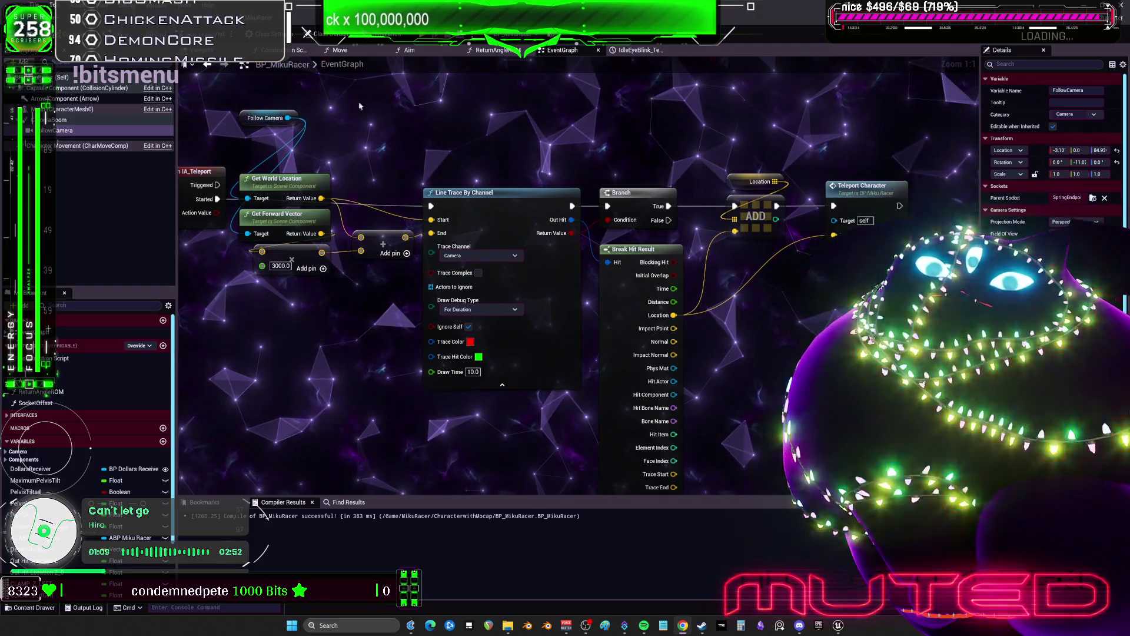
key(alt+Tab)
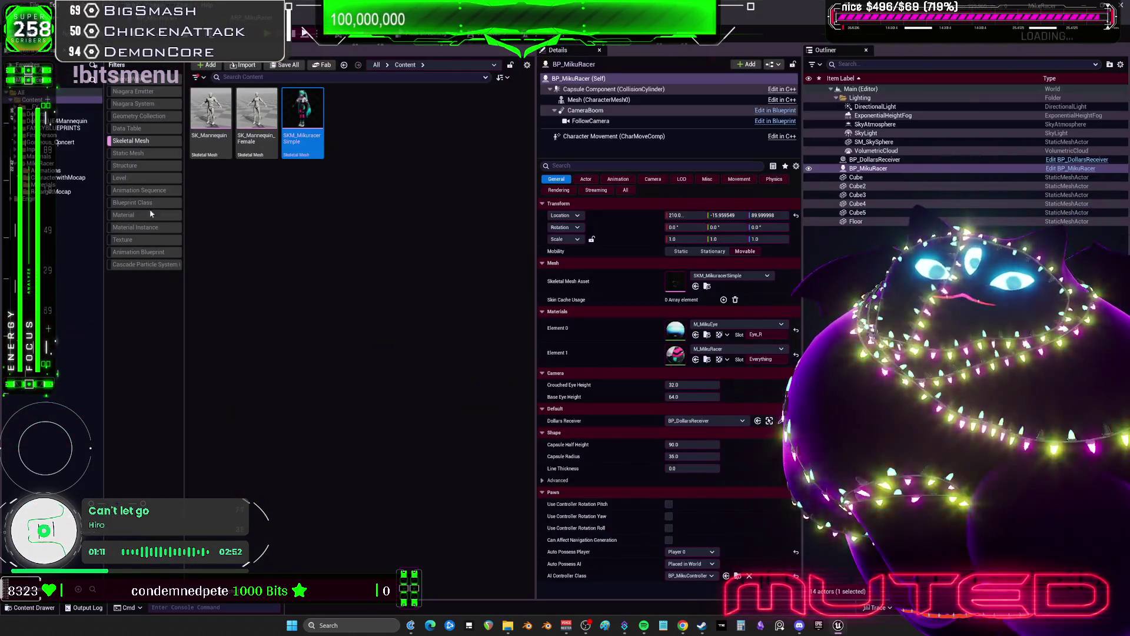
Step: Create a DynamicBeam-based Niagara system named NS_PreviewTeleport in the MikuRacer folder and open it
click(65, 163)
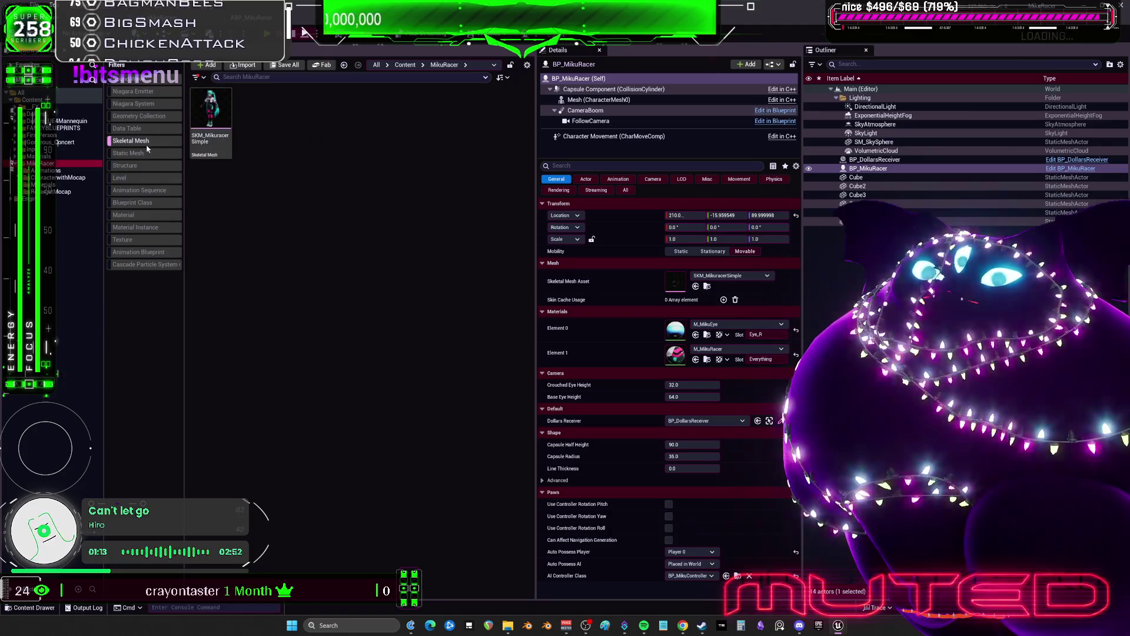
click(146, 144)
right_click(315, 258)
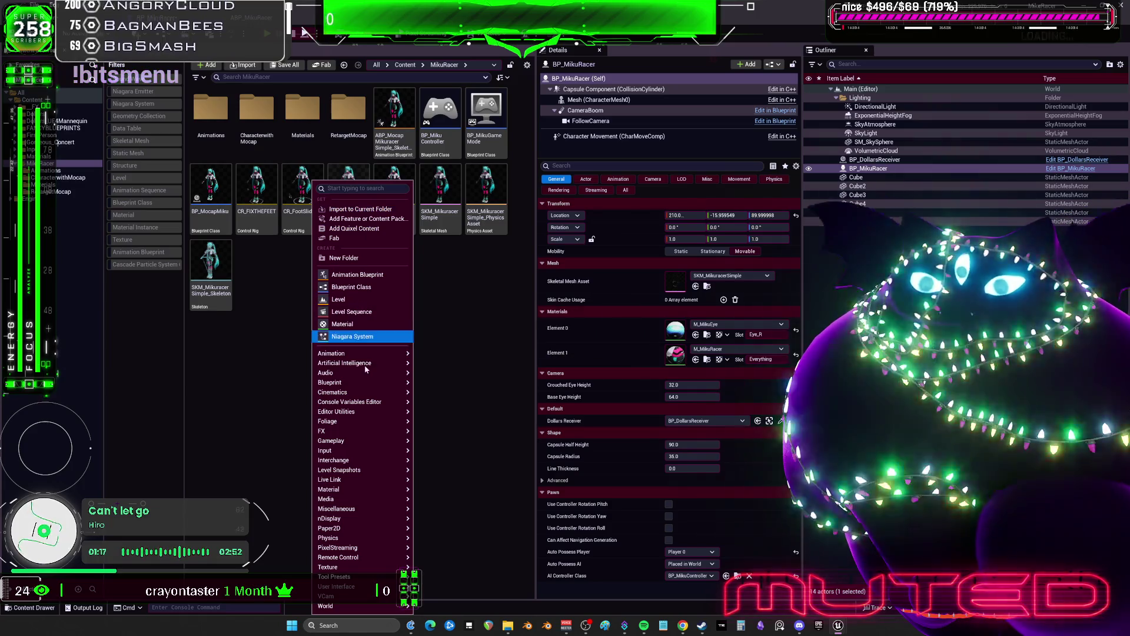
click(353, 336)
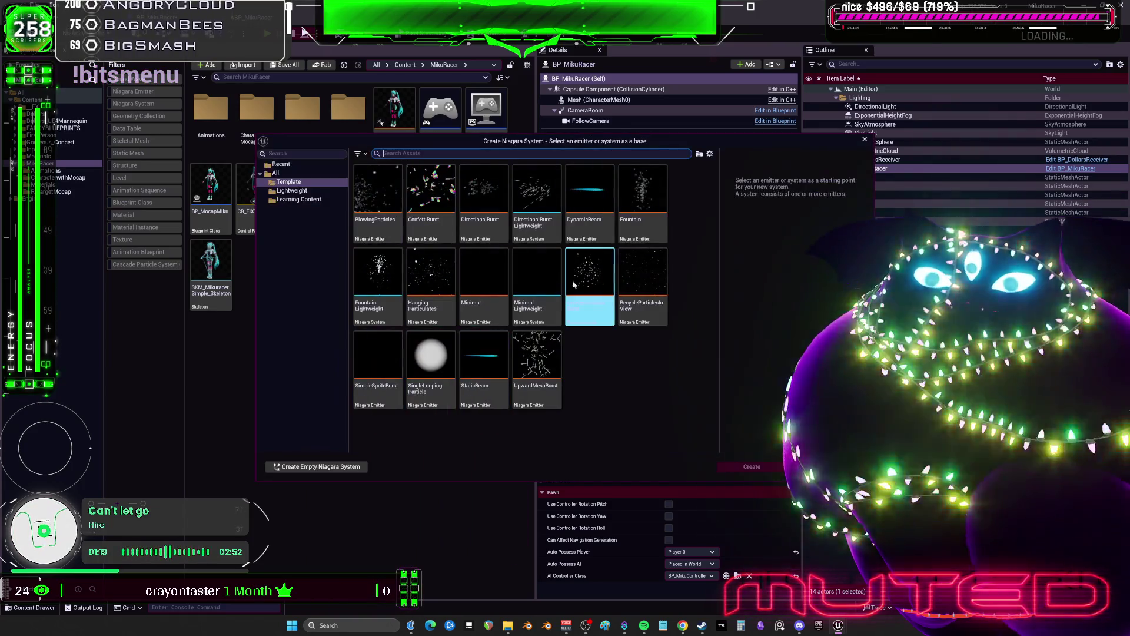
click(591, 203)
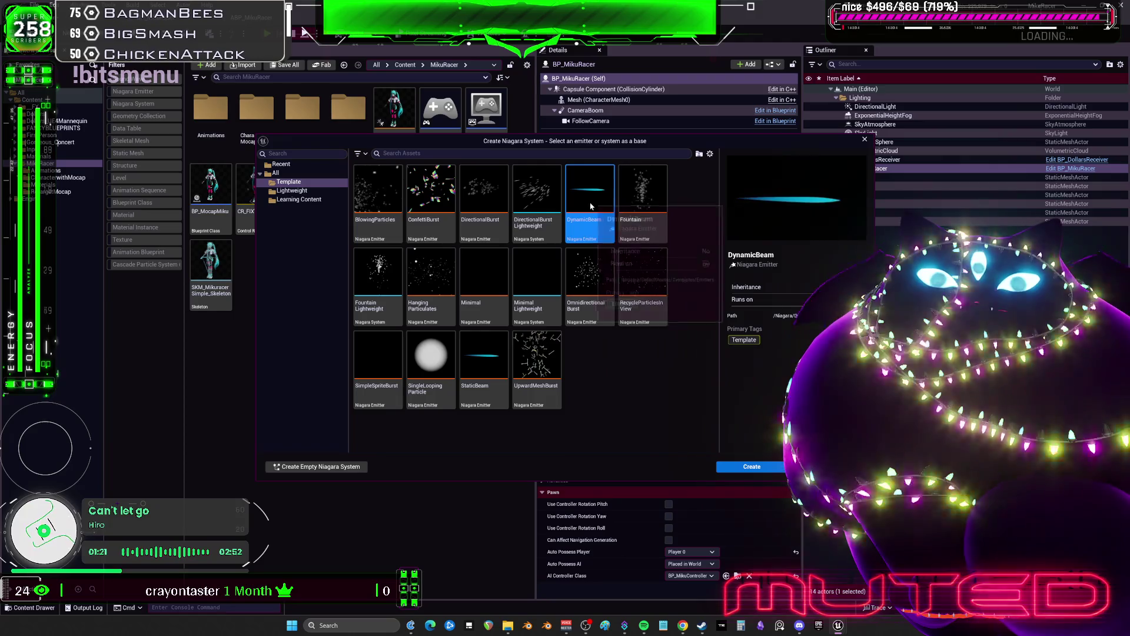
click(766, 467)
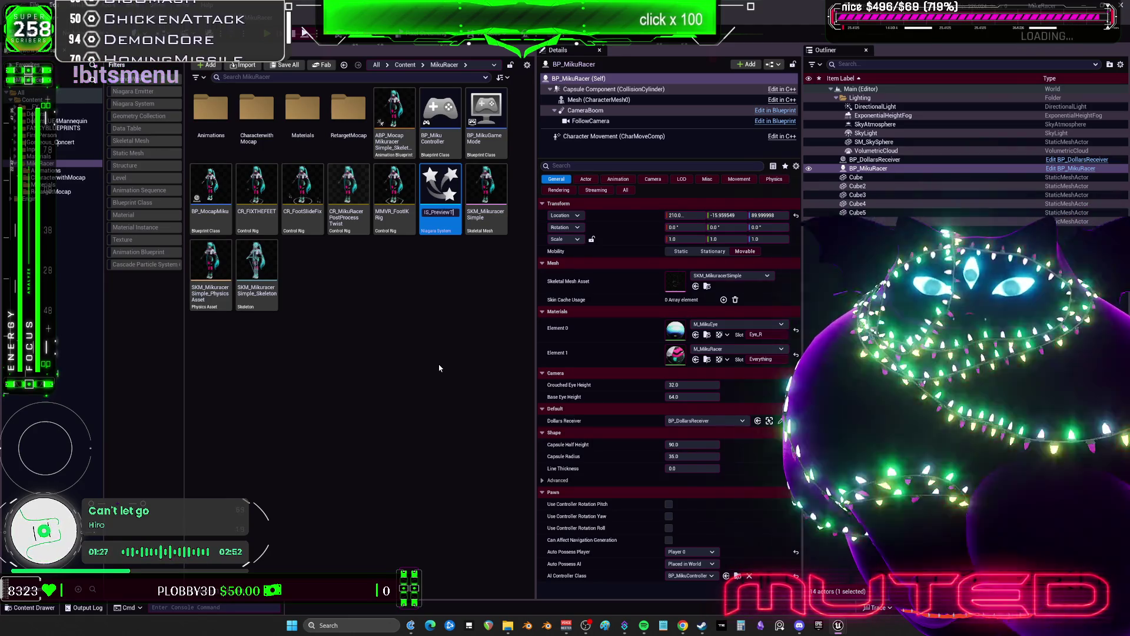
text(port)
key(Return)
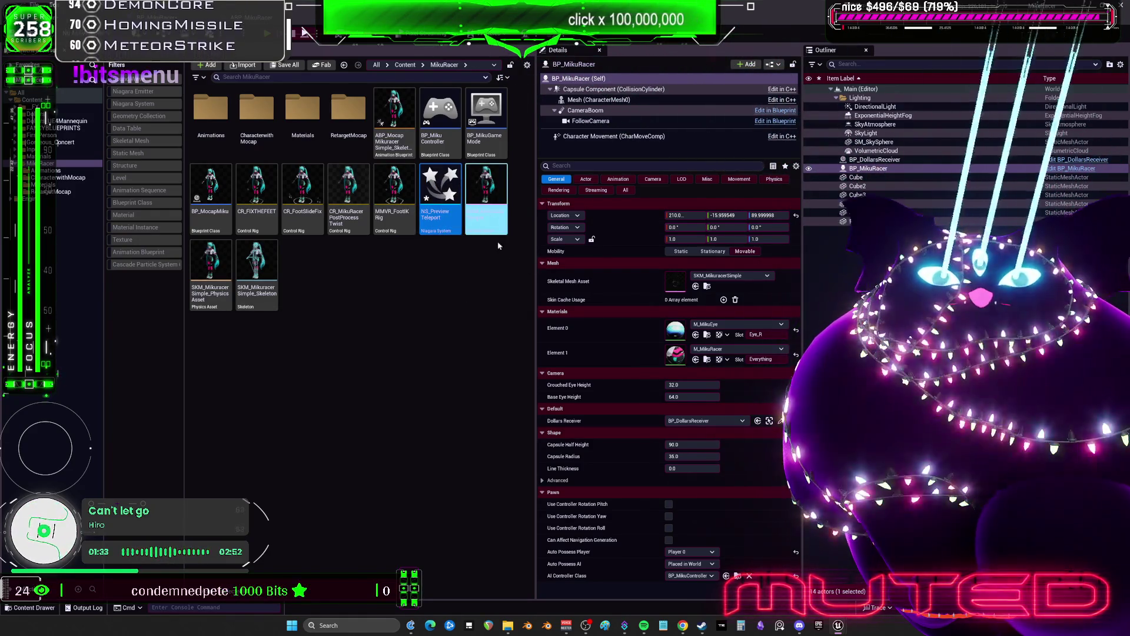
double_click(448, 189)
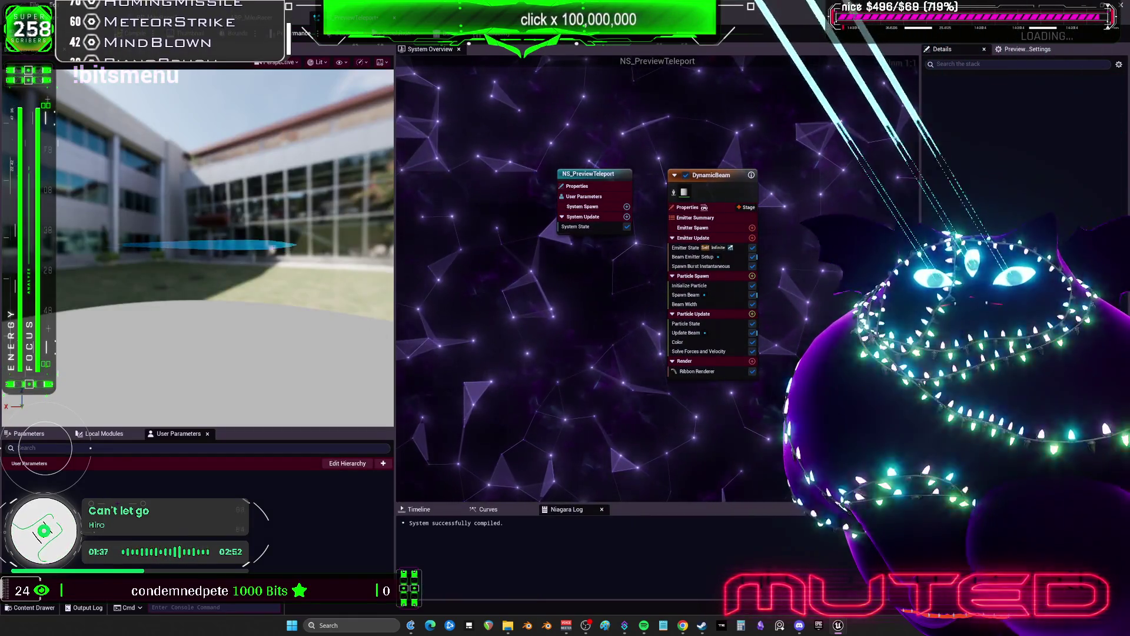
Step: Save the system and upgrade the DynamicBeam Beam Emitter Setup module to its newer version
click(714, 208)
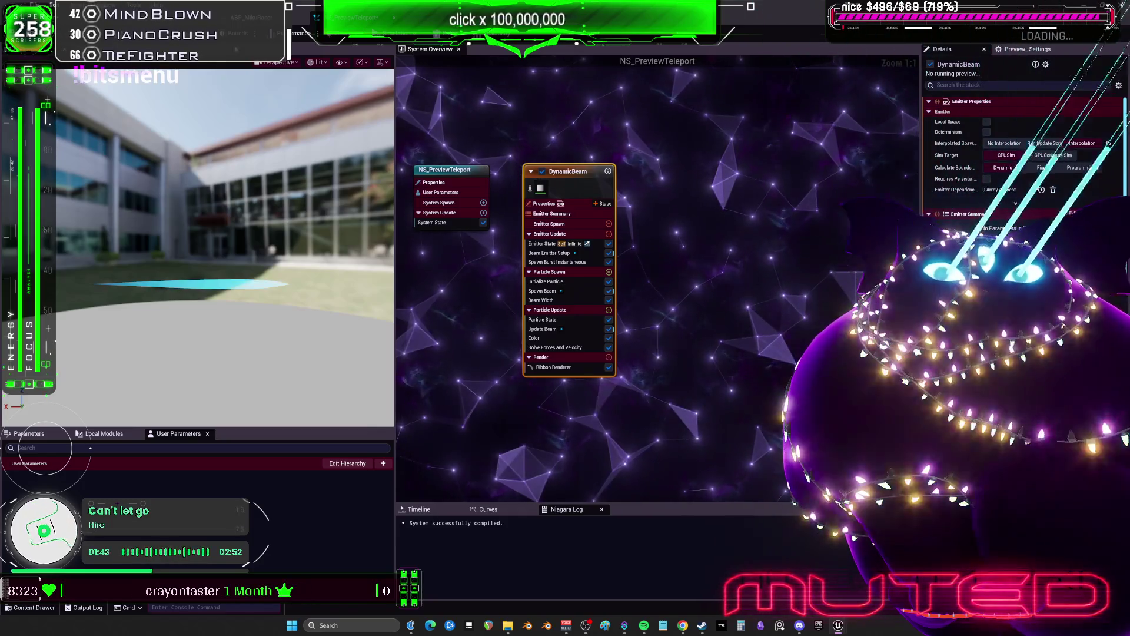
key(ctrl+s)
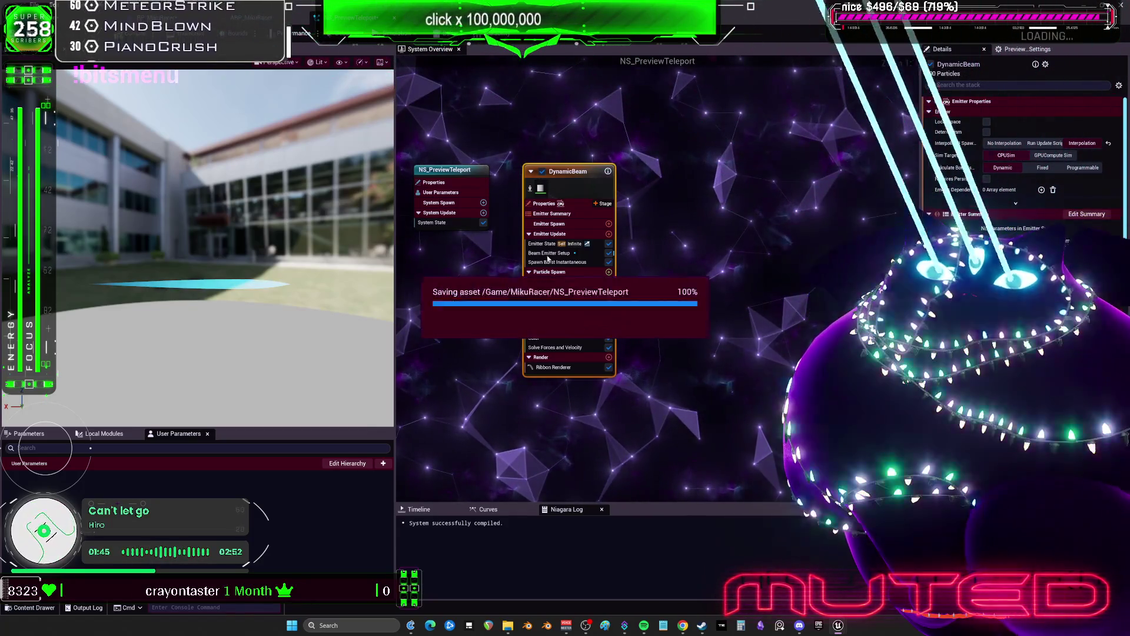
click(542, 253)
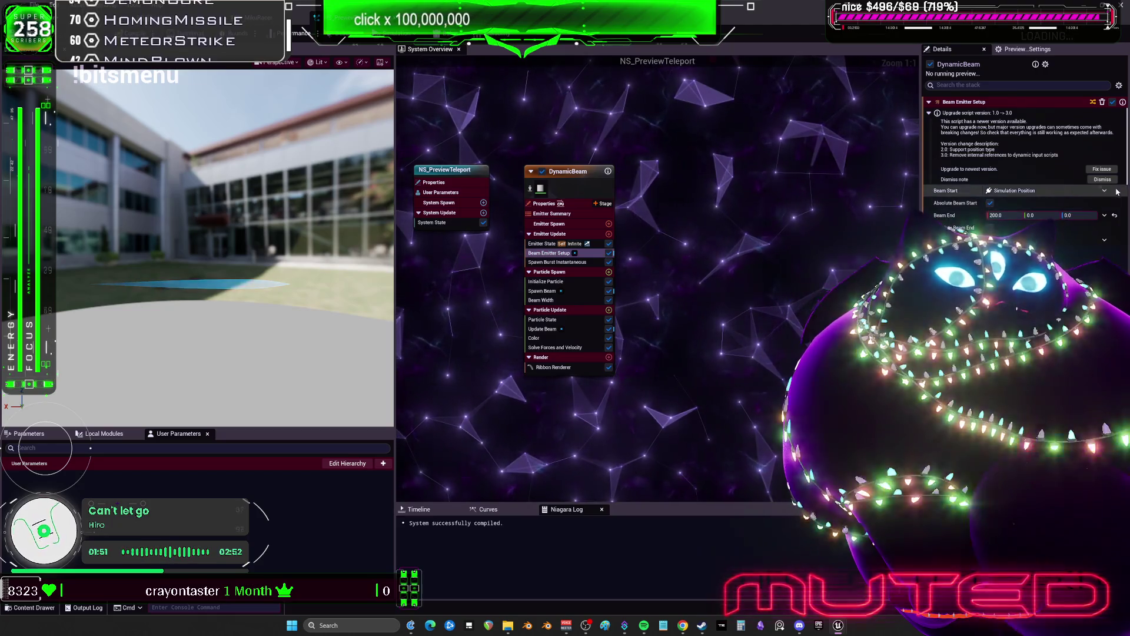
click(1102, 169)
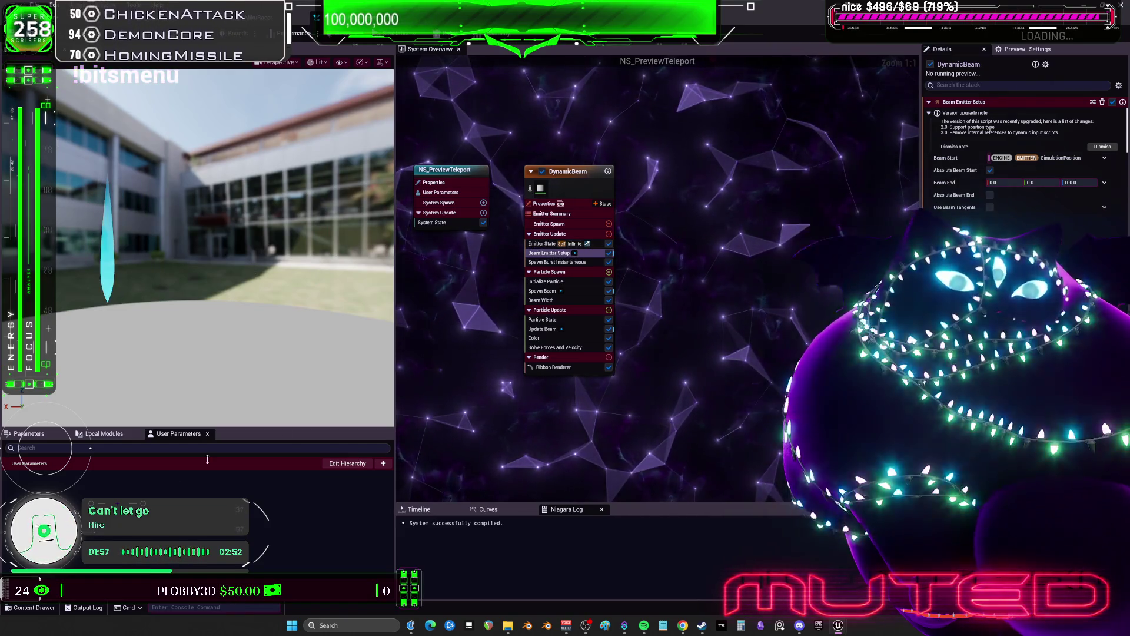
Step: Review the system parameters and Beam End input options, ending on the empty User Parameters list
click(29, 434)
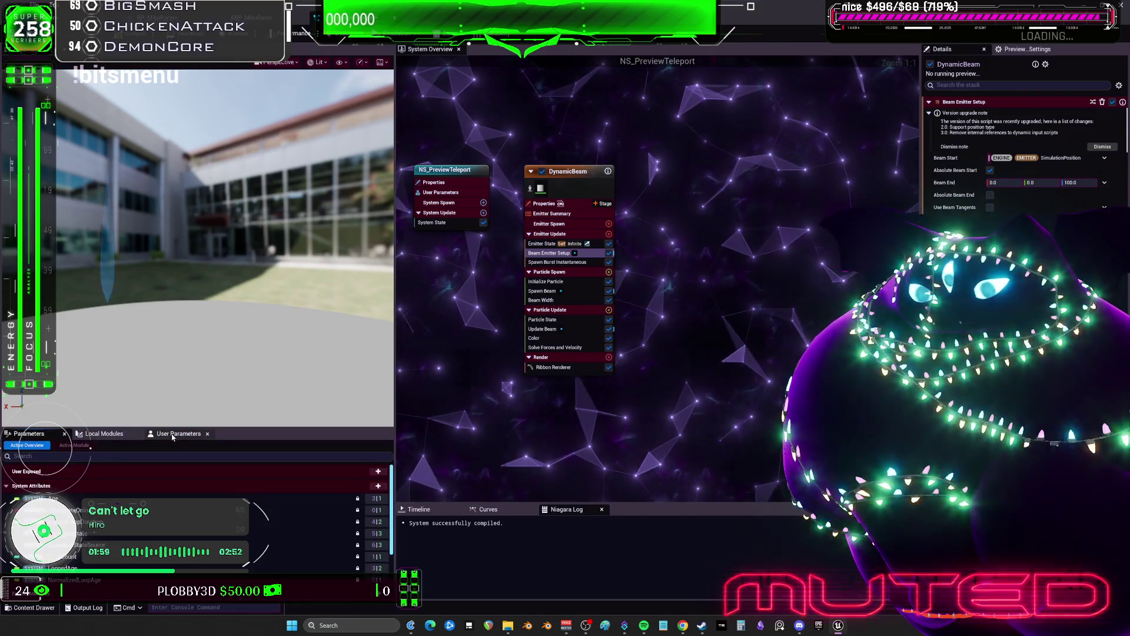
scroll(105, 554, down, 3)
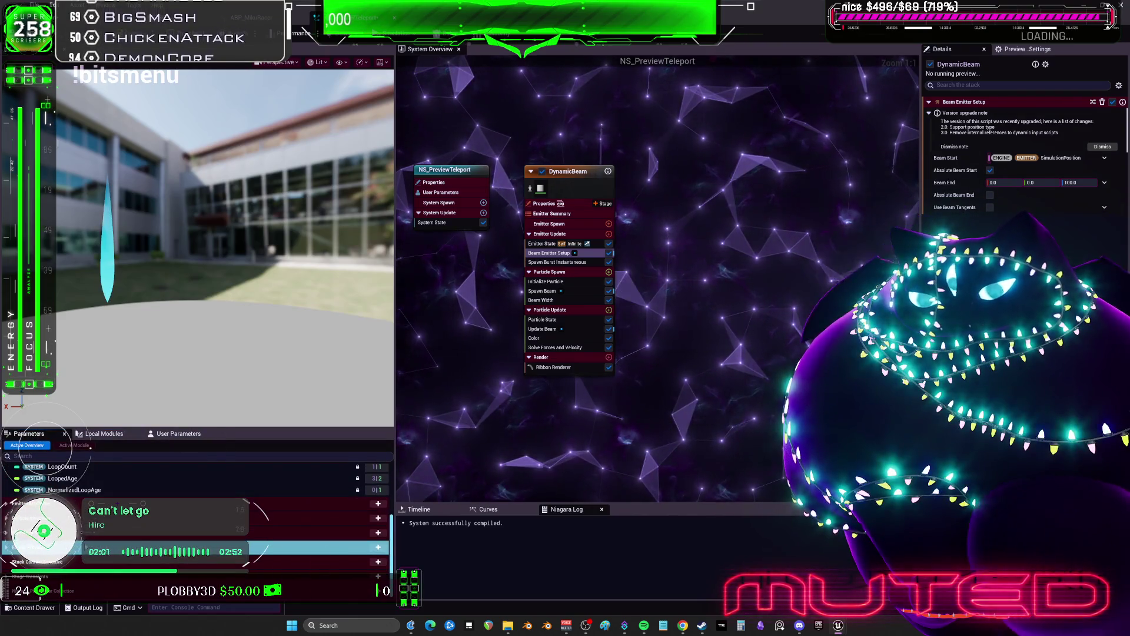
click(6, 548)
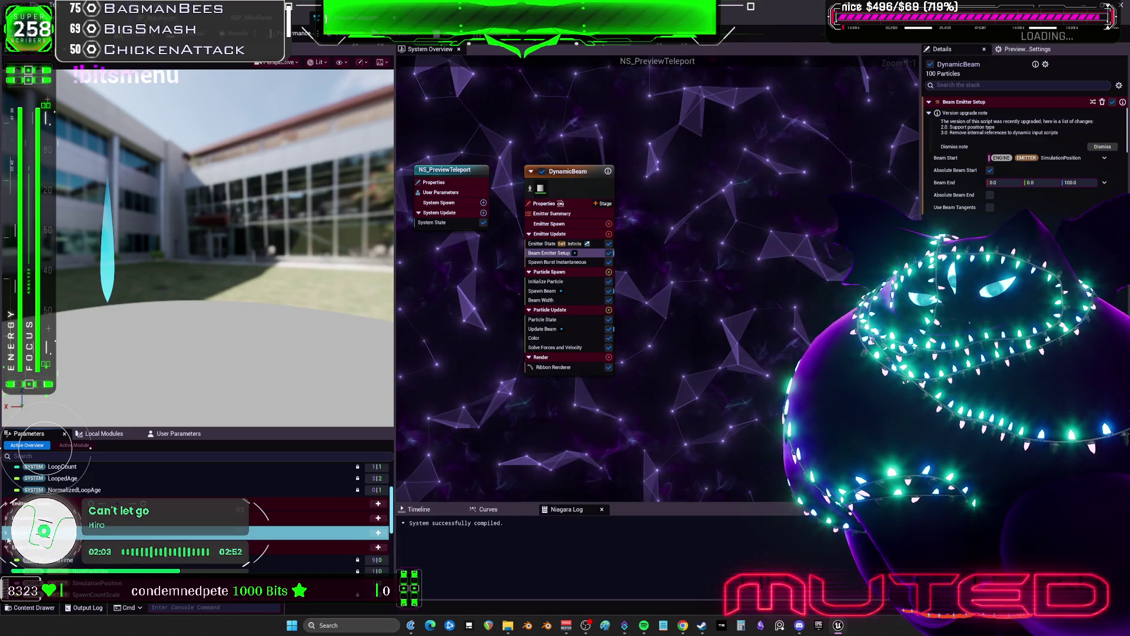
scroll(172, 504, down, 3)
scroll(173, 504, up, 2)
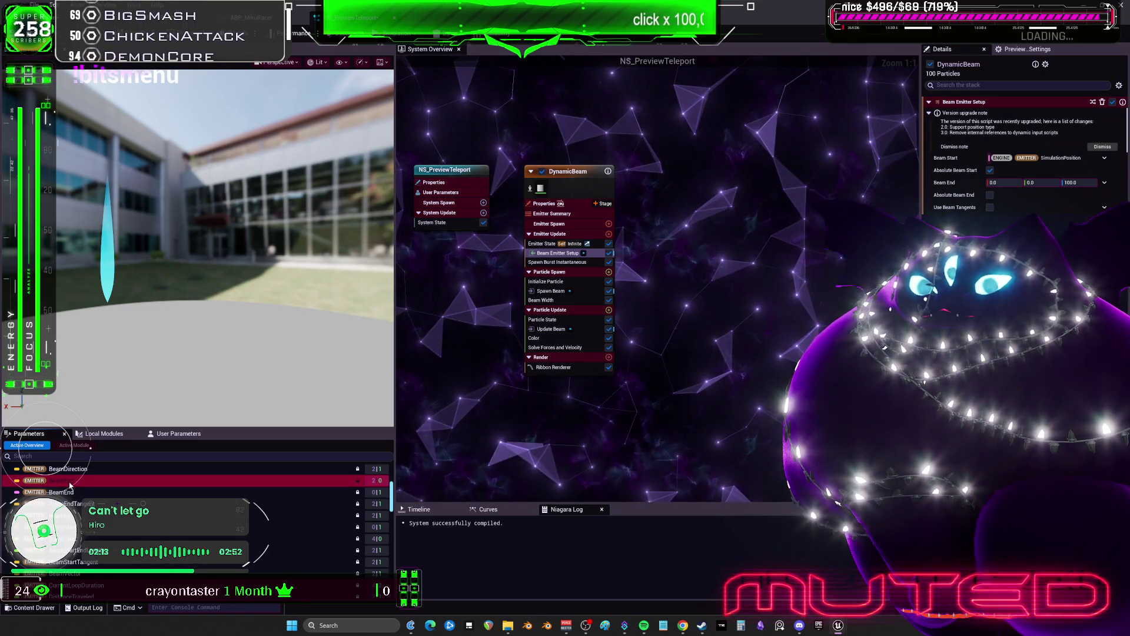
right_click(69, 482)
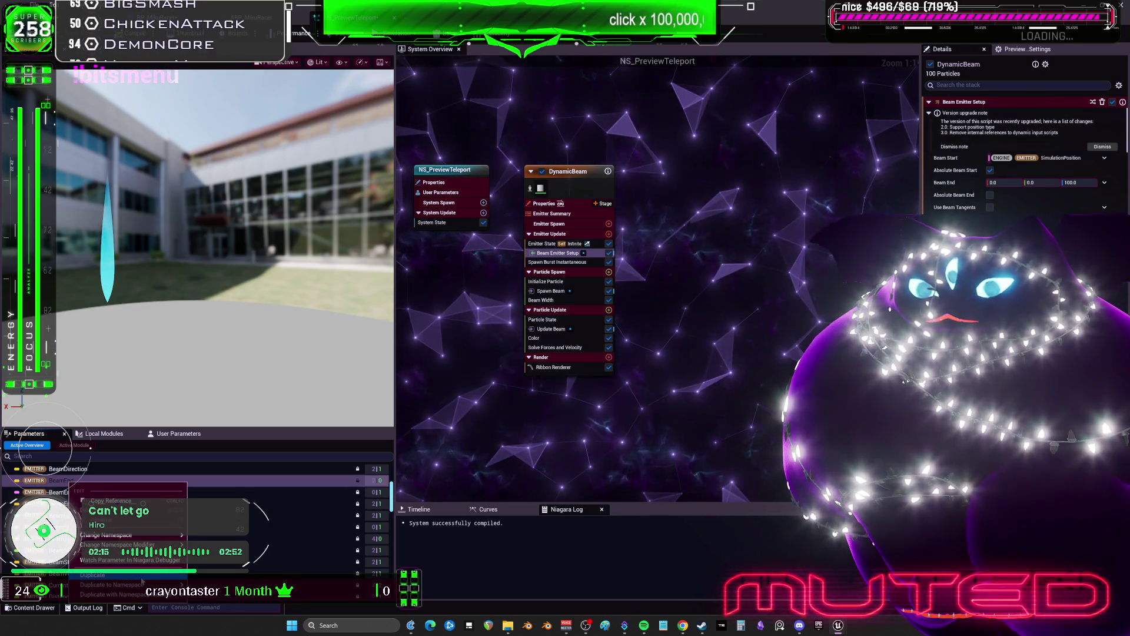
mouse_move(118, 544)
click(762, 207)
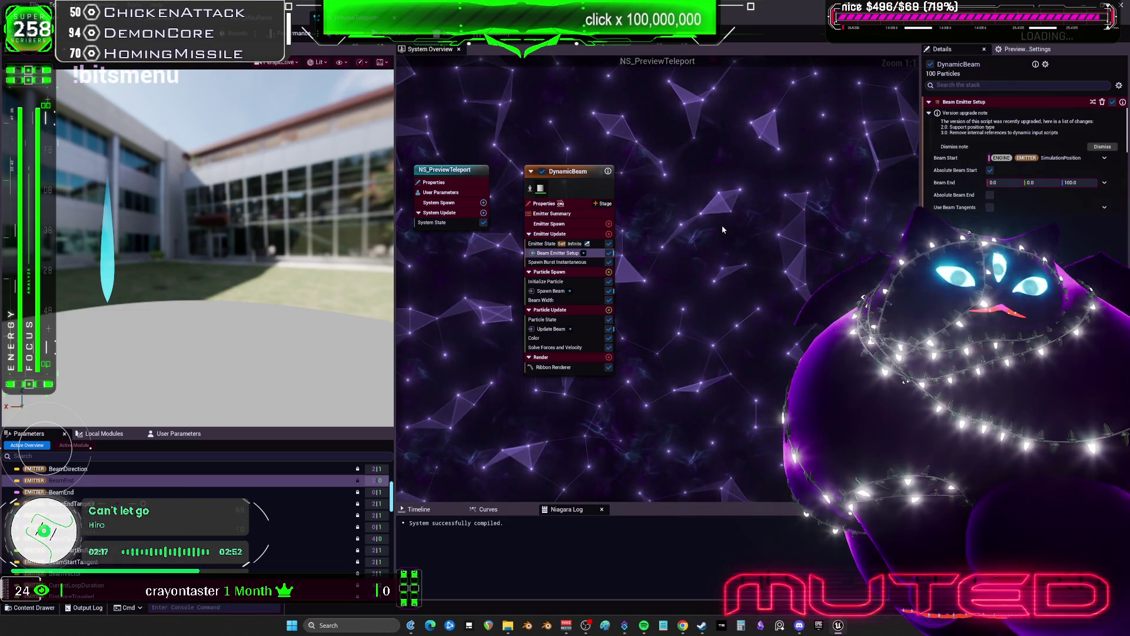
click(1106, 183)
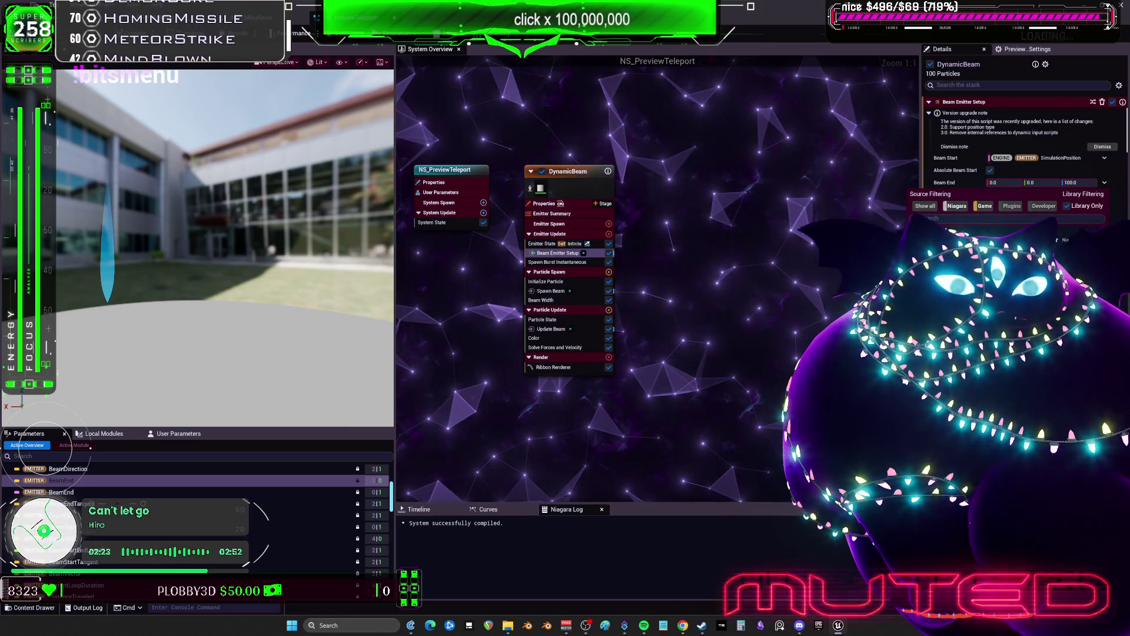
key(Escape)
click(177, 433)
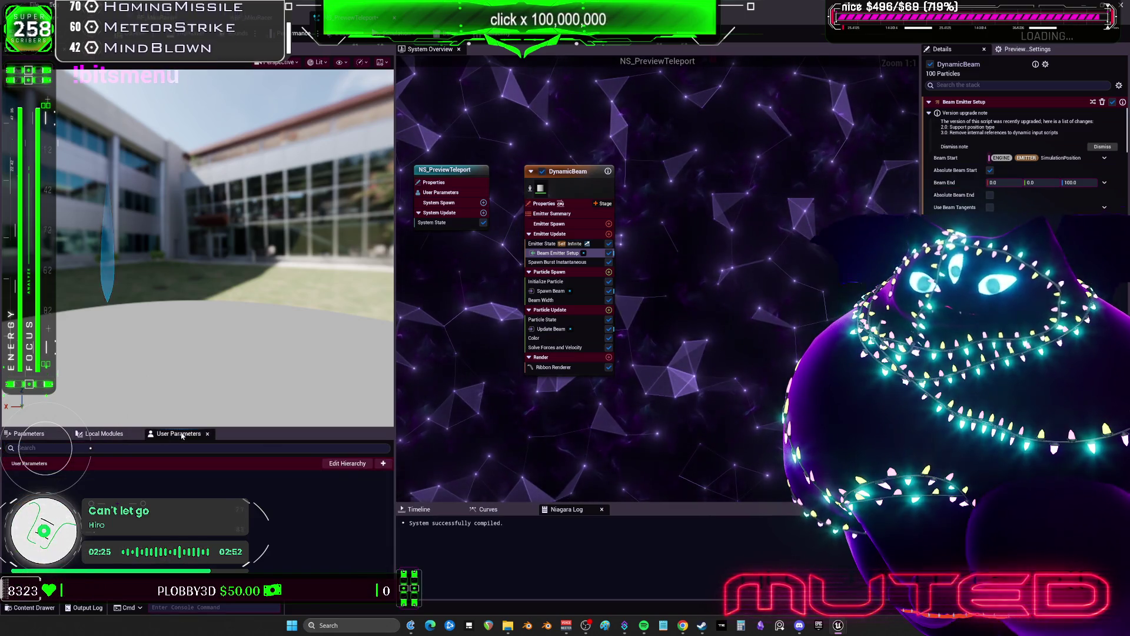
Step: Add a Vector user parameter named beamend (0, 0, 0) and dismiss the leftover popups
click(384, 464)
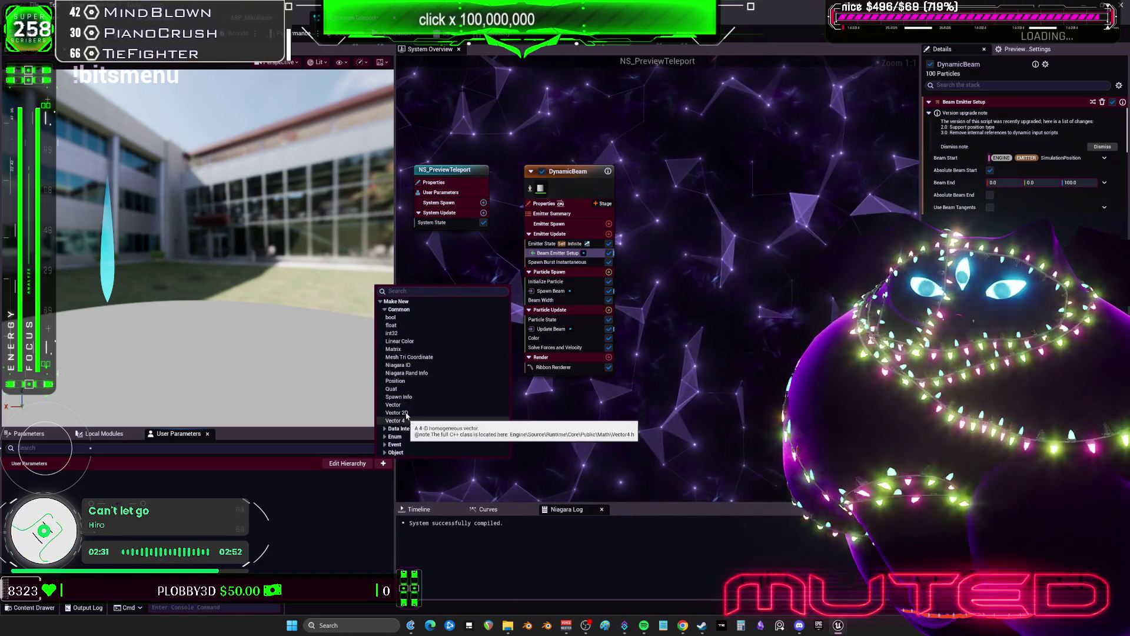
click(405, 405)
text(beamend)
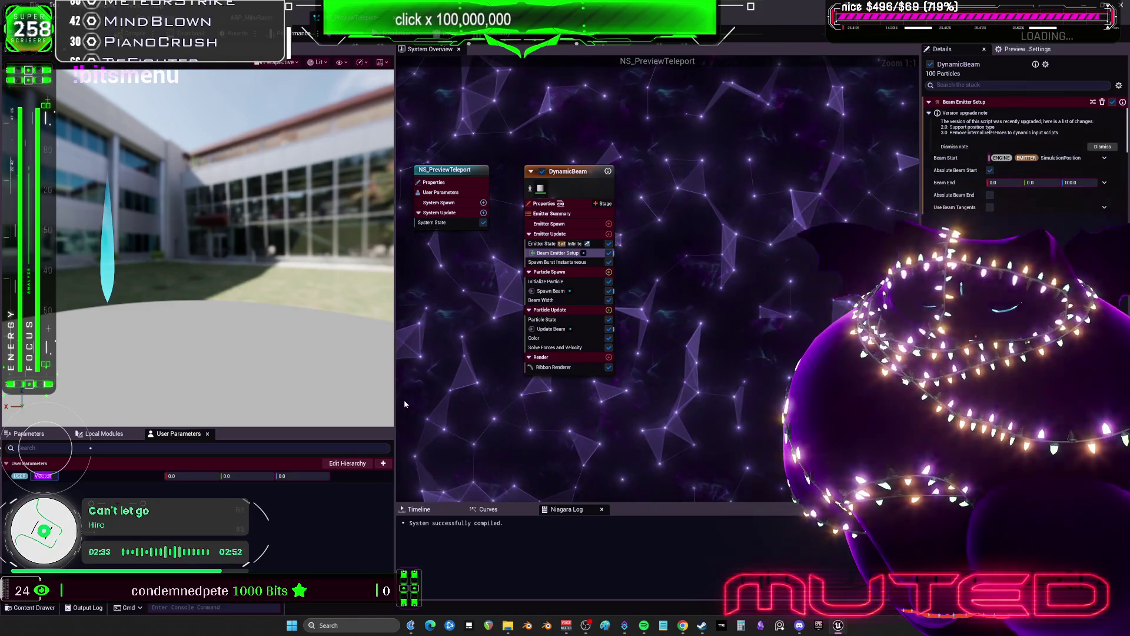
key(Return)
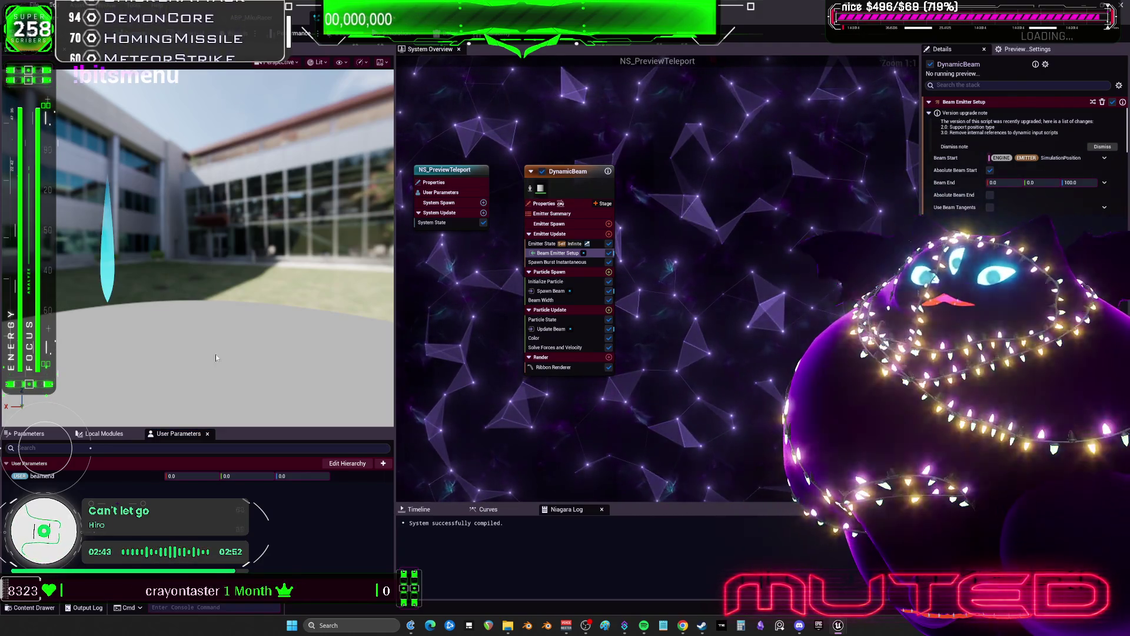
click(1105, 185)
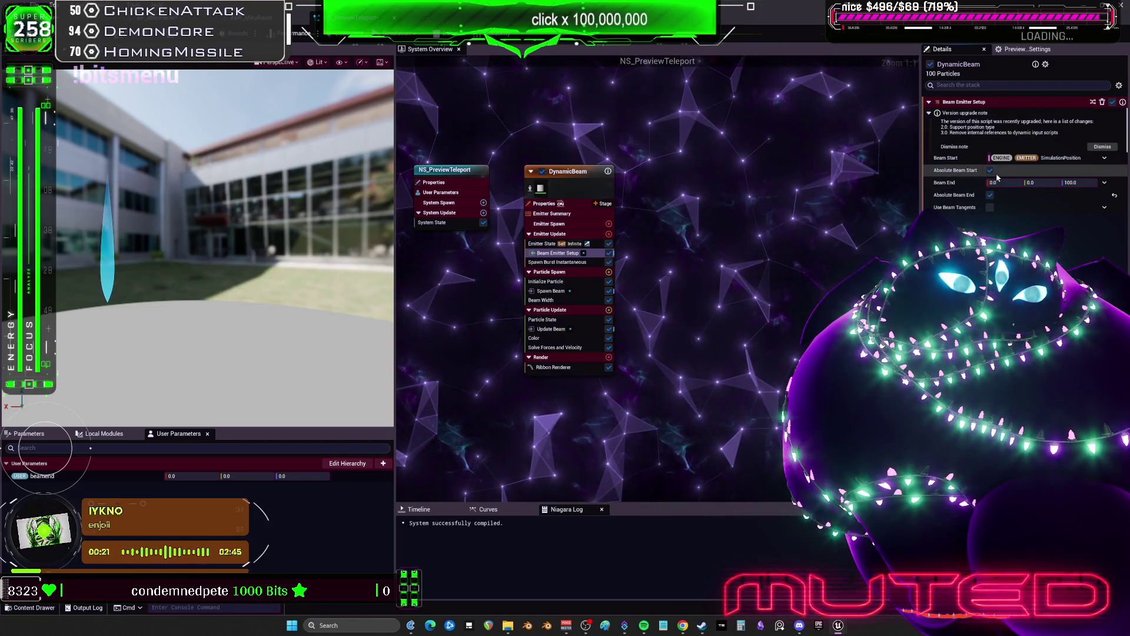
click(1107, 149)
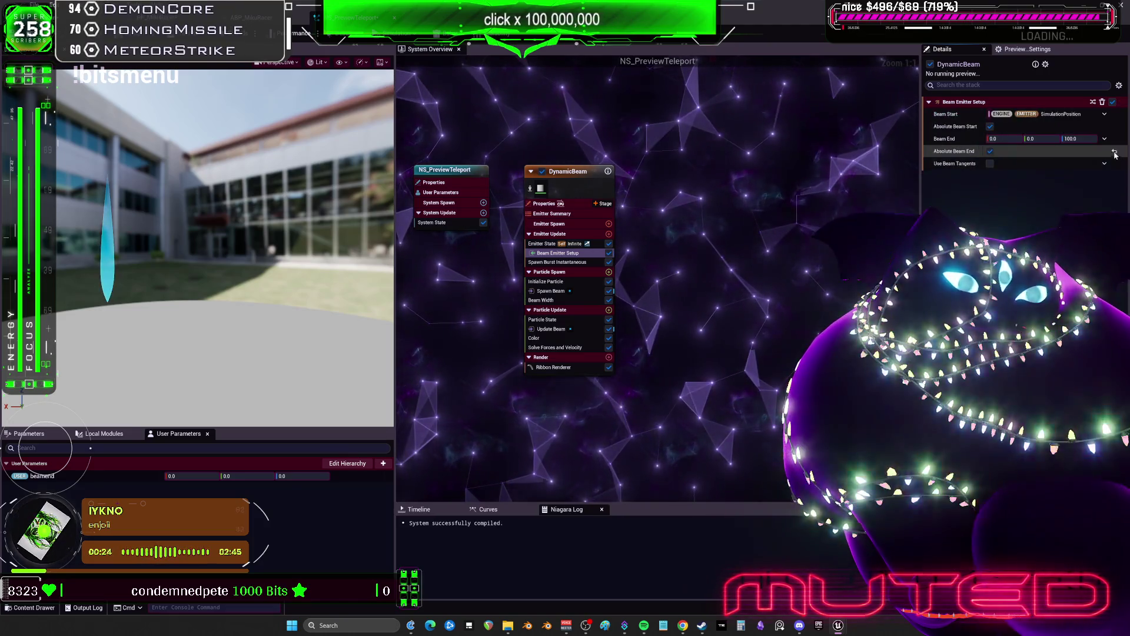
Step: Rename the vector user parameter beamend to teleportbeamend in the User Parameters panel
click(1106, 140)
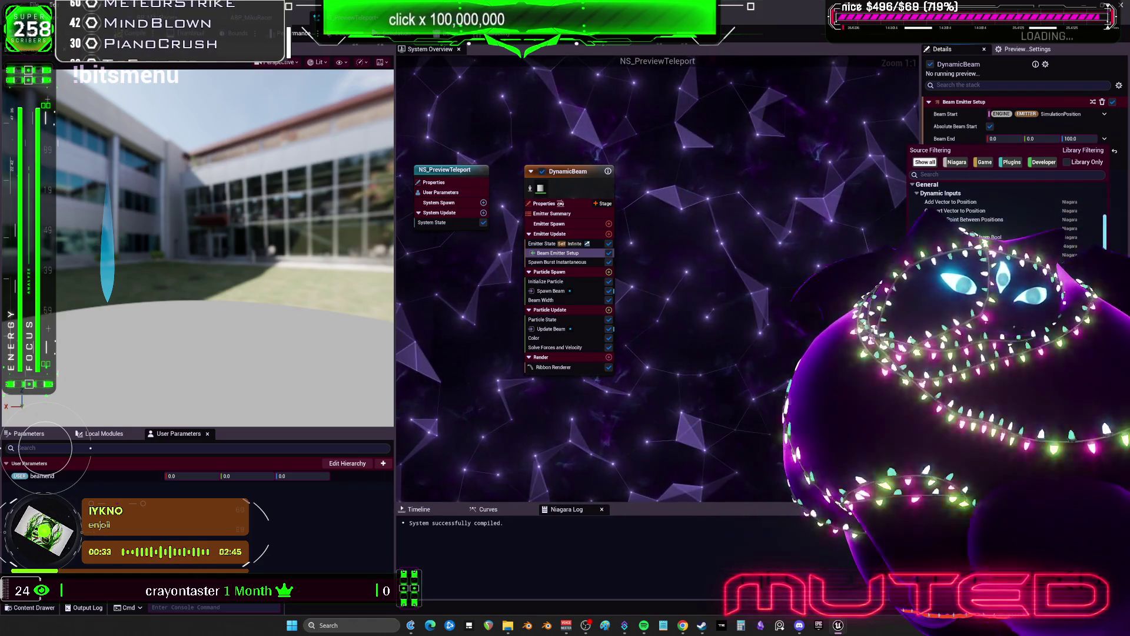
scroll(966, 224, down, 1)
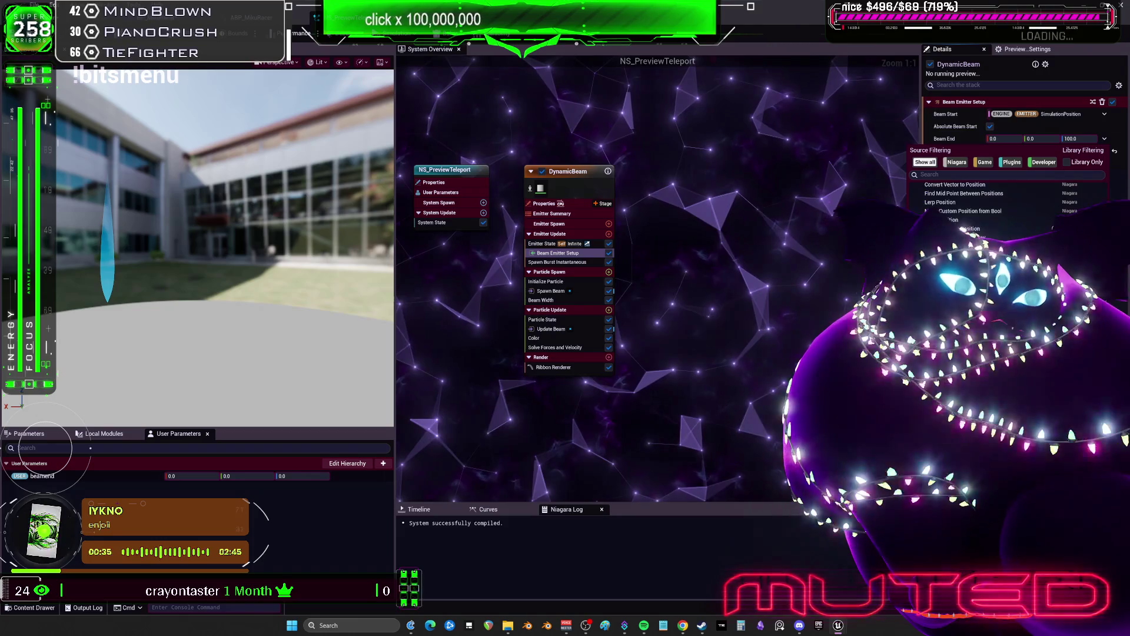
click(315, 413)
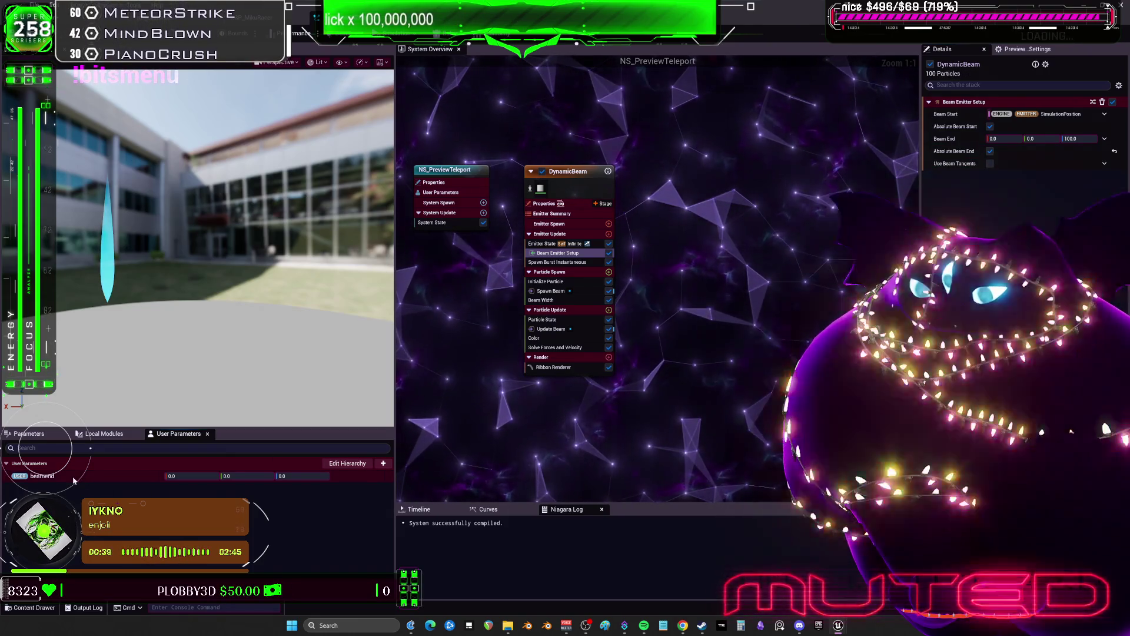
right_click(88, 481)
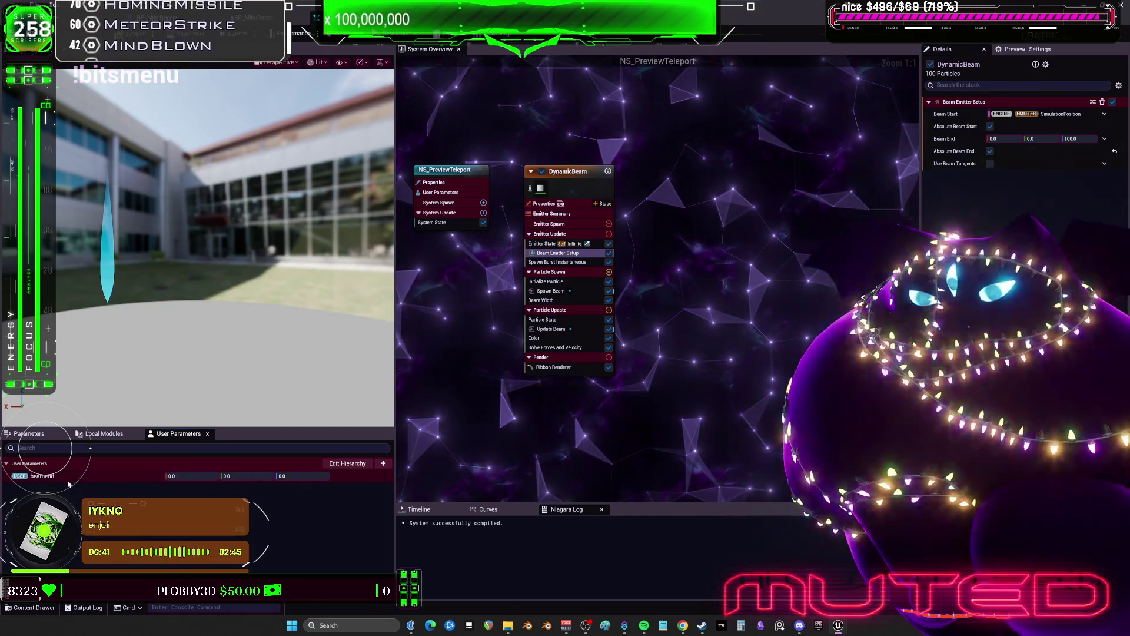
right_click(36, 477)
click(77, 539)
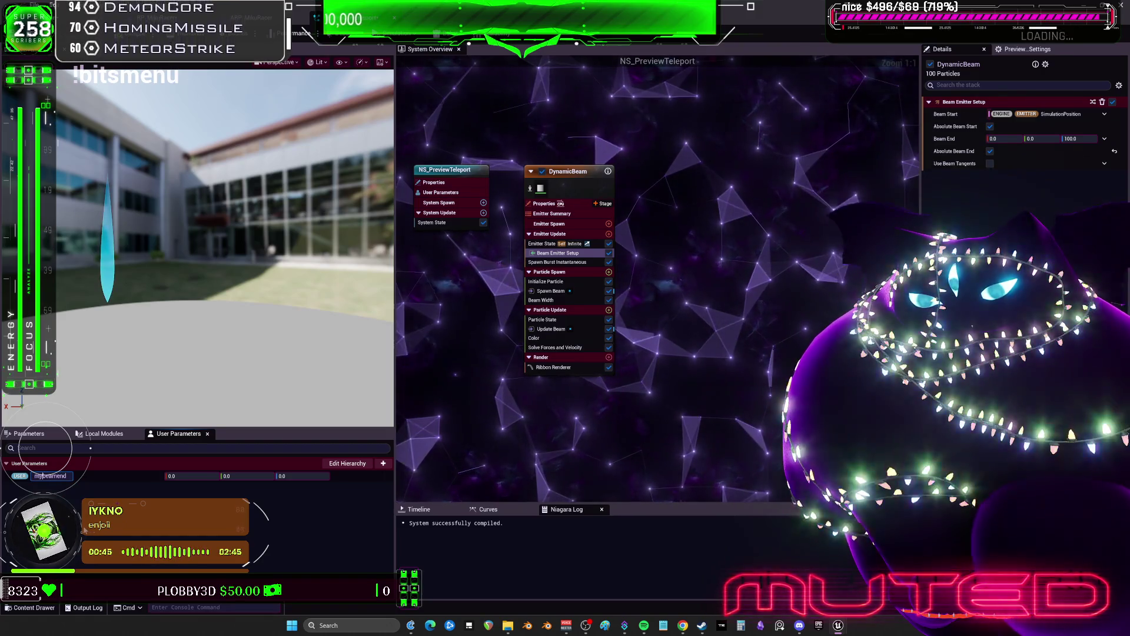
text(teleport)
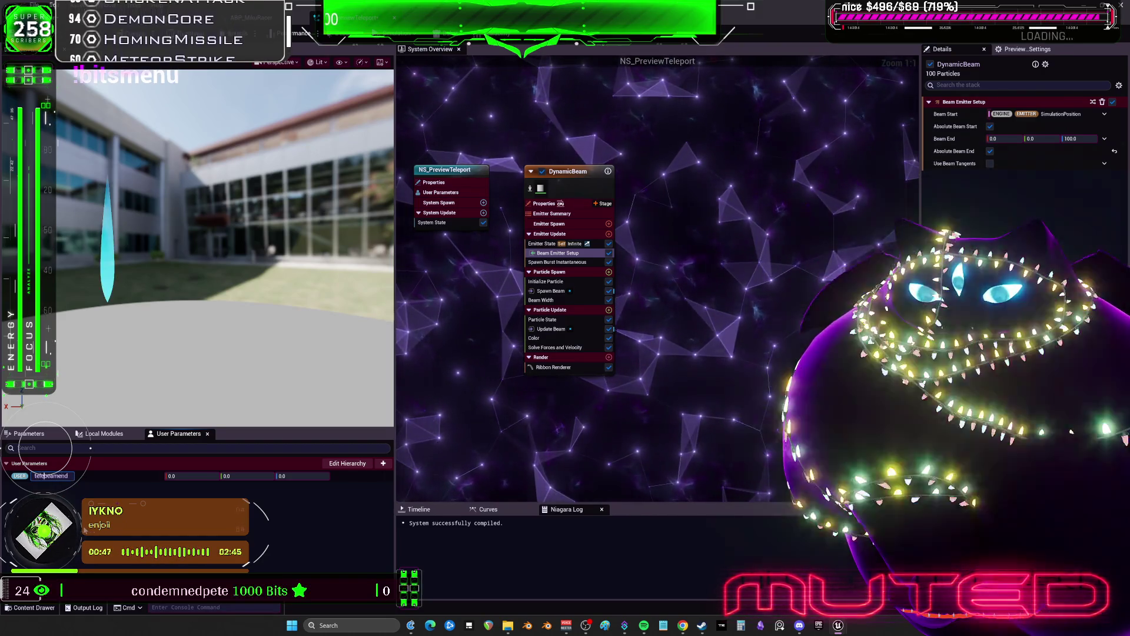
key(Return)
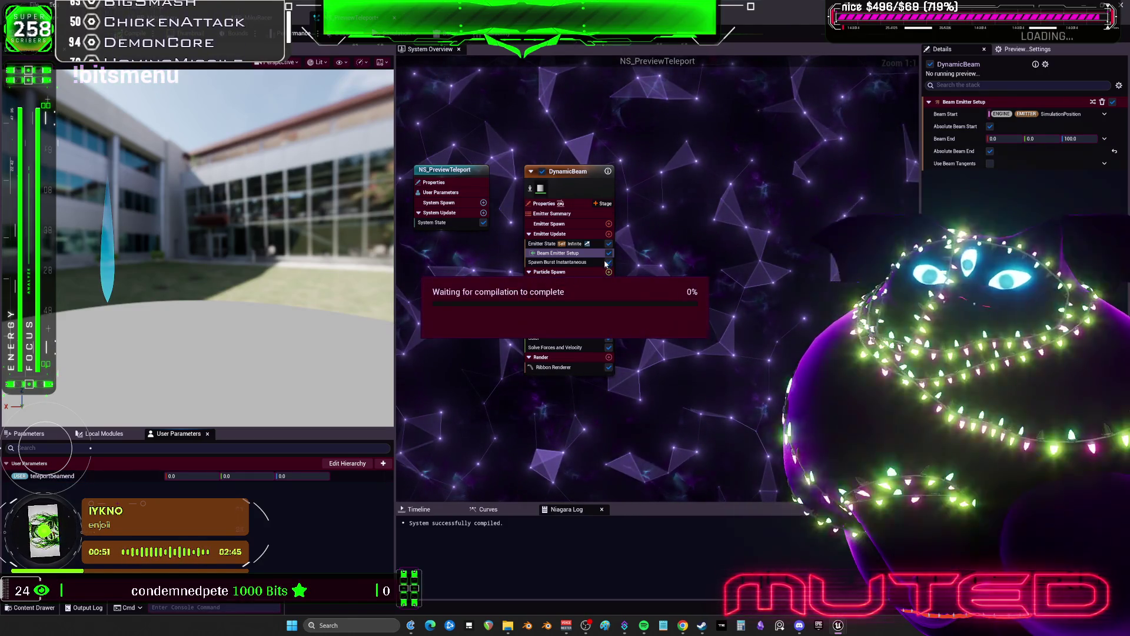
click(551, 329)
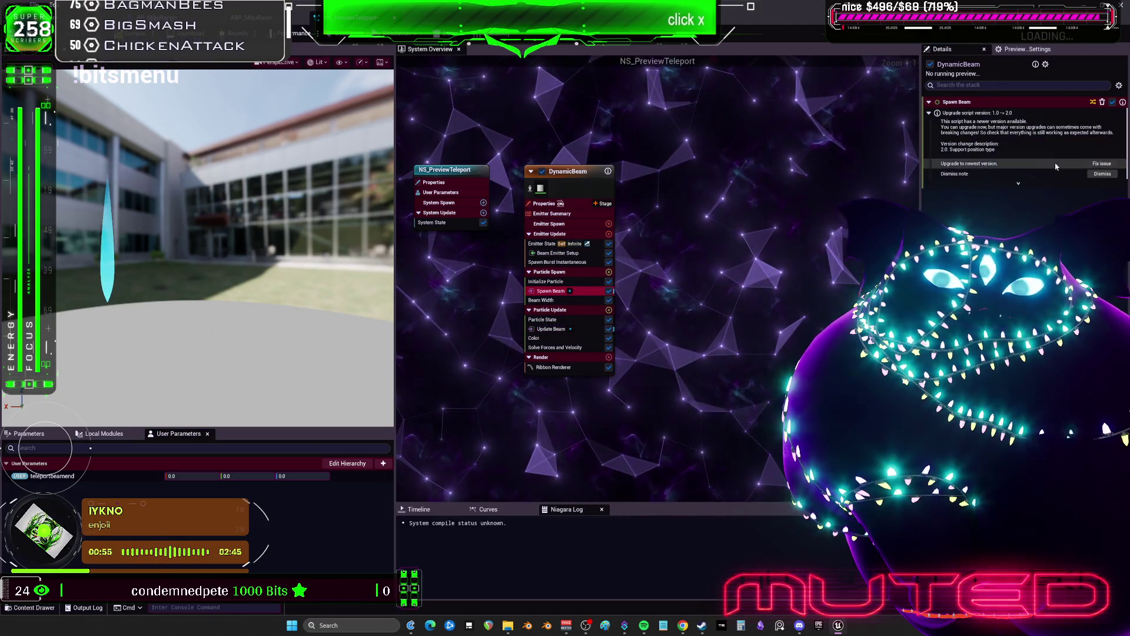
Step: Dismiss the Spawn Beam and Update Beam upgrade notes and check Beam End's link options
click(586, 291)
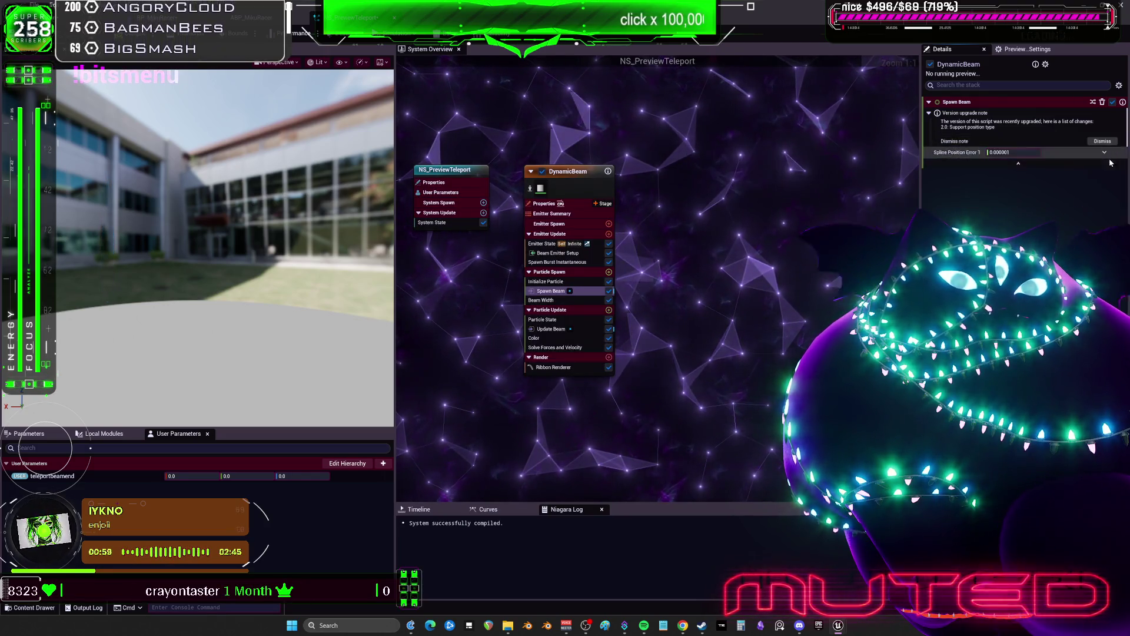
click(1102, 142)
click(581, 330)
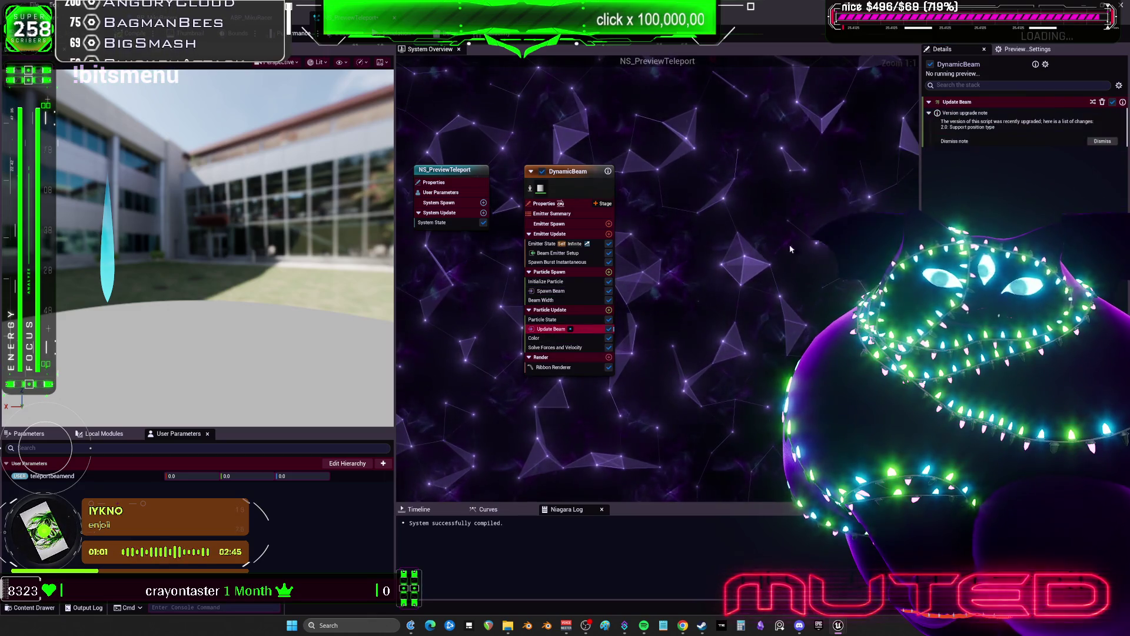
click(557, 253)
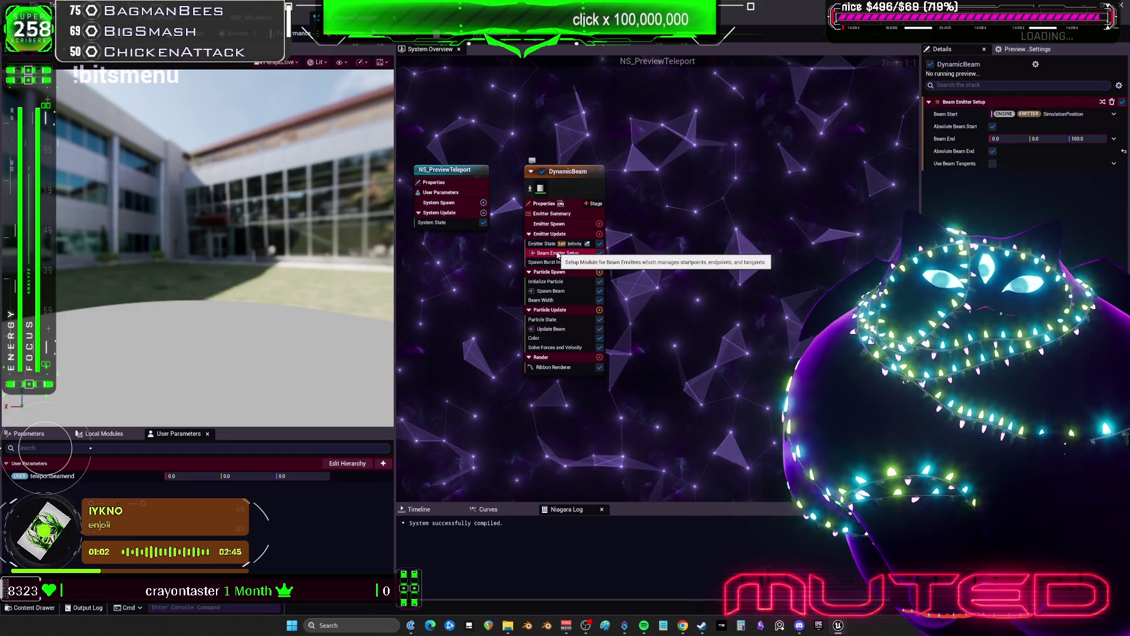
click(1114, 139)
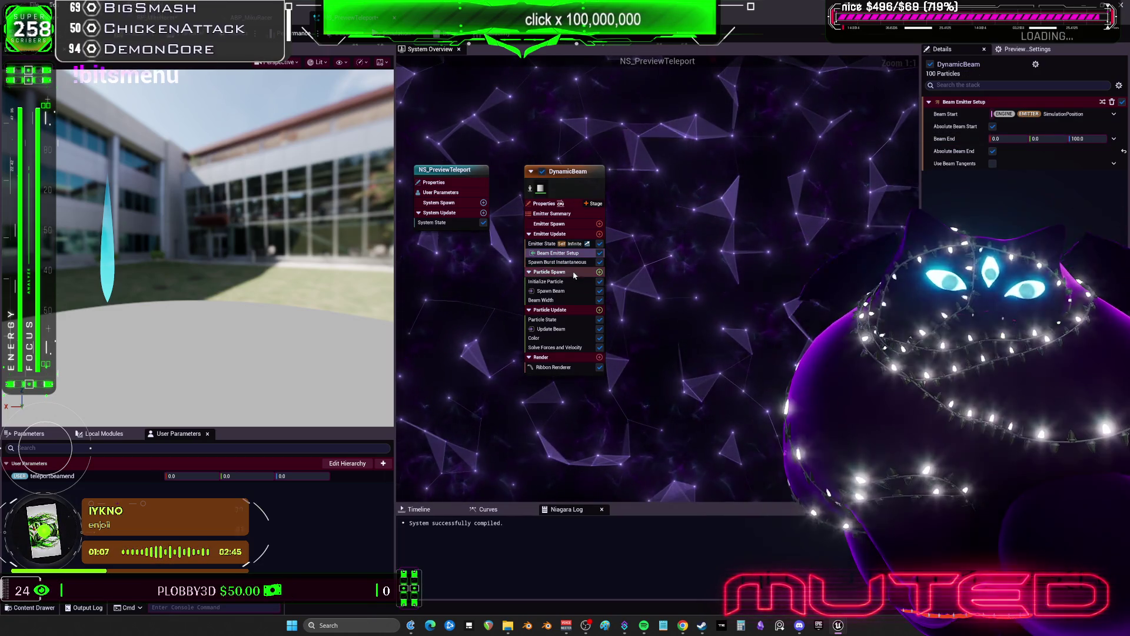
Step: Set the DynamicBeam emitter's Loop Duration to 1.0 second
click(550, 244)
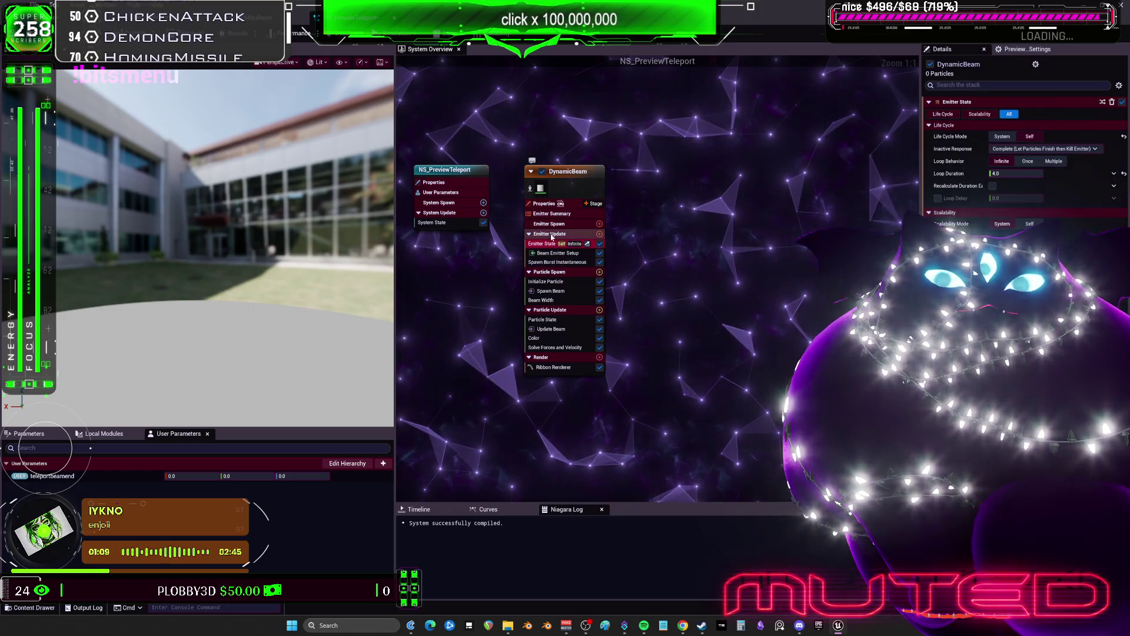
click(552, 234)
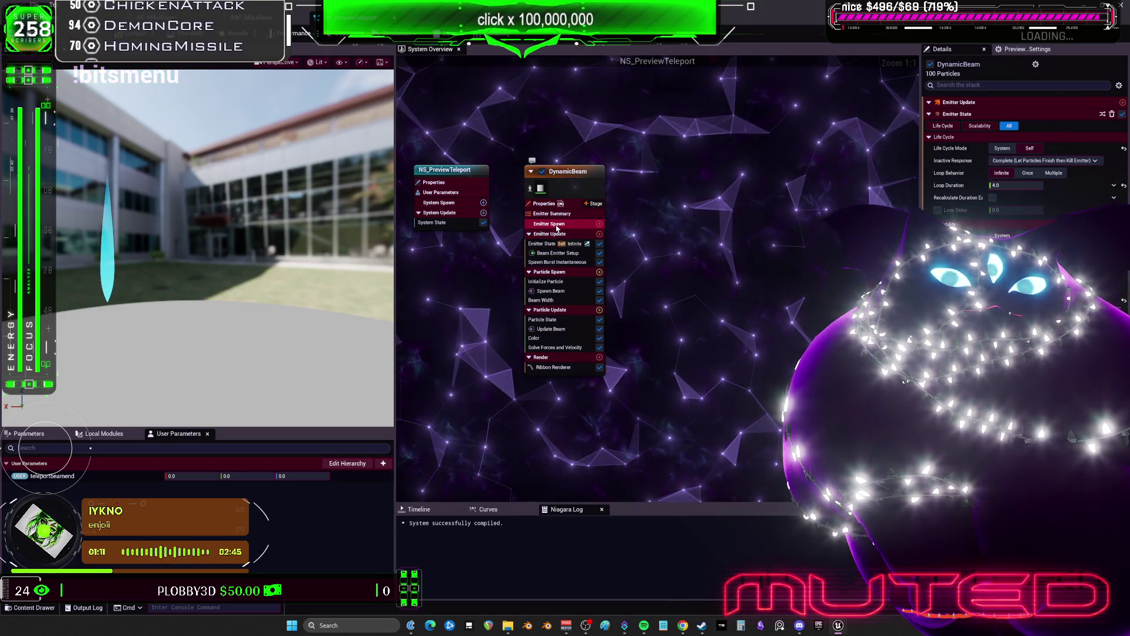
click(557, 225)
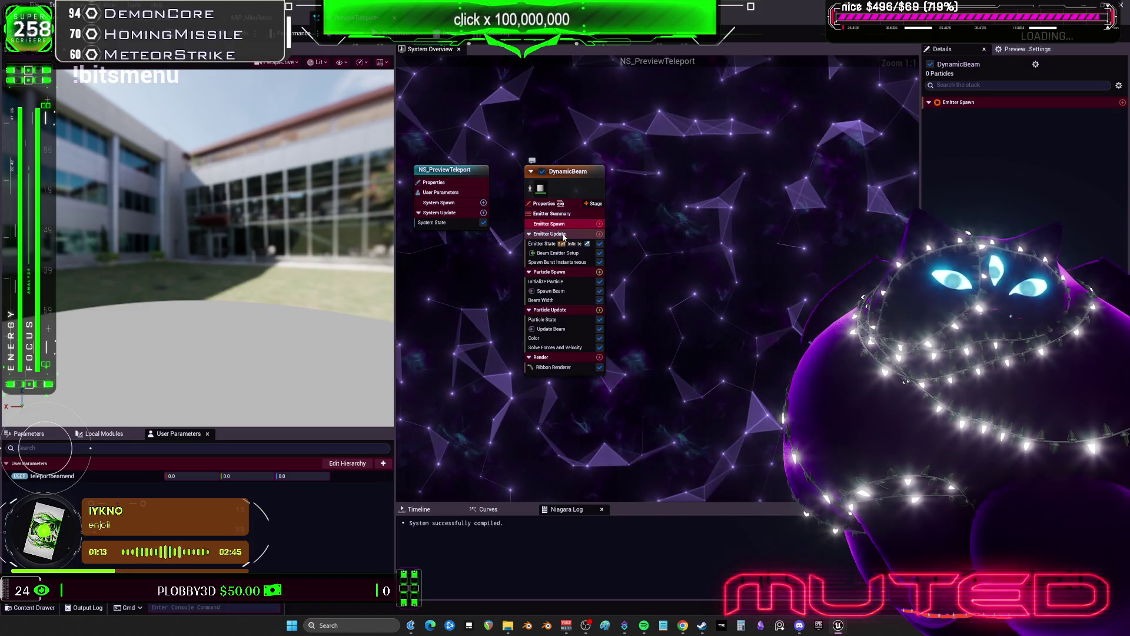
click(564, 234)
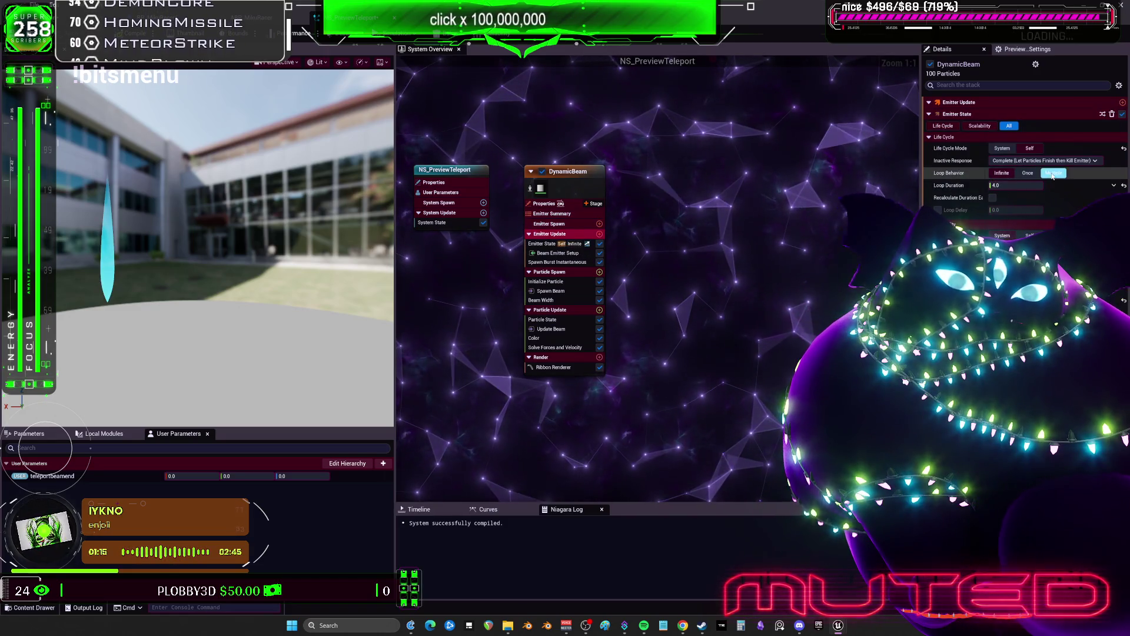
click(1014, 185)
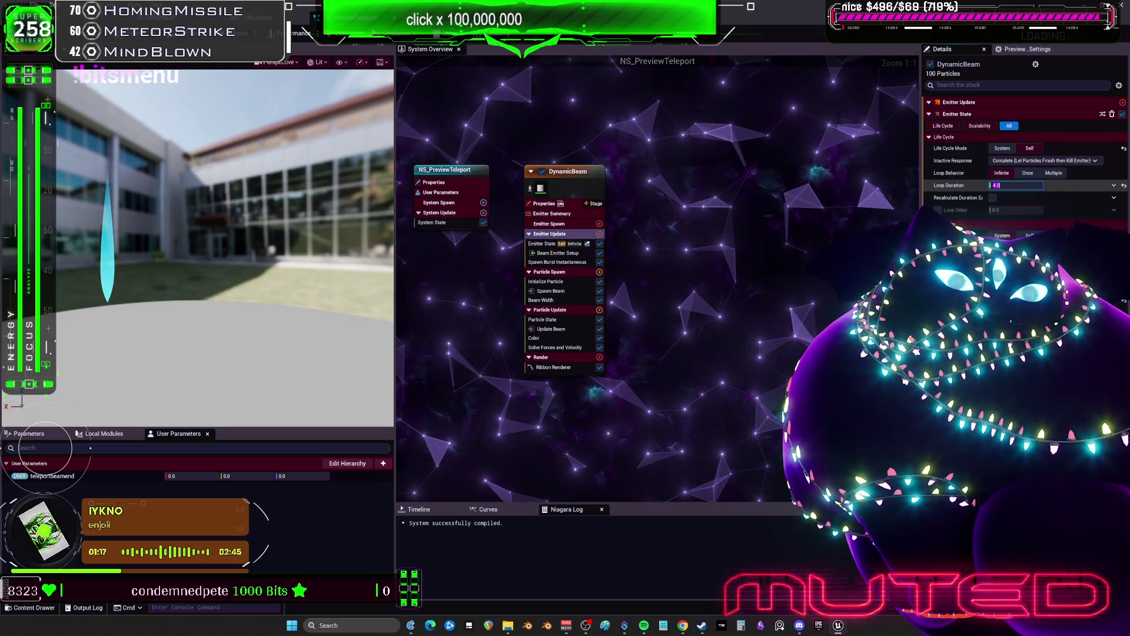
text(1)
key(Return)
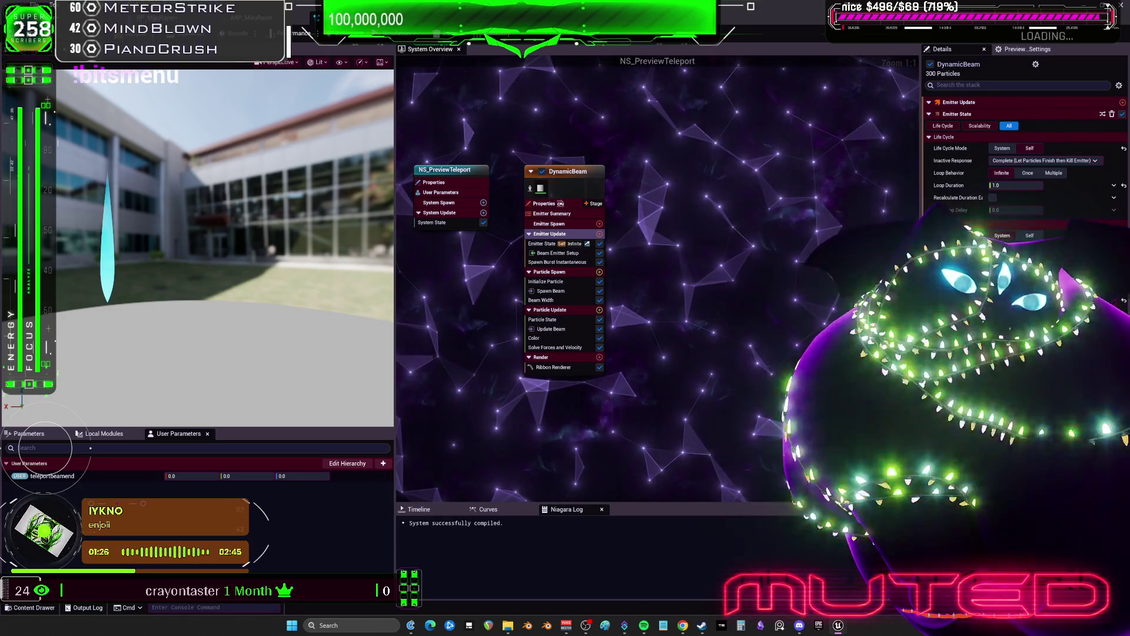
Step: Make Beam End (0, 0, 100) the only user parameter by deleting teleportbeamend
key(ctrl+z)
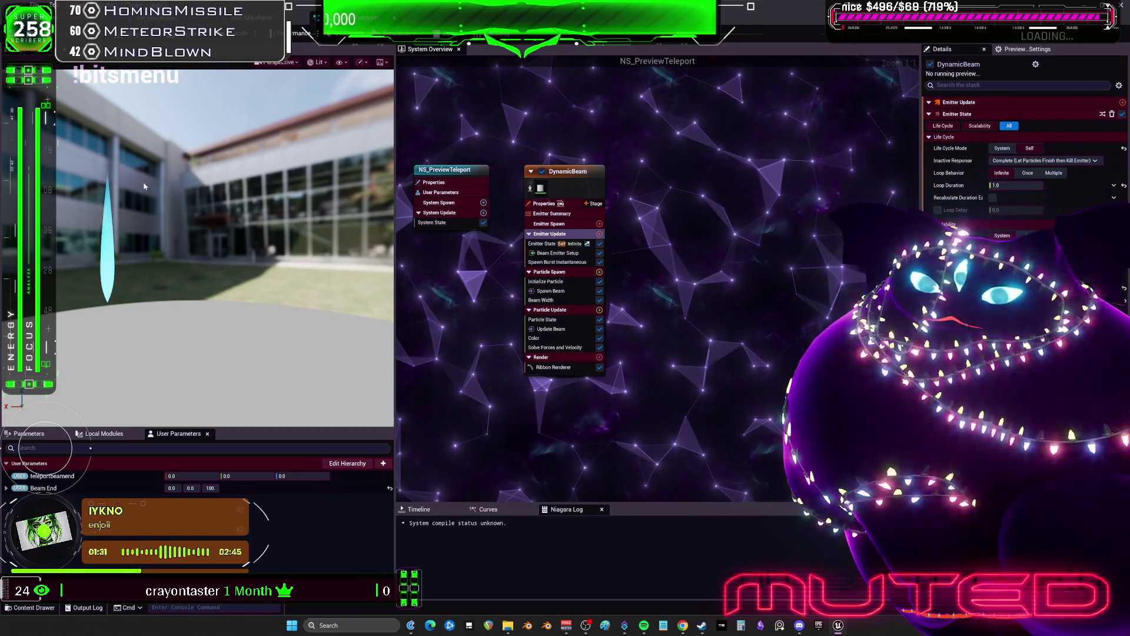
click(53, 476)
key(Delete)
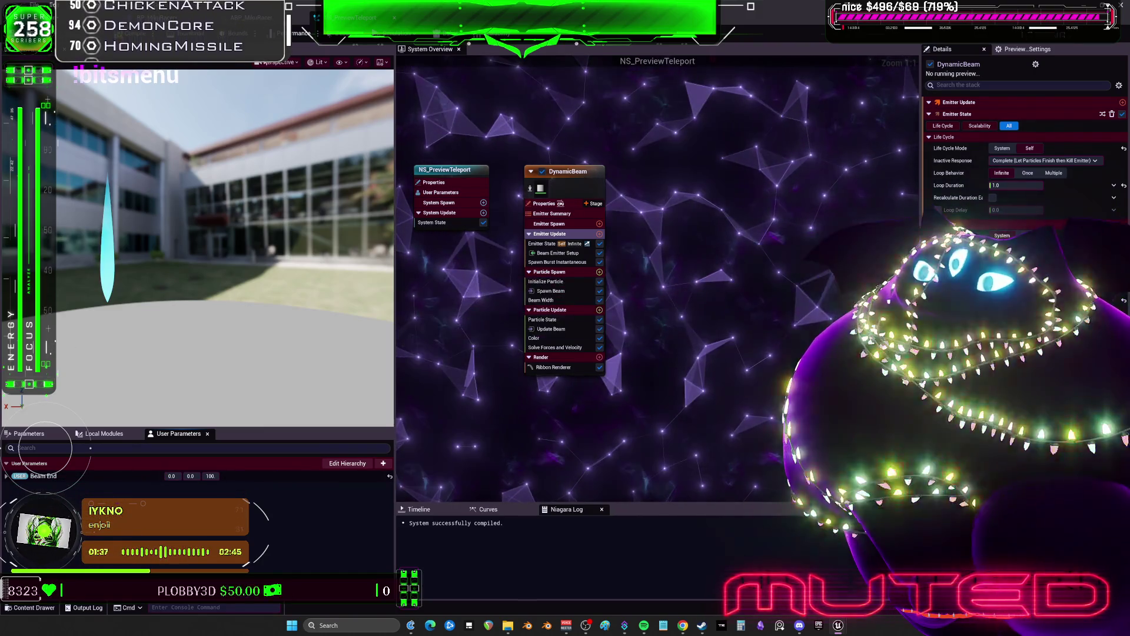
key(alt+Tab)
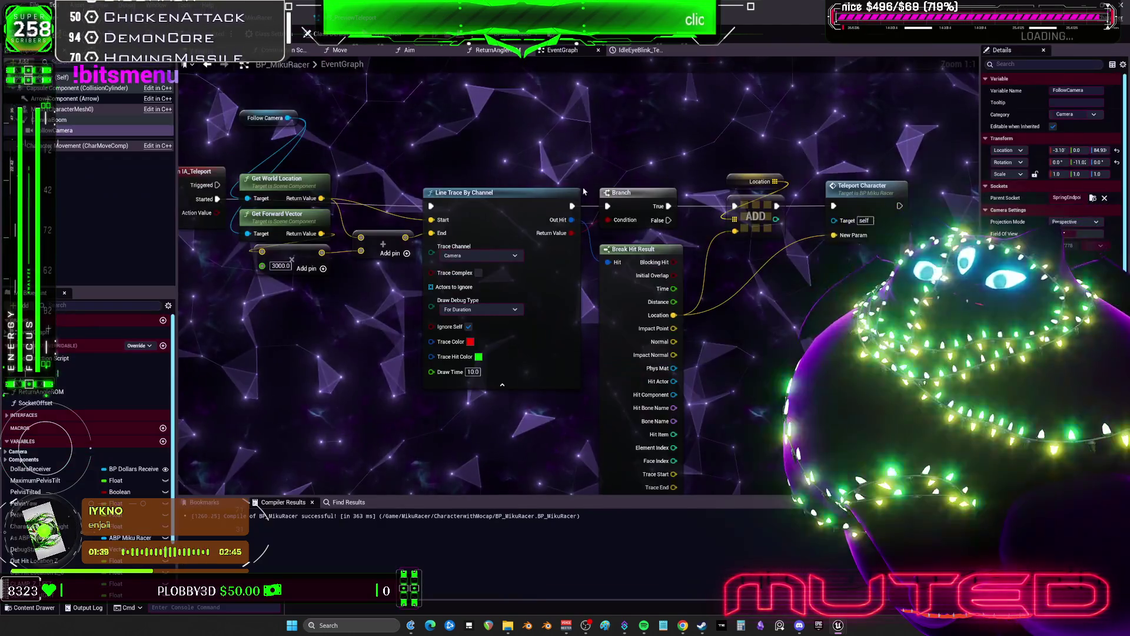
Step: Add a Niagara System component named NS_PreviewTeleport to BP_MikuRacer and widen the Details panel
scroll(585, 192, down, 5)
right_click(403, 199)
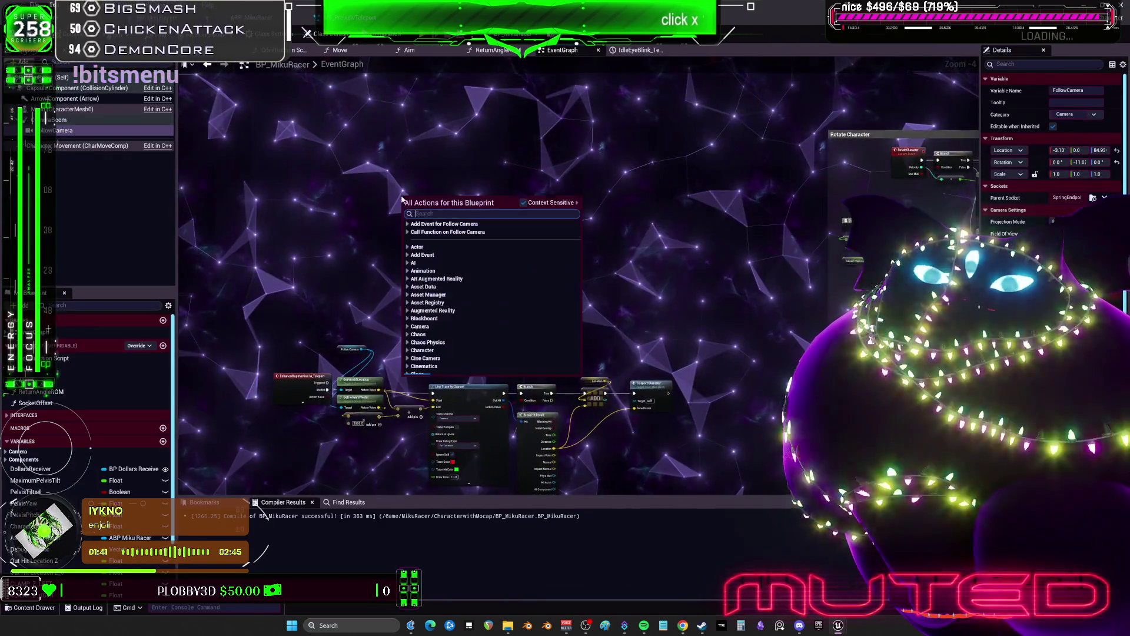
text(niagara)
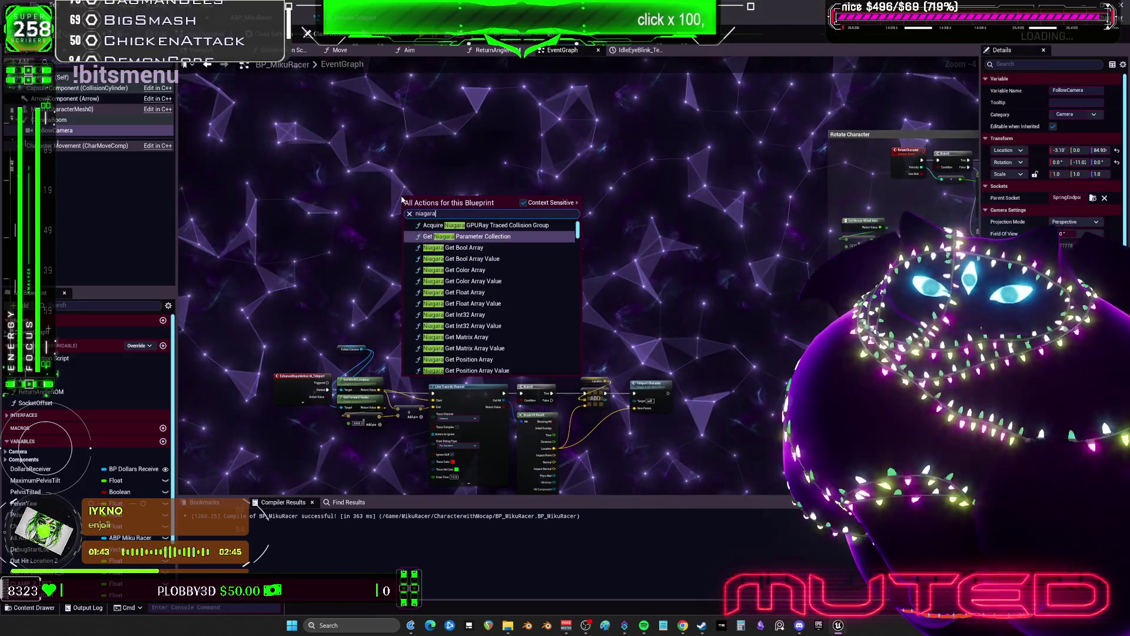
click(23, 61)
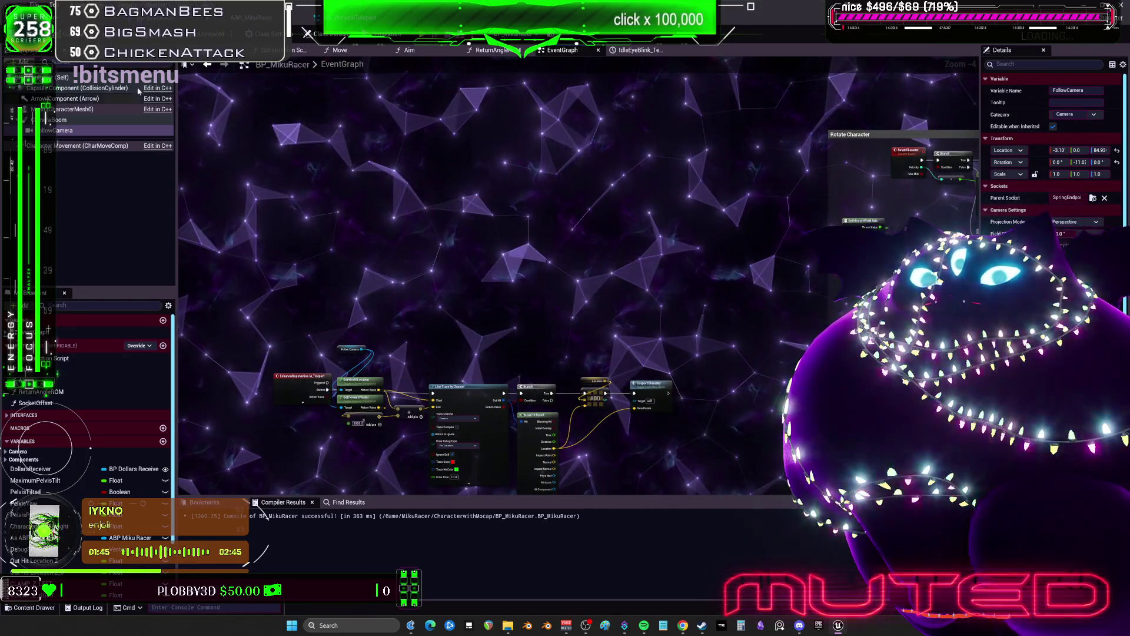
click(23, 61)
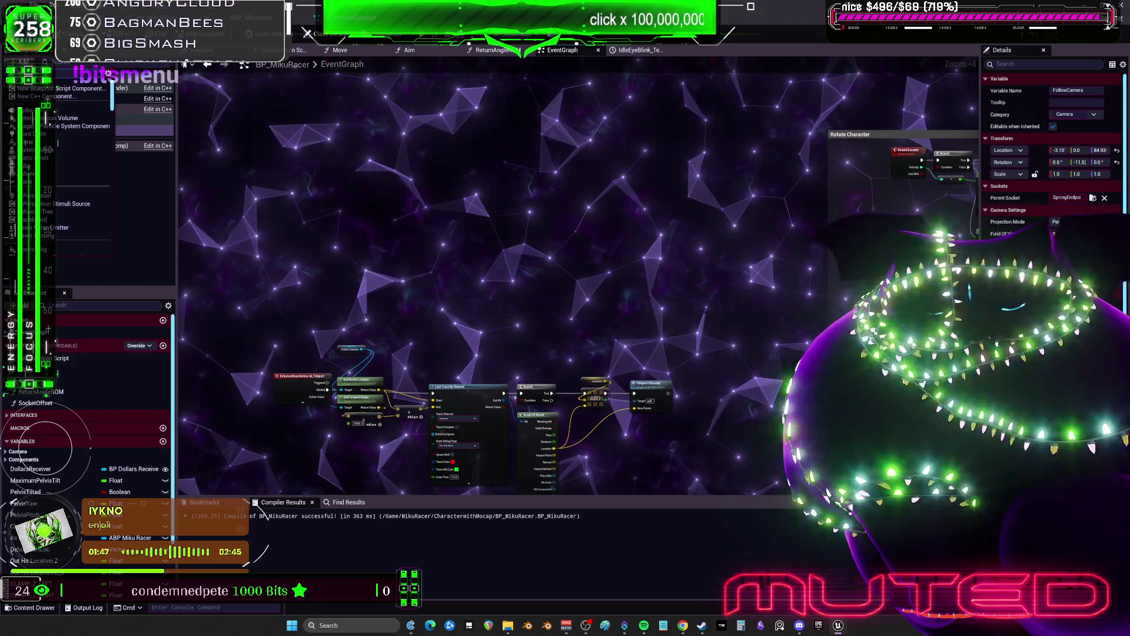
key(Escape)
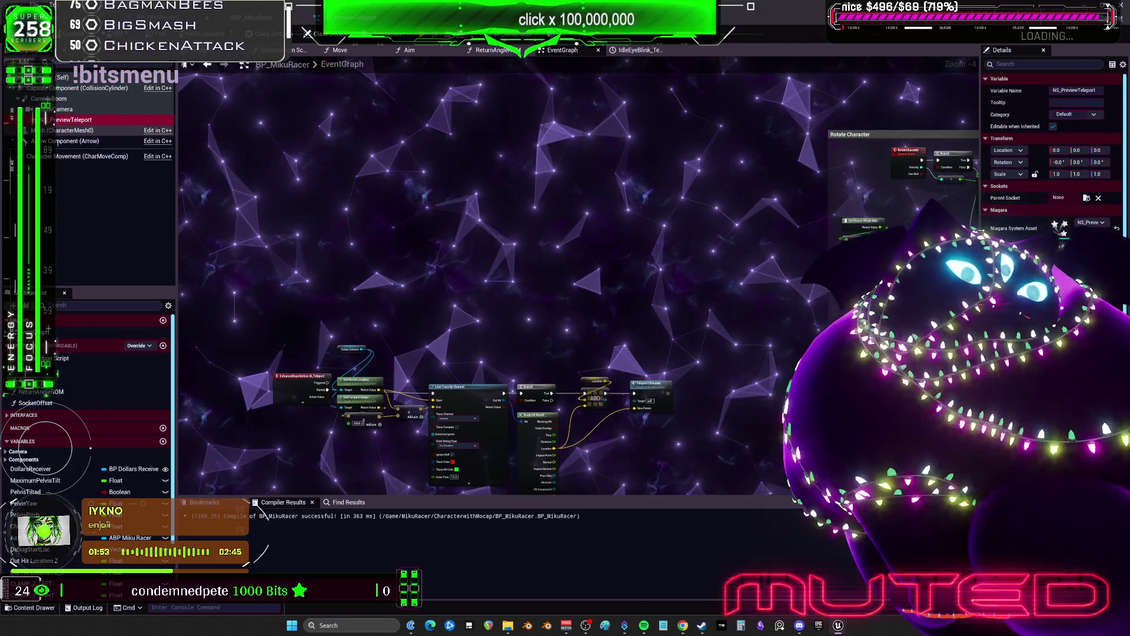
drag(981, 232, 647, 232)
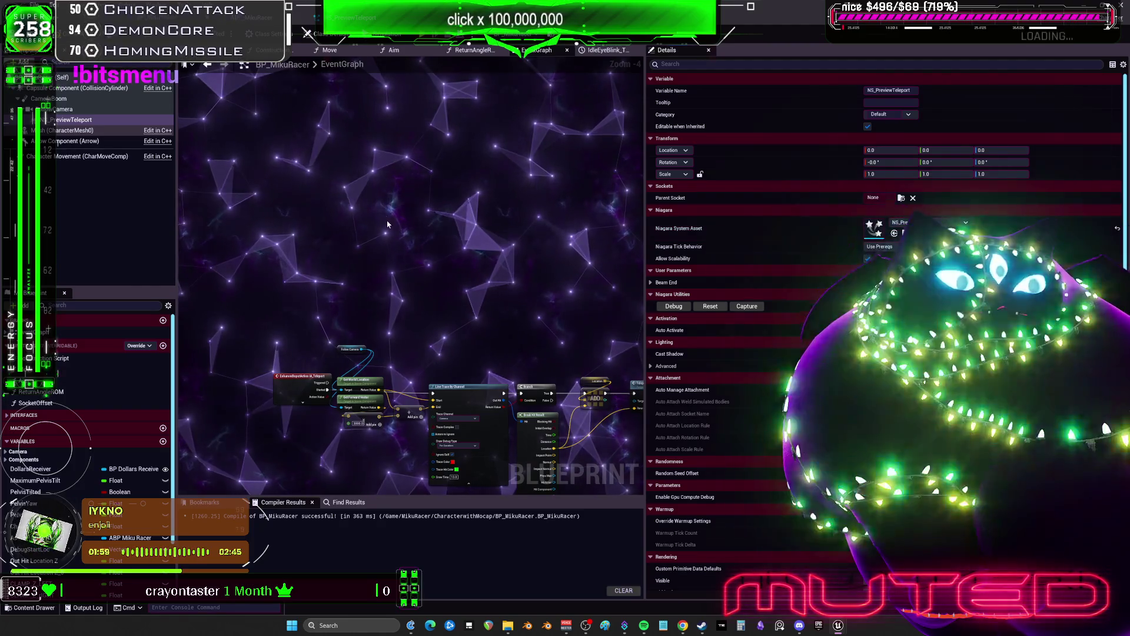
Step: Place an NS_PreviewTeleport reference in the graph and attach Activate and Set Niagara Variable (Vector3) nodes
drag(71, 120, 368, 172)
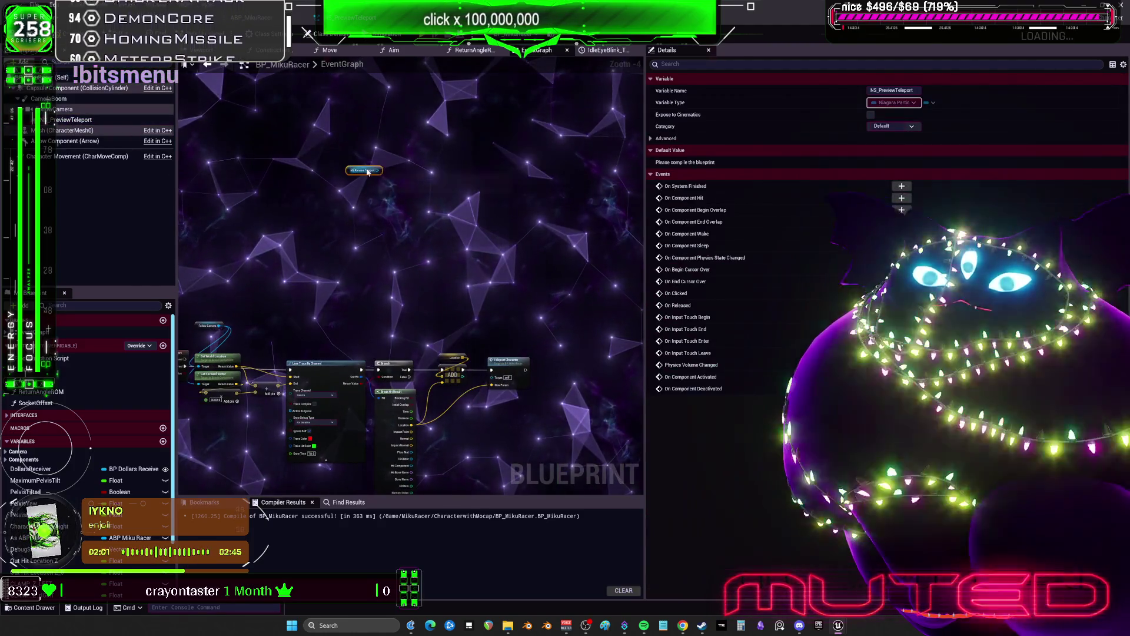
scroll(354, 177, up, 4)
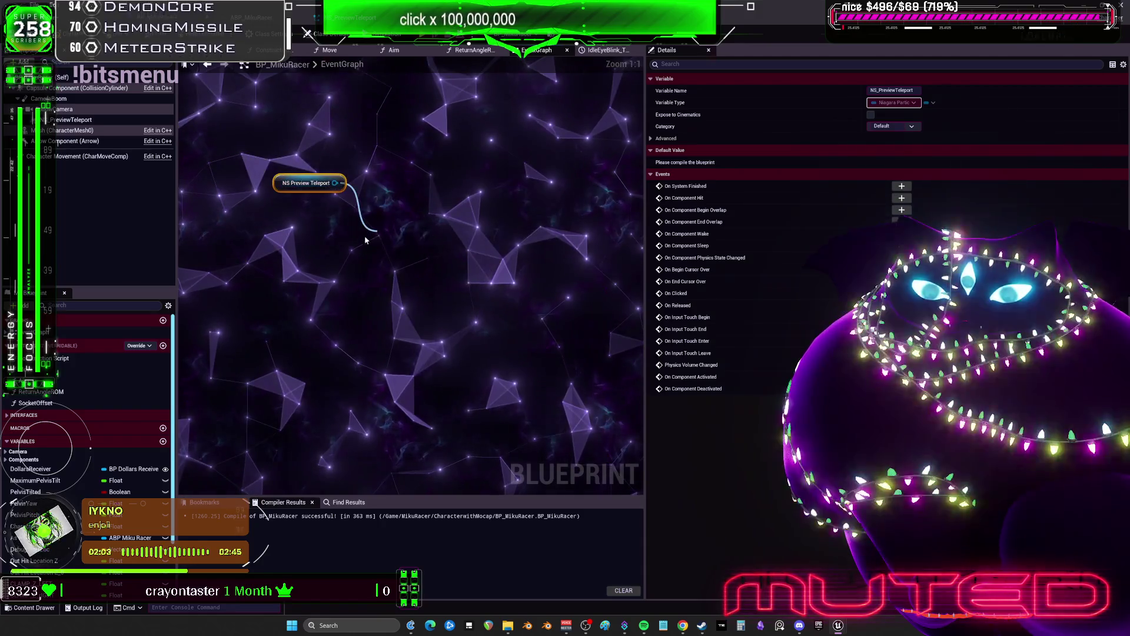
drag(365, 240, 364, 239)
text(activate)
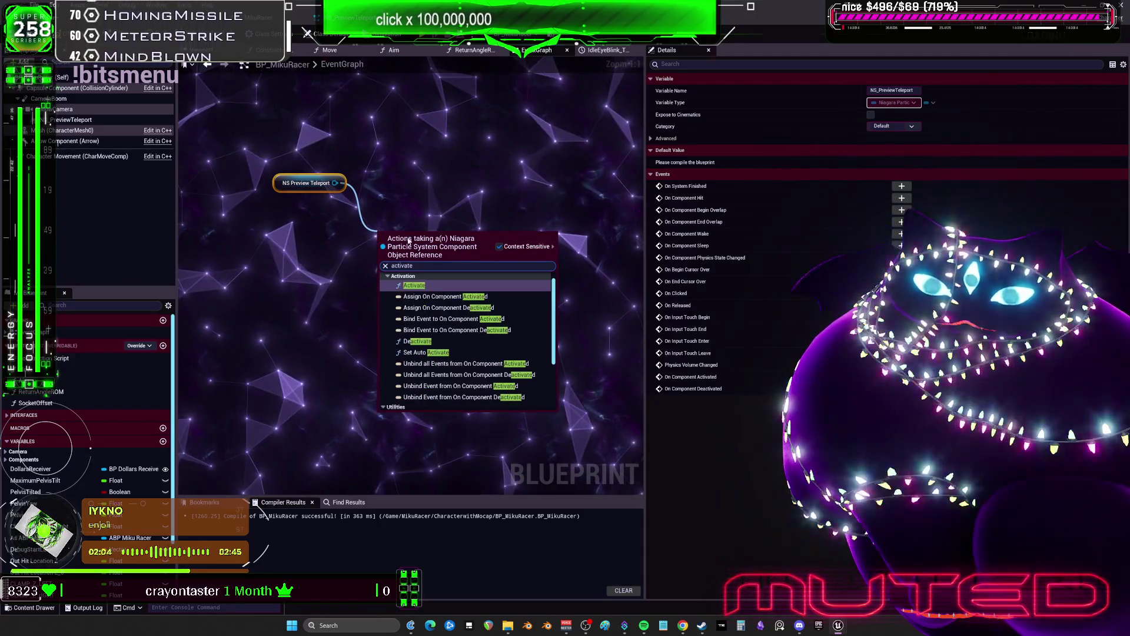
click(414, 285)
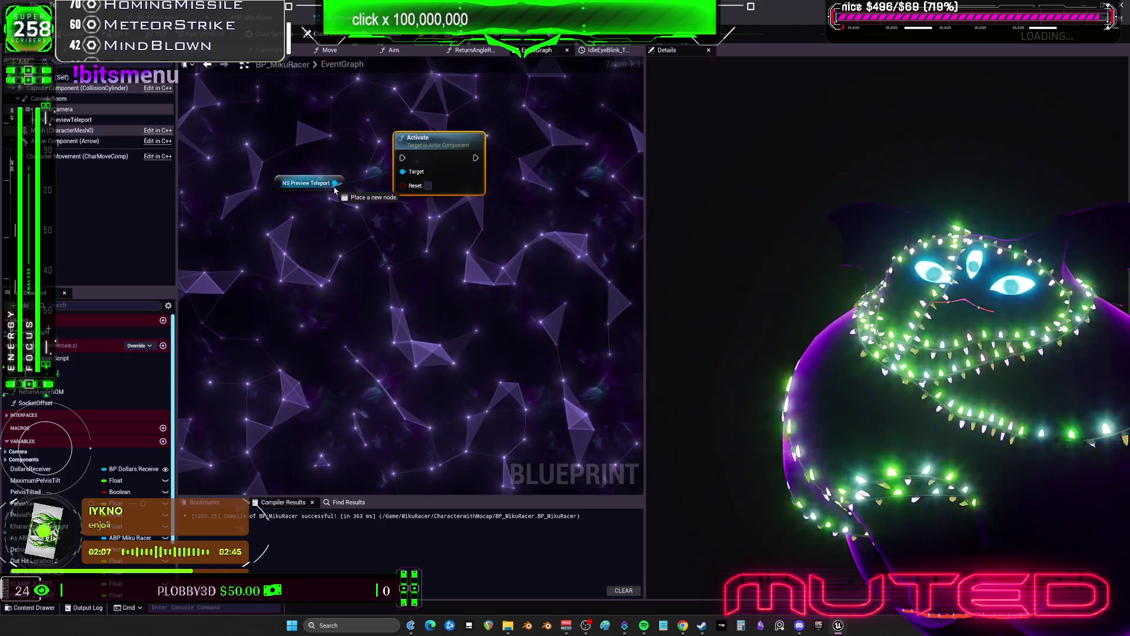
drag(336, 182, 364, 256)
text(set y)
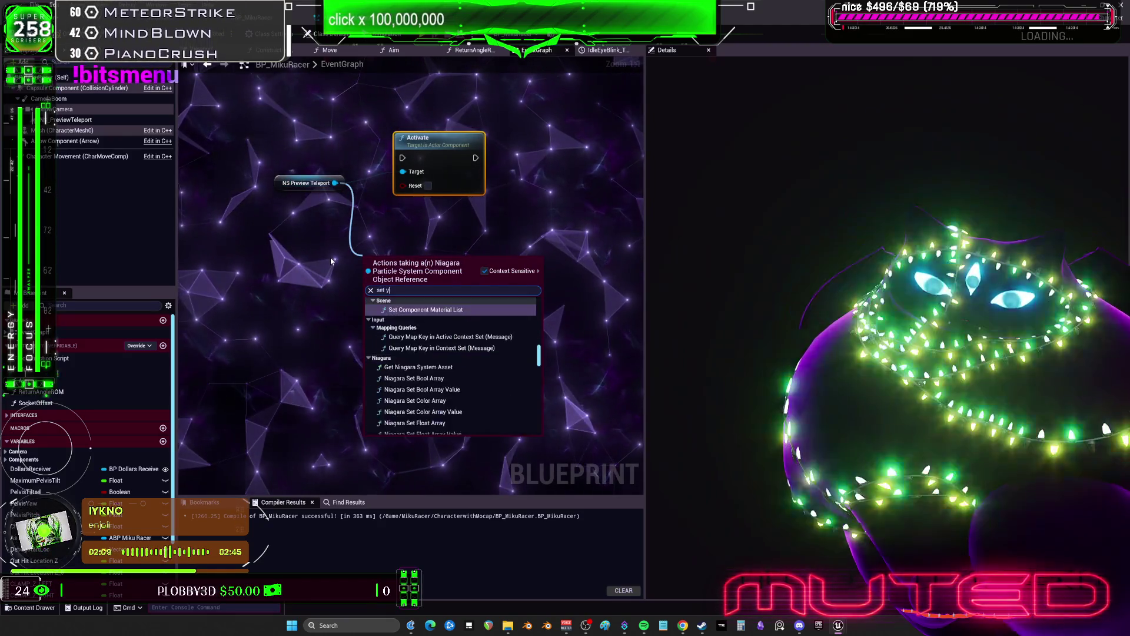
text( vector para)
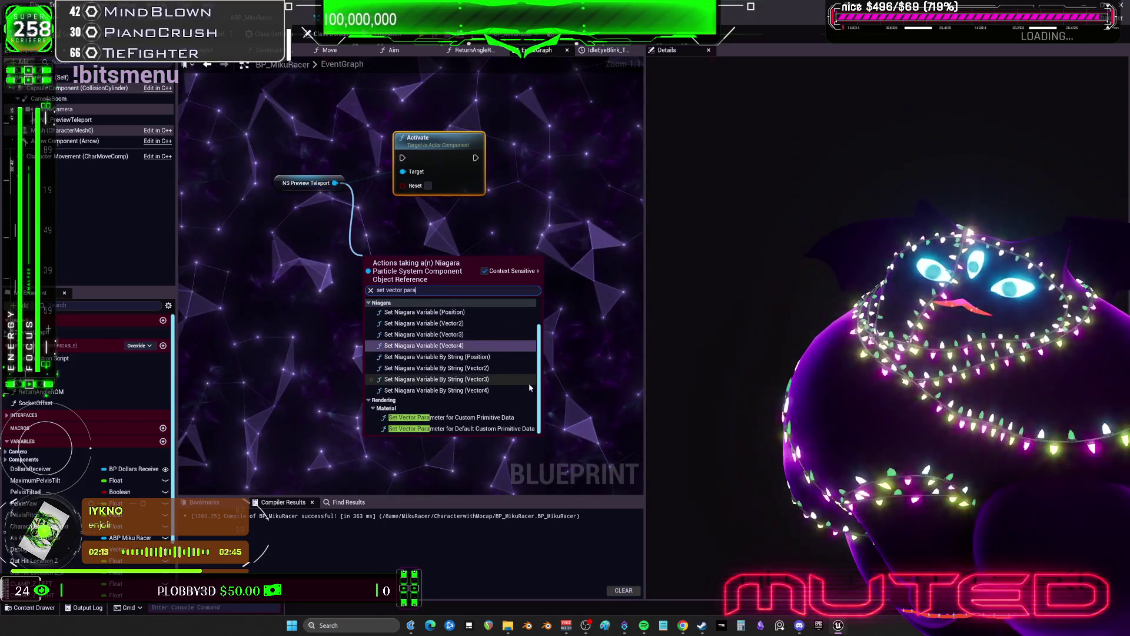
click(482, 339)
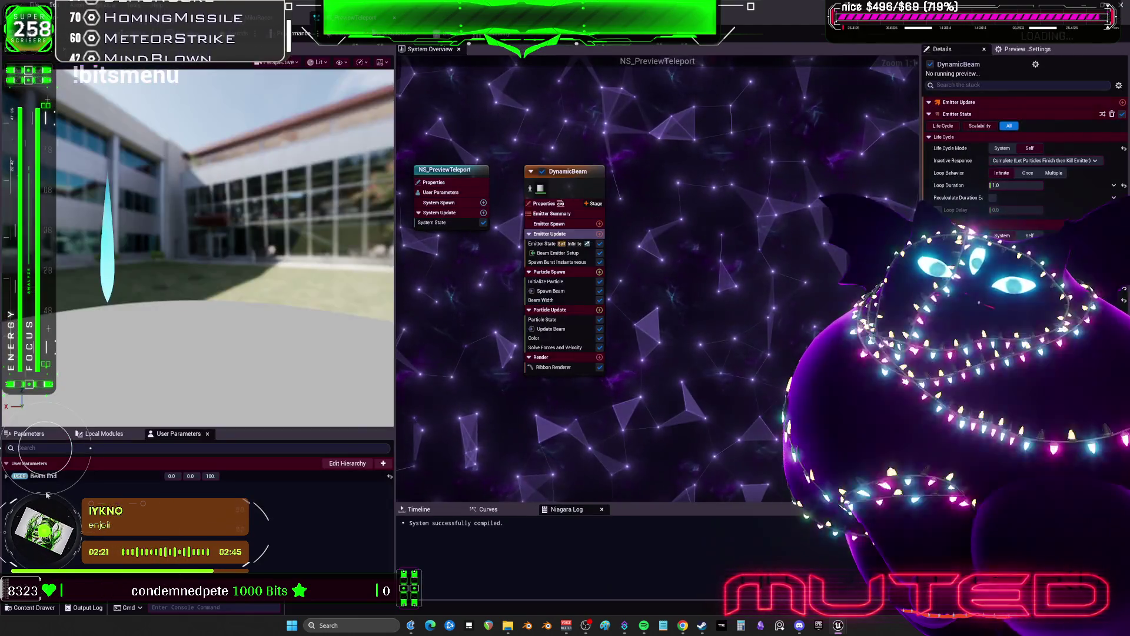
Step: Set the Set Niagara Variable node's In Variable Name to user.beamend
right_click(47, 477)
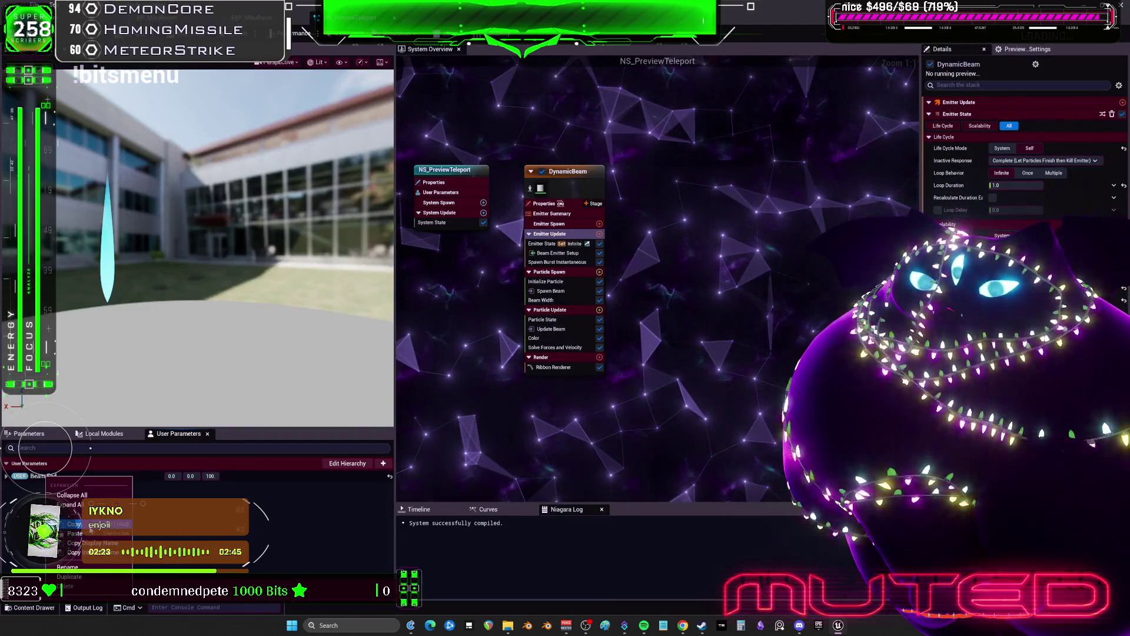
key(alt+Tab)
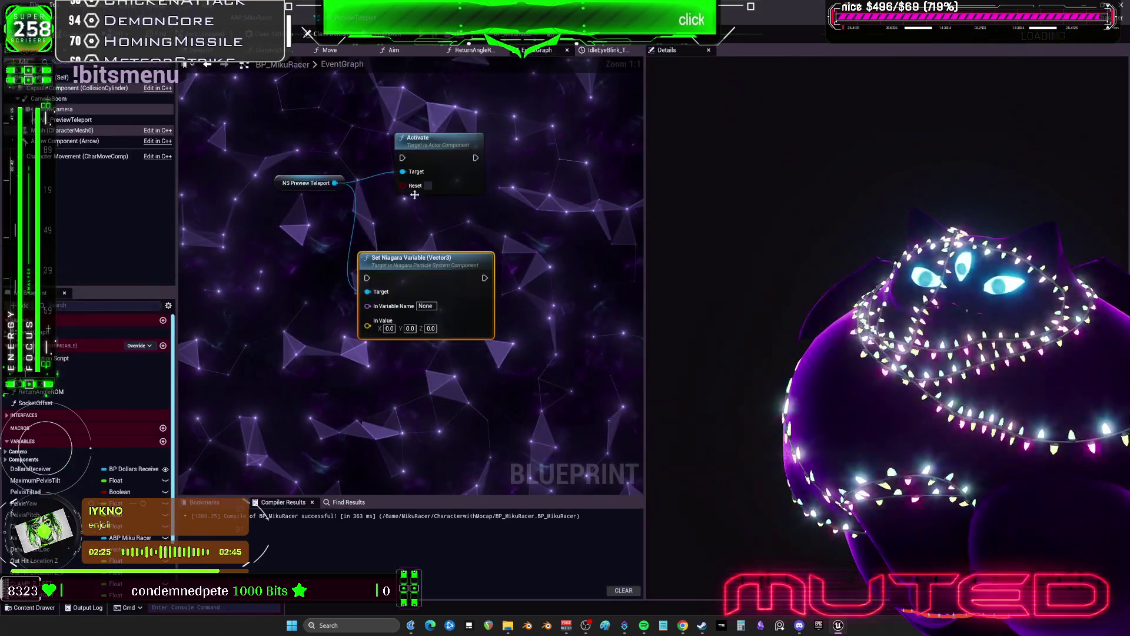
click(425, 305)
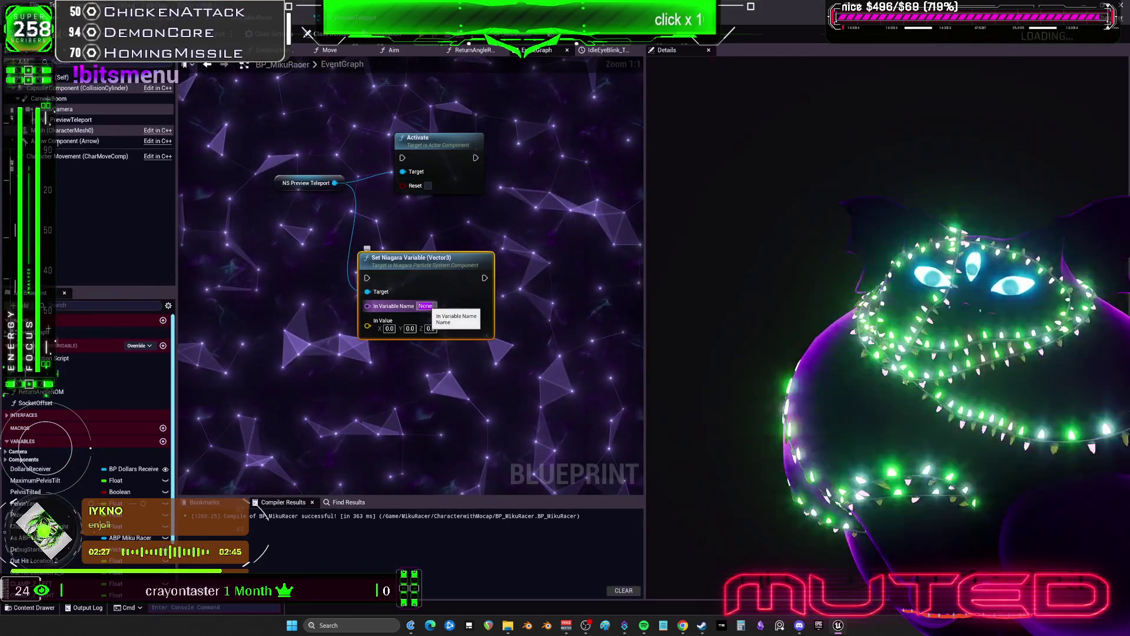
right_click(425, 306)
click(468, 349)
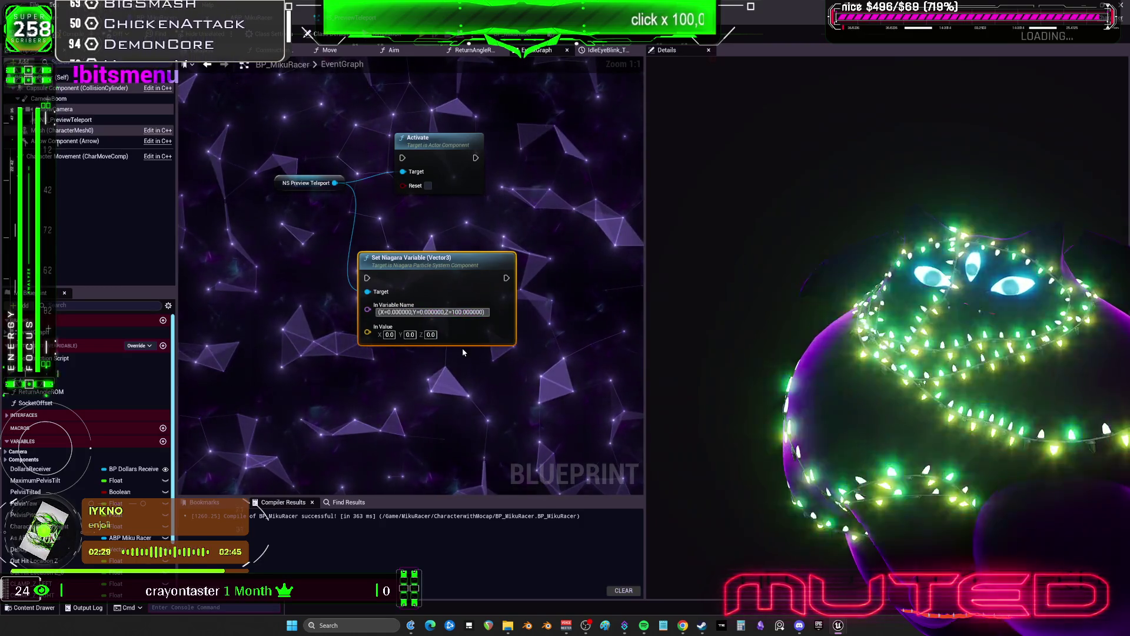
key(ctrl+a)
text(user)
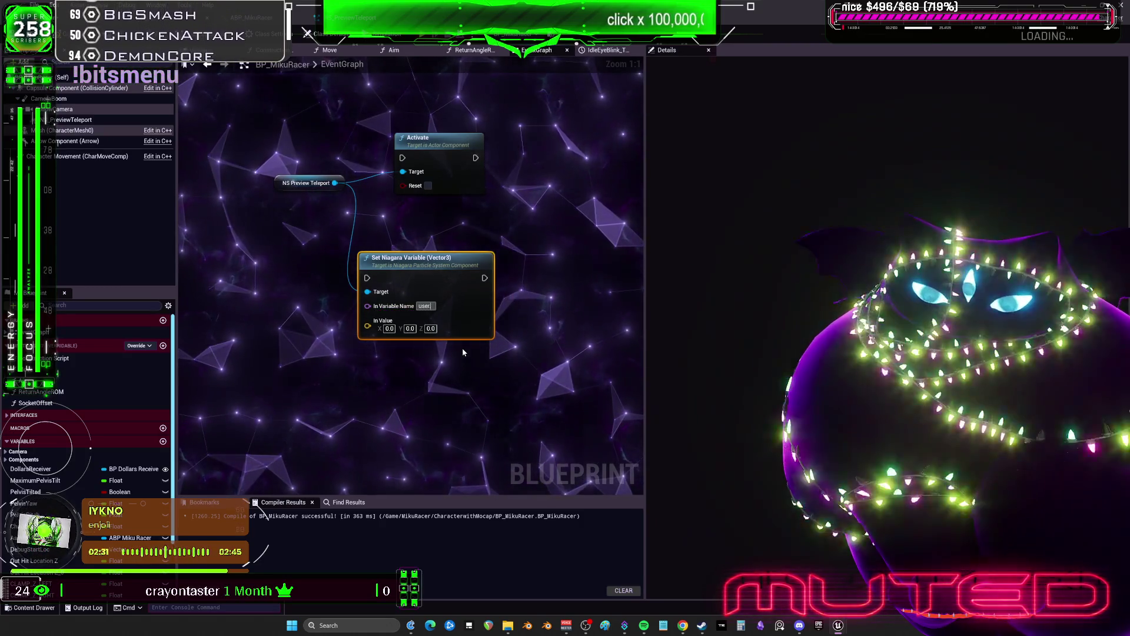
text(.beamend)
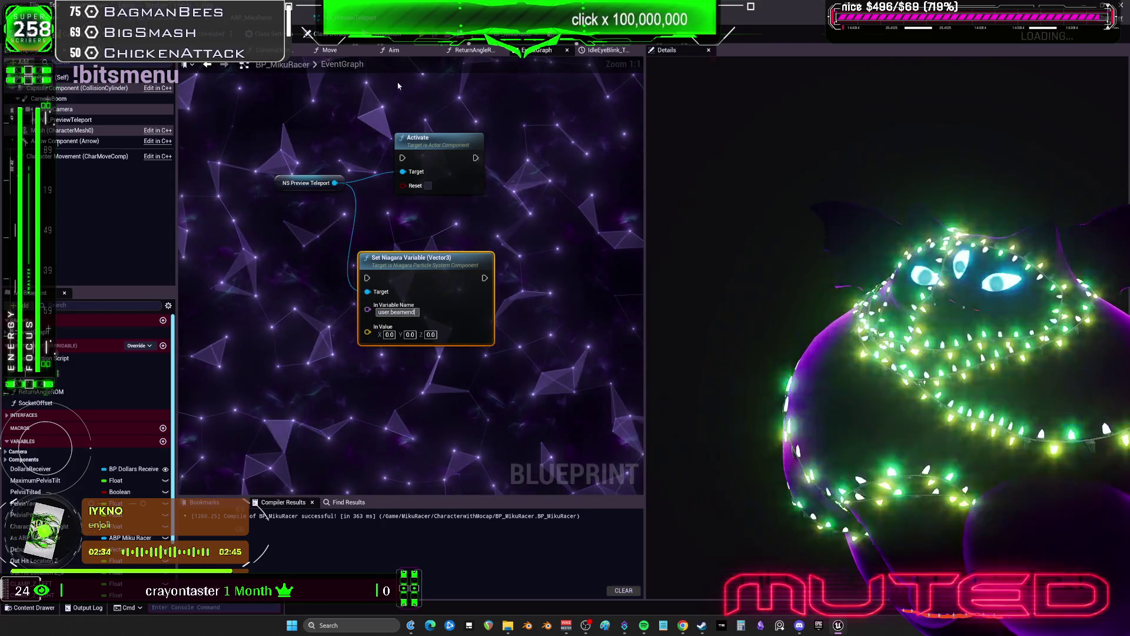
Step: Rename NS_PreviewTeleport's Beam End user parameter to teleportBeamEnd
key(alt+Tab)
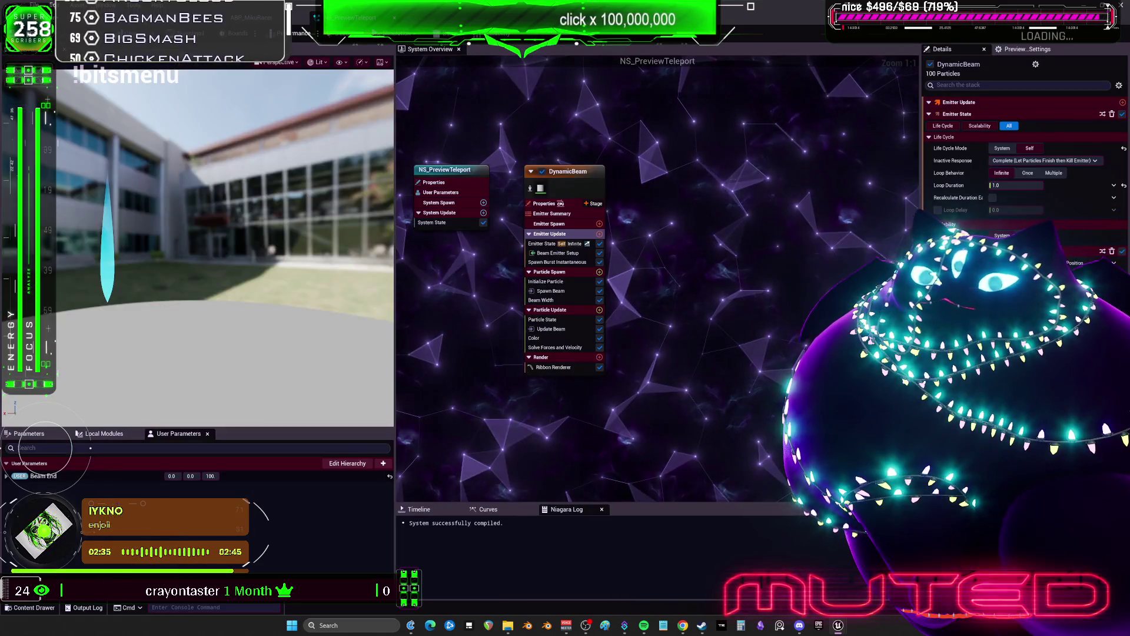
double_click(44, 476)
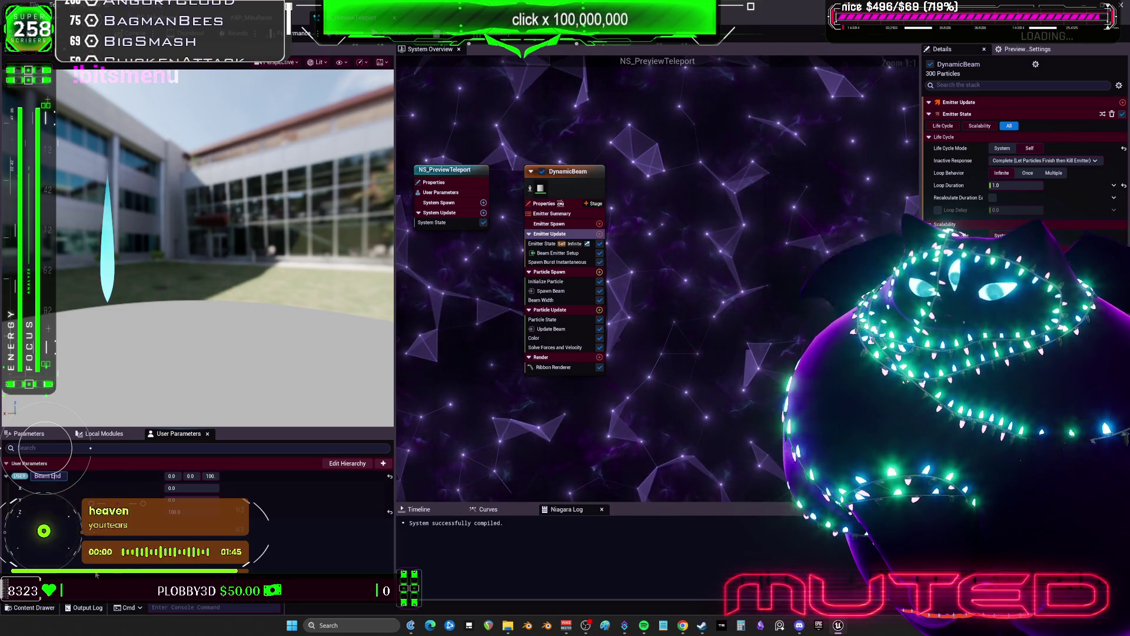
key(BackSpace)
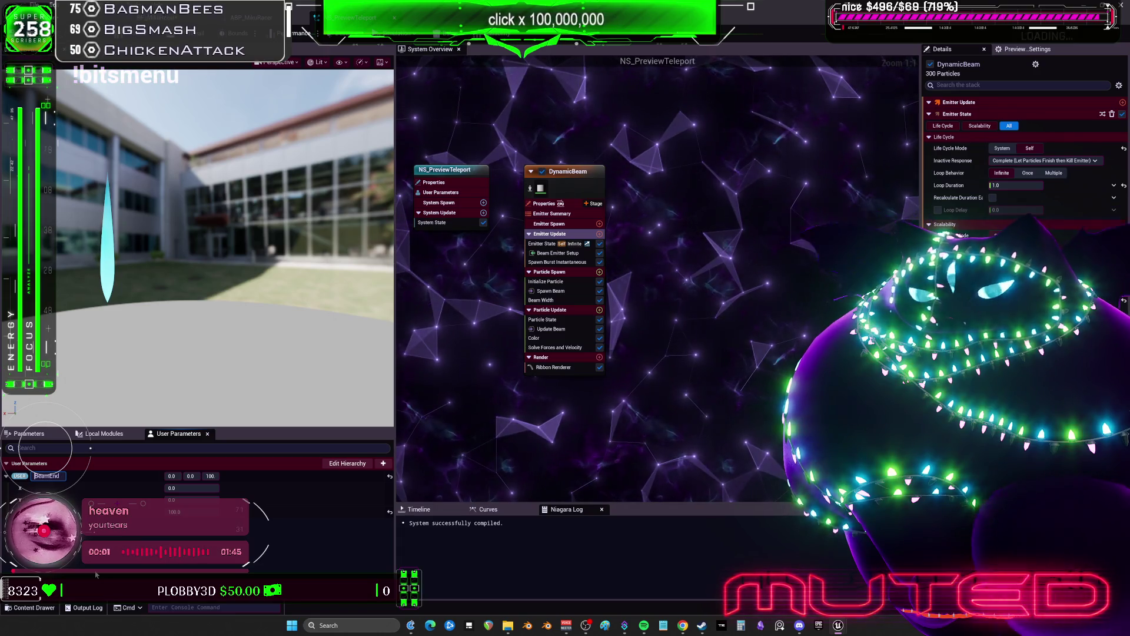
text(teleport)
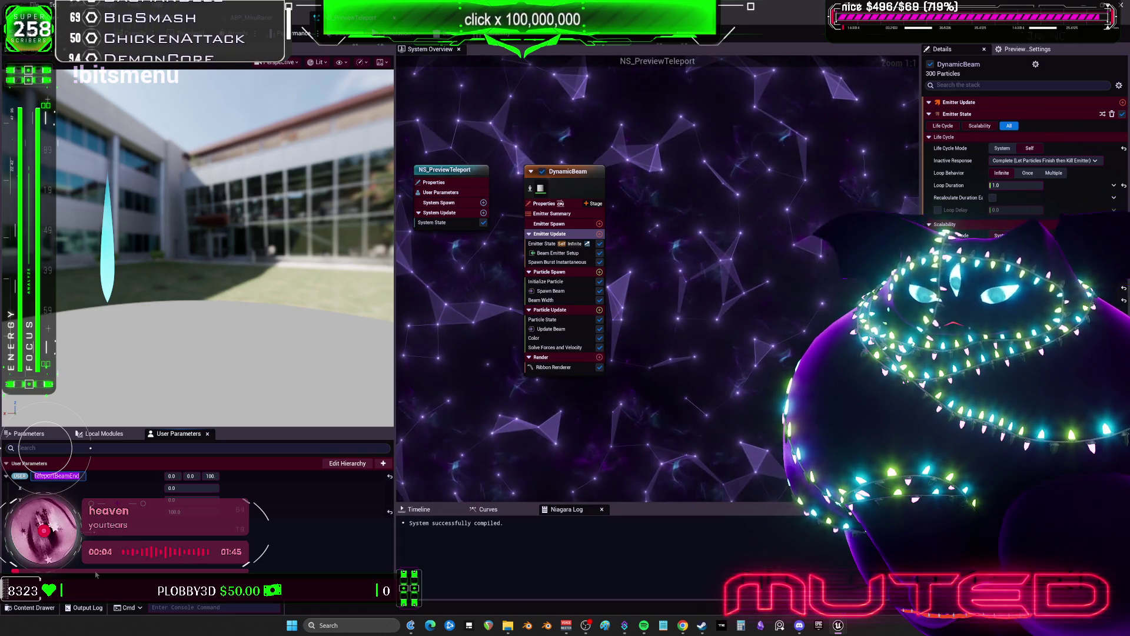
key(Return)
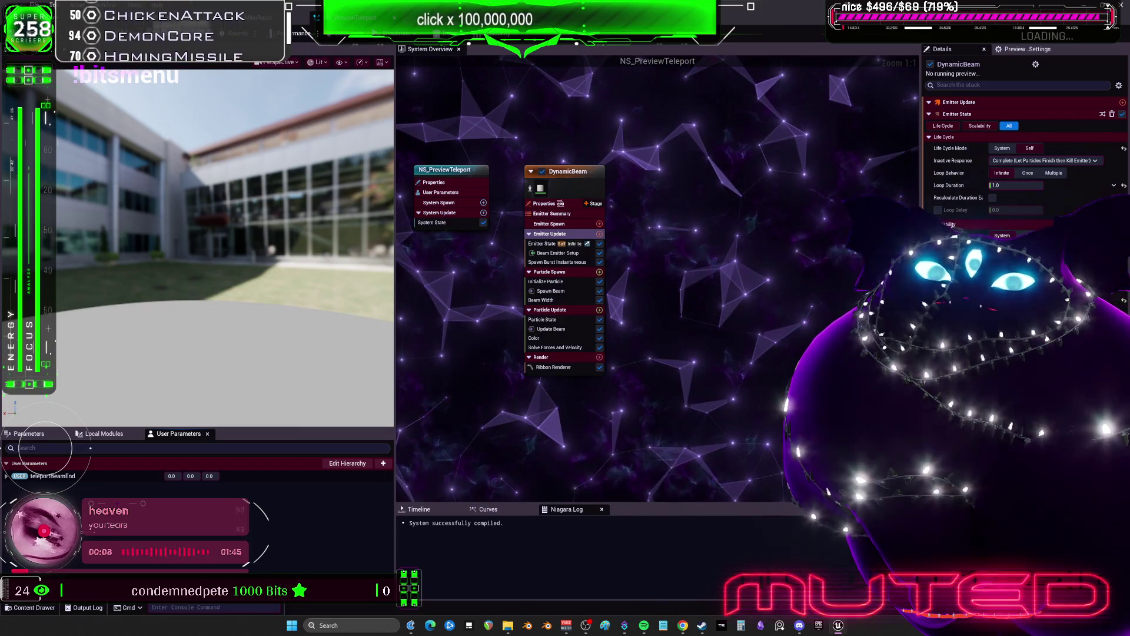
Step: Change the node's In Variable Name to user.teleportBeamEnd to match
key(alt+Tab)
click(397, 312)
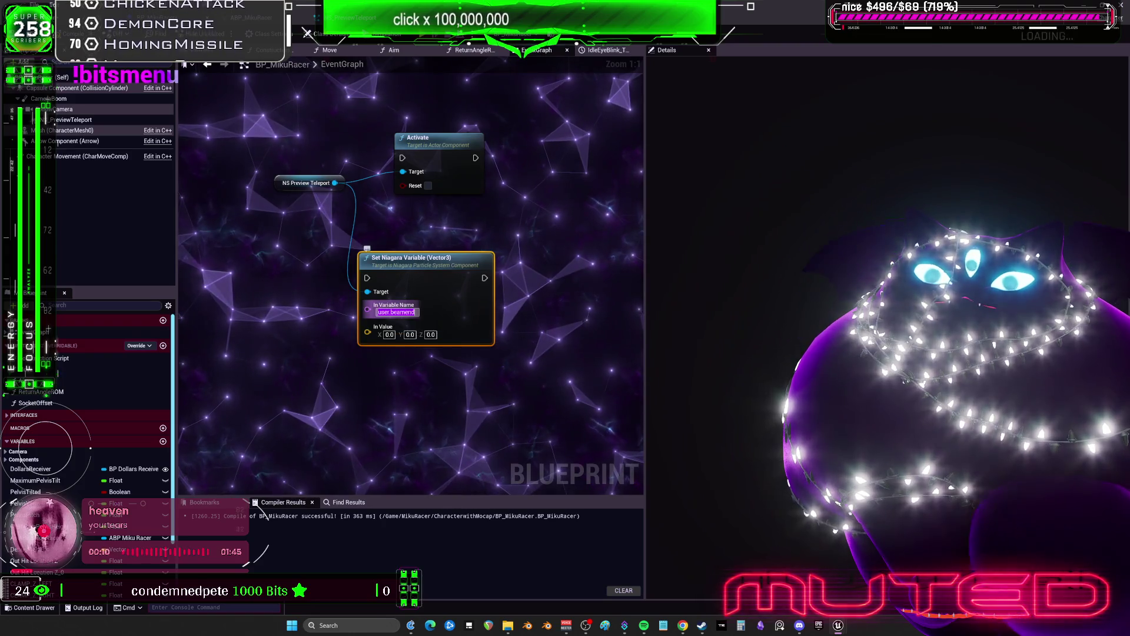
text(user.teleportBeamEnd)
key(Return)
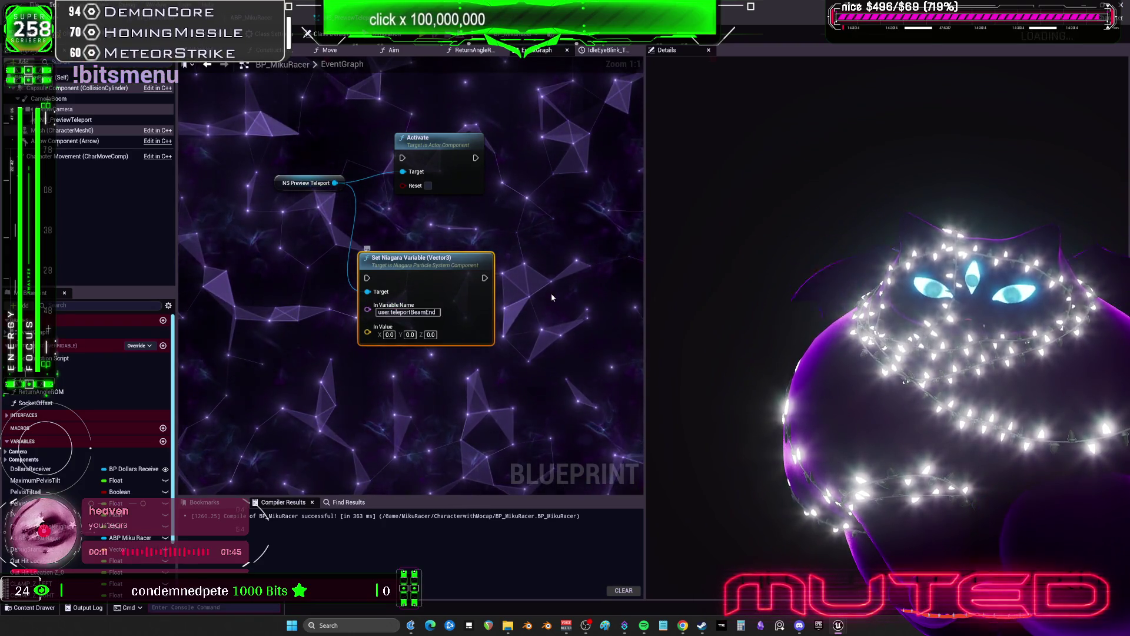
click(552, 298)
scroll(495, 322, down, 1)
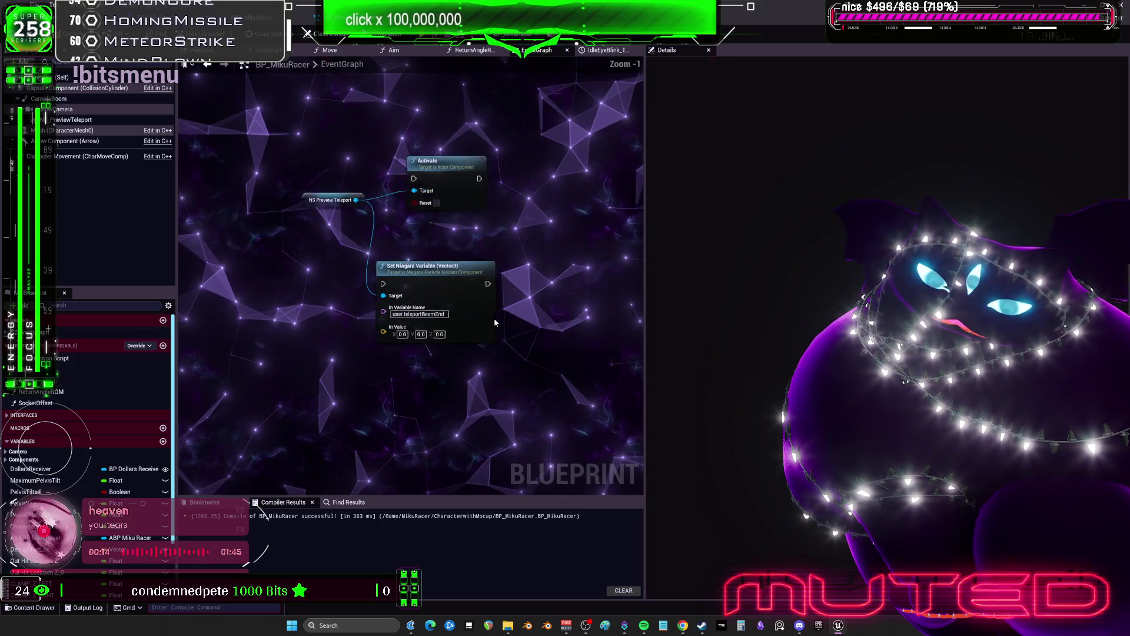
scroll(495, 322, down, 4)
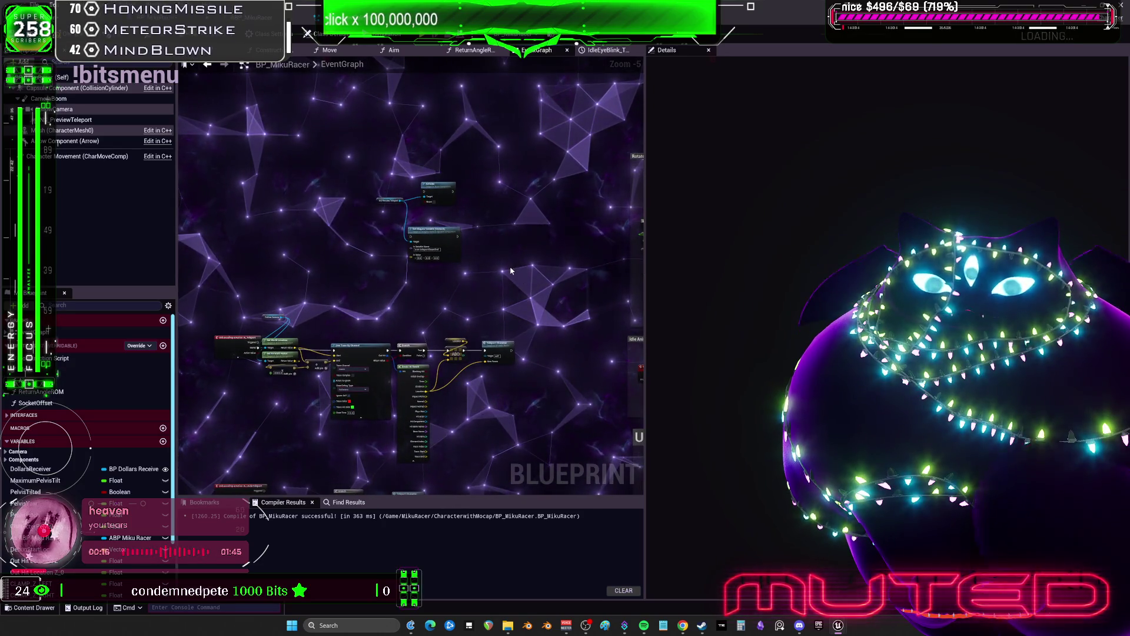
drag(454, 260, 445, 228)
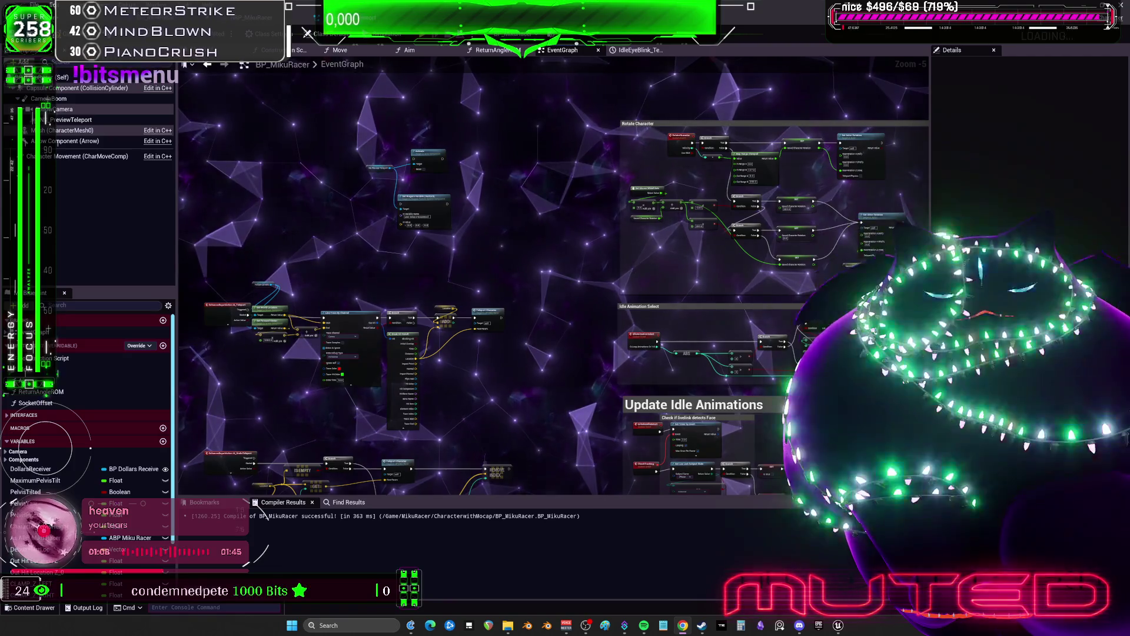
scroll(433, 239, up, 5)
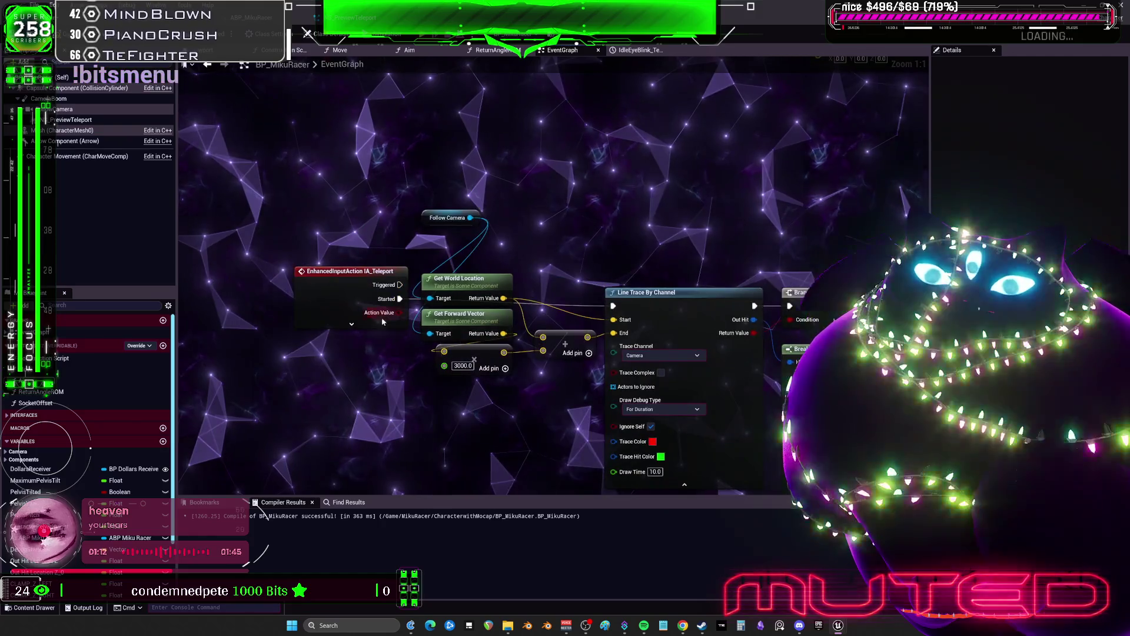
Step: Expand IA_Teleport's pins and arrange it beside the Activate and Set Niagara Variable nodes
click(352, 324)
mouse_move(352, 279)
mouse_down()
mouse_move(274, 222)
mouse_move(660, 277)
mouse_move(614, 305)
mouse_up()
drag(412, 247, 409, 319)
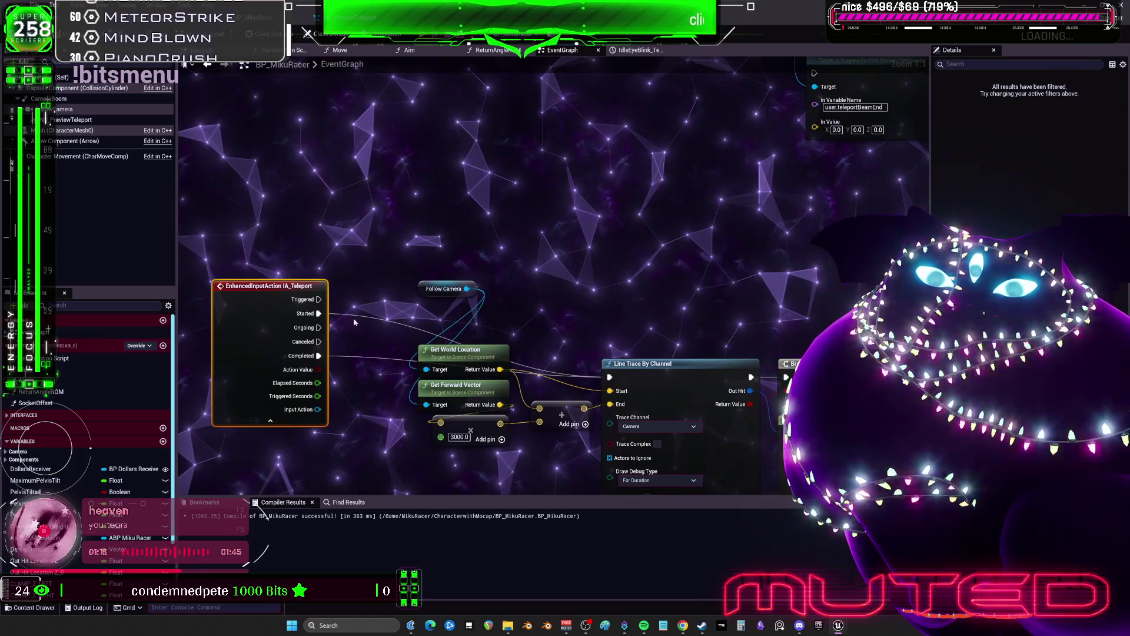
mouse_move(318, 314)
mouse_down()
mouse_move(333, 323)
mouse_move(397, 202)
mouse_move(335, 266)
mouse_up()
scroll(459, 376, down, 1)
drag(761, 308, 586, 125)
drag(701, 250, 591, 324)
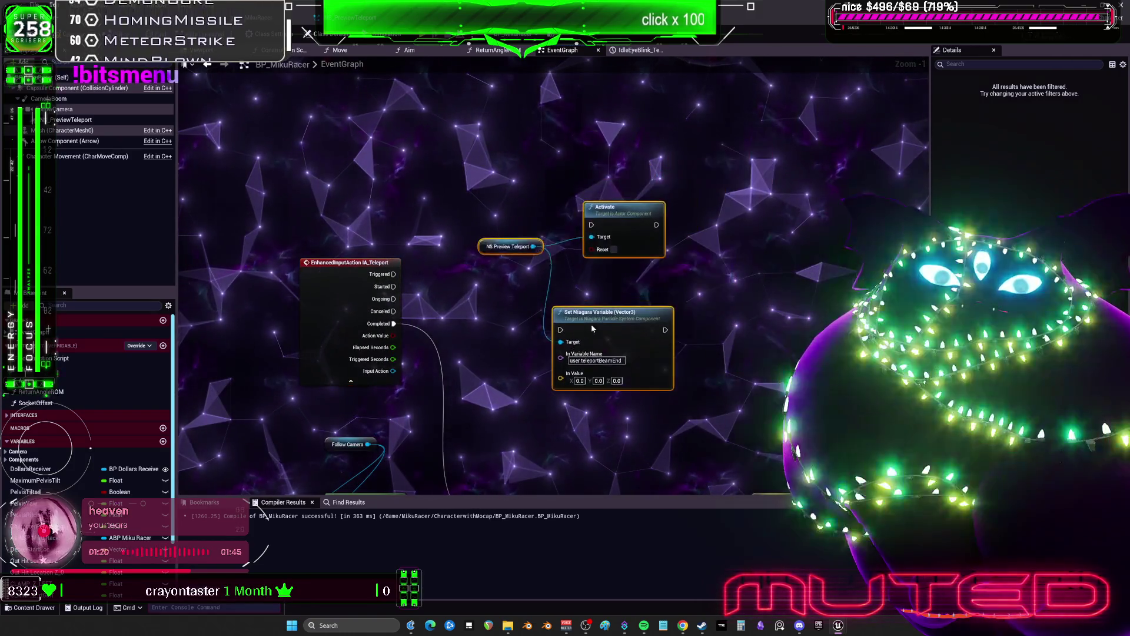
scroll(592, 324, up, 1)
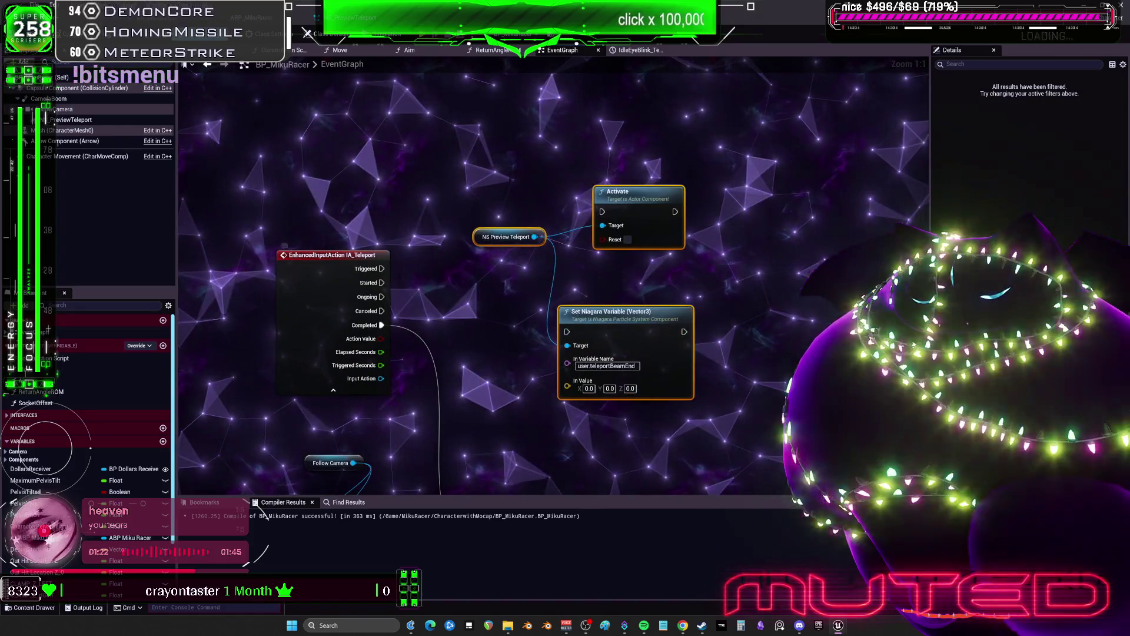
Step: Wire IA_Teleport's Triggered and Started pins into the Activate node's exec input
mouse_move(381, 268)
mouse_down()
mouse_move(602, 211)
mouse_move(611, 250)
mouse_move(592, 268)
mouse_move(575, 226)
mouse_up()
mouse_move(557, 344)
mouse_down()
mouse_move(602, 313)
mouse_move(588, 285)
mouse_up()
mouse_move(536, 405)
mouse_down()
mouse_move(495, 249)
mouse_move(490, 272)
mouse_up()
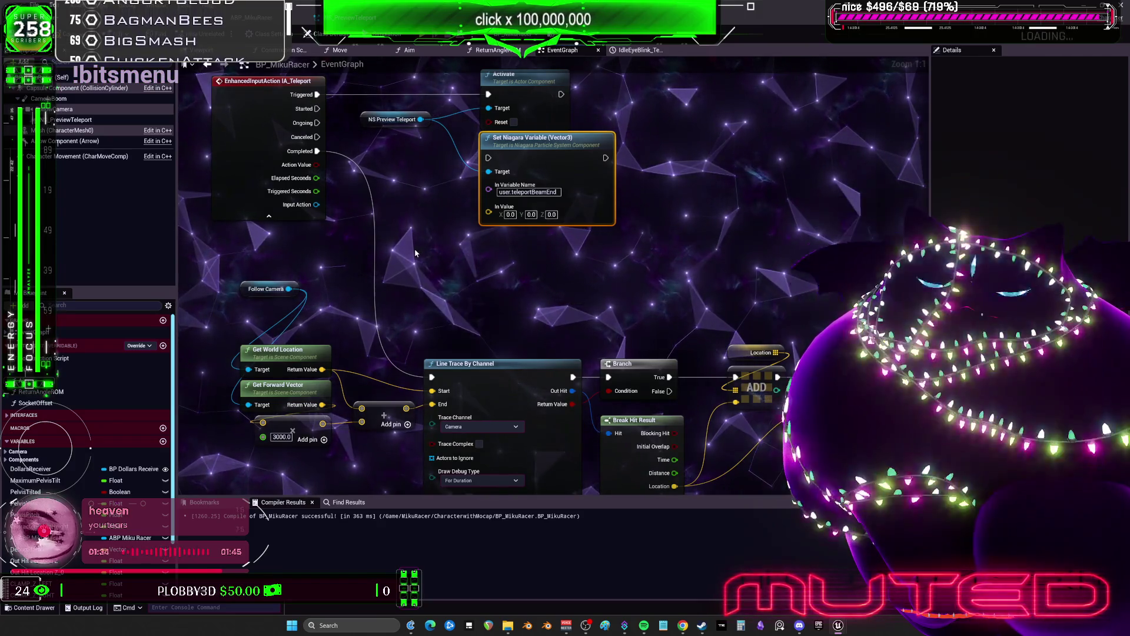
mouse_move(443, 215)
mouse_down()
mouse_move(432, 240)
mouse_move(448, 340)
mouse_up()
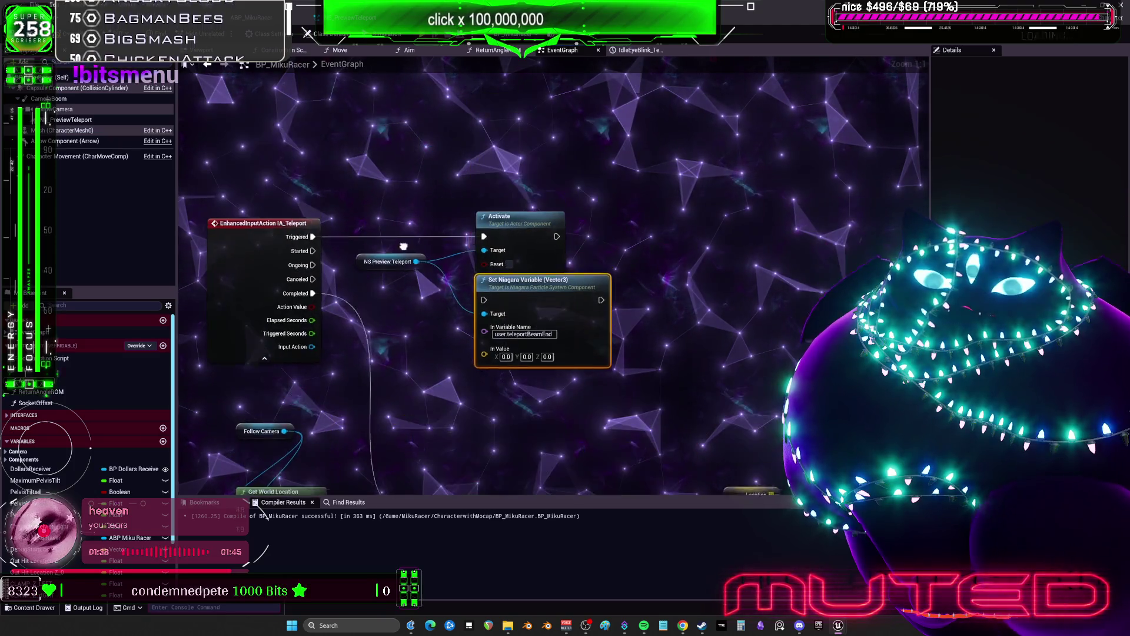
drag(312, 257, 483, 242)
drag(375, 290, 391, 171)
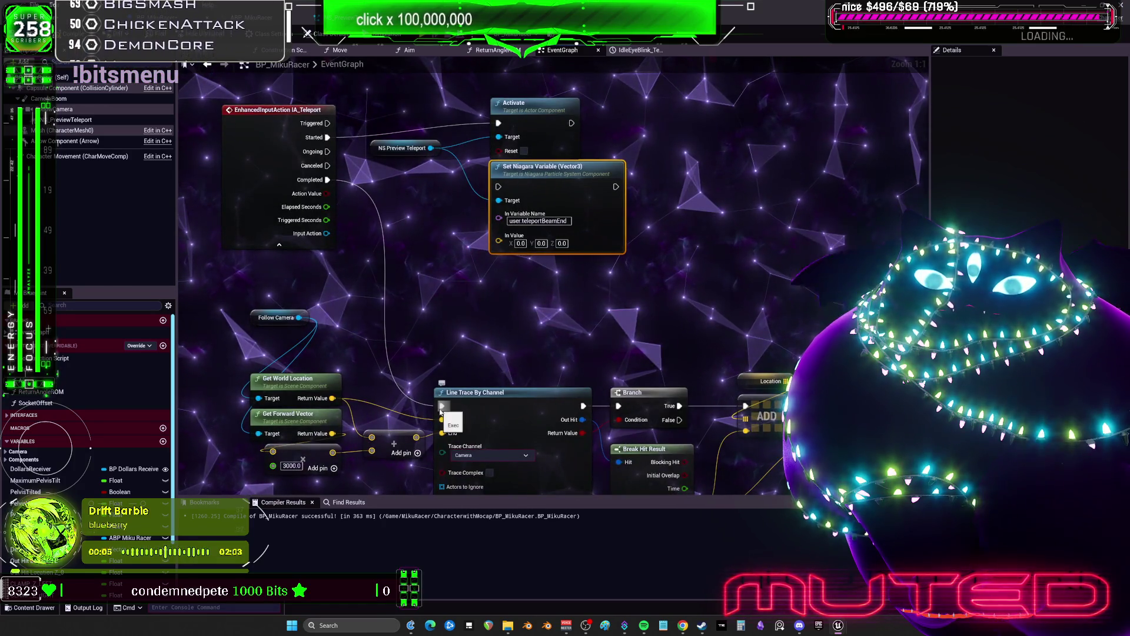
drag(441, 406, 498, 123)
drag(582, 337, 566, 326)
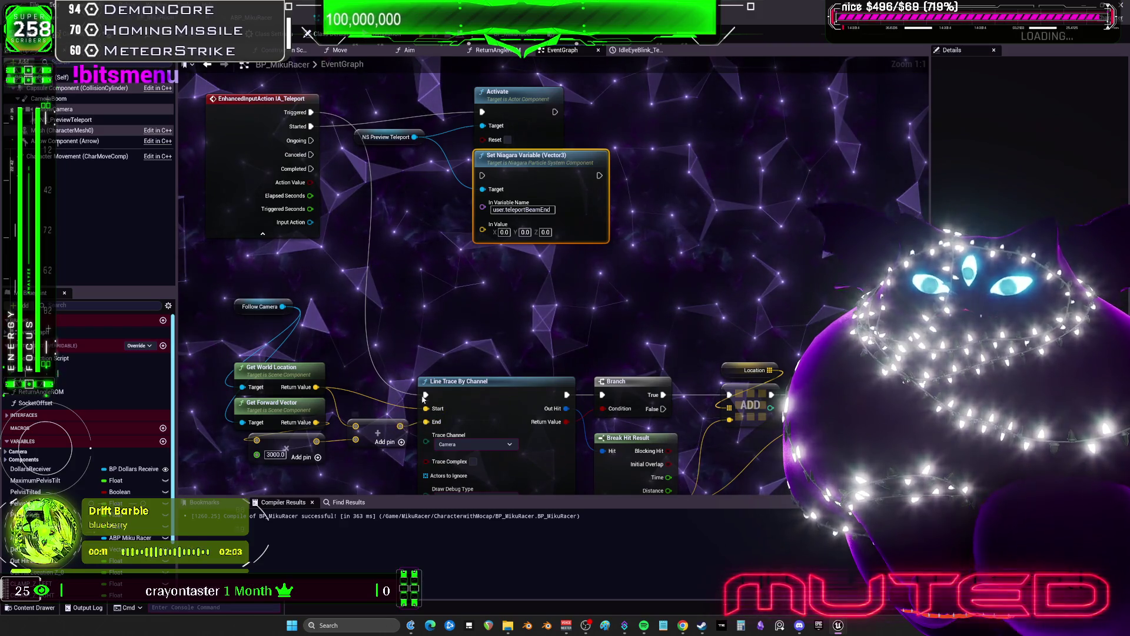
Step: Connect Break Hit Result's Location to Set Niagara Variable's In Value
drag(401, 426, 405, 428)
drag(482, 237, 475, 262)
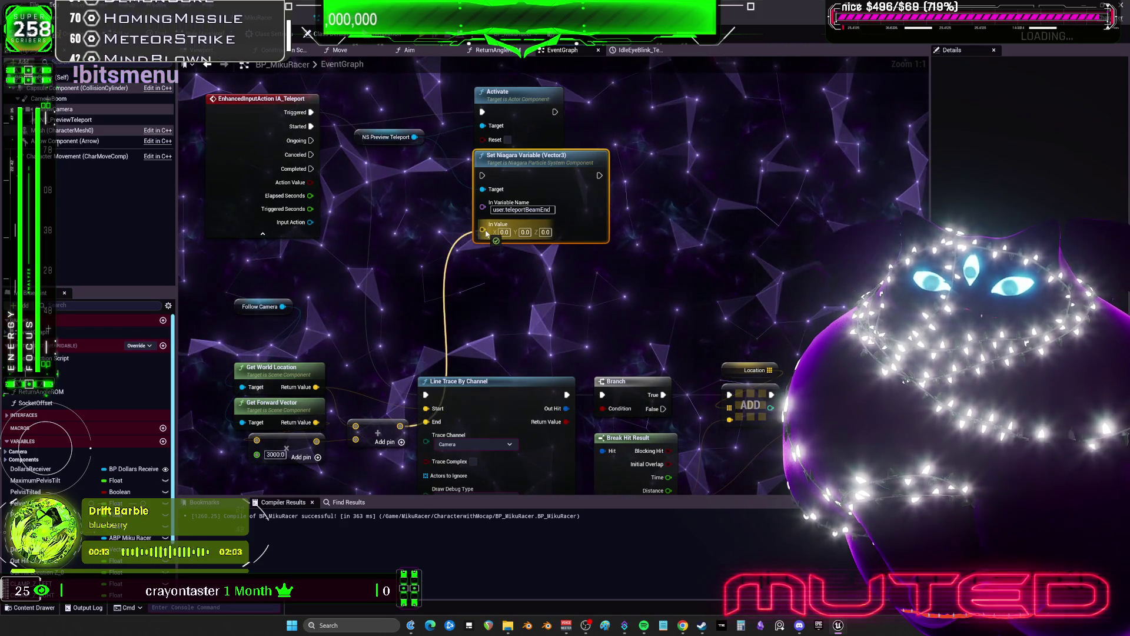
mouse_move(555, 315)
mouse_down()
mouse_move(488, 240)
mouse_move(508, 248)
mouse_move(484, 237)
mouse_up()
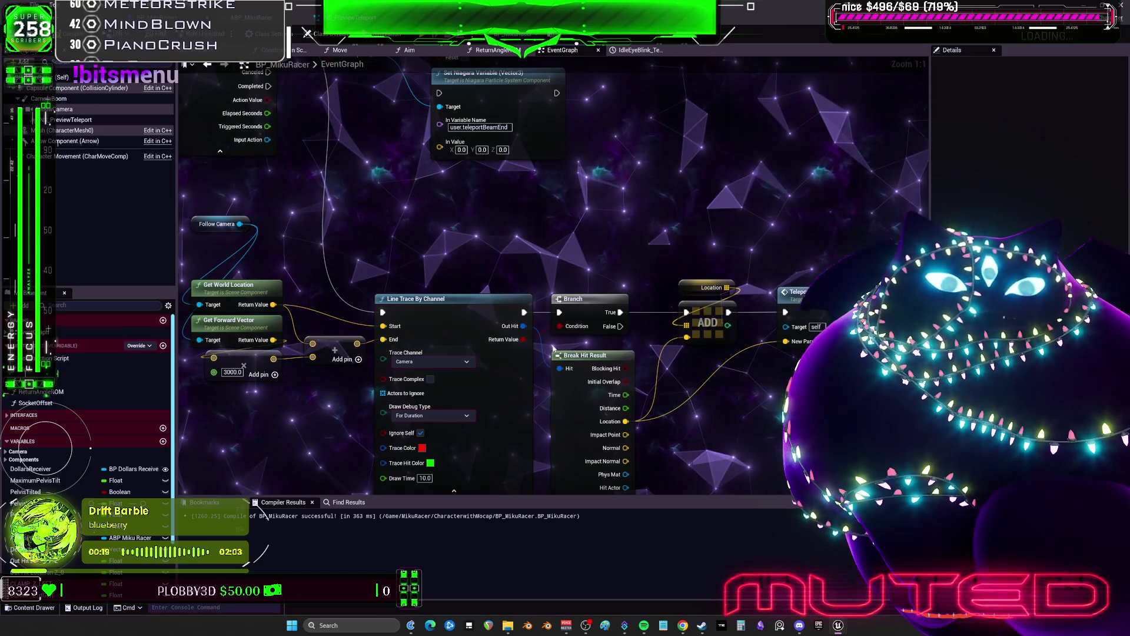
drag(553, 348, 531, 318)
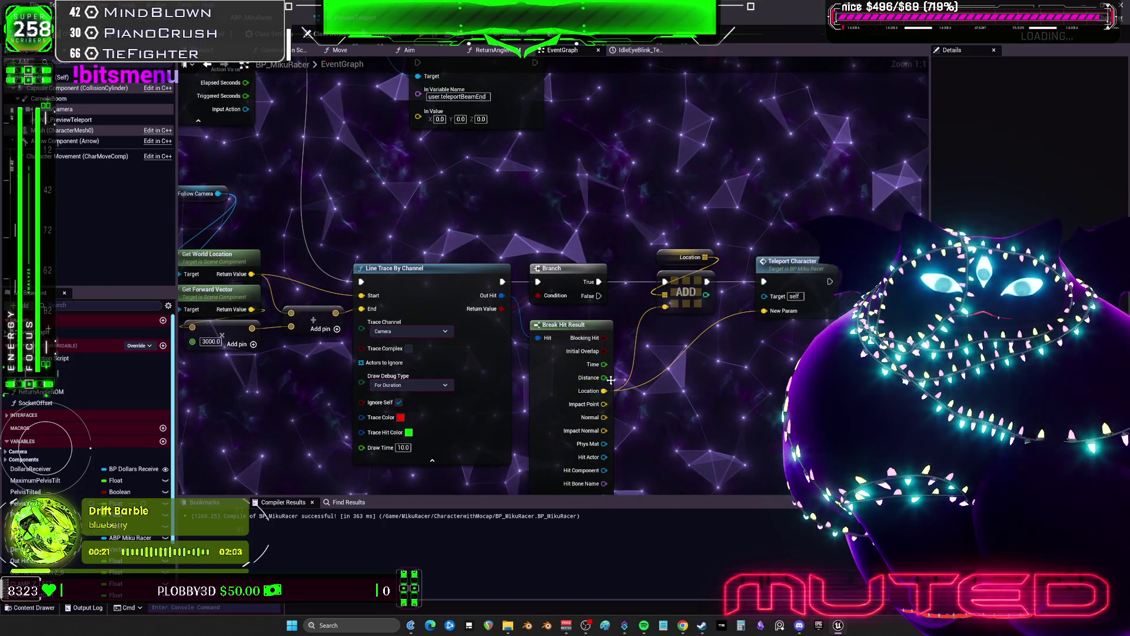
drag(420, 140, 418, 116)
mouse_move(539, 114)
mouse_down()
mouse_move(549, 231)
mouse_move(549, 219)
mouse_up()
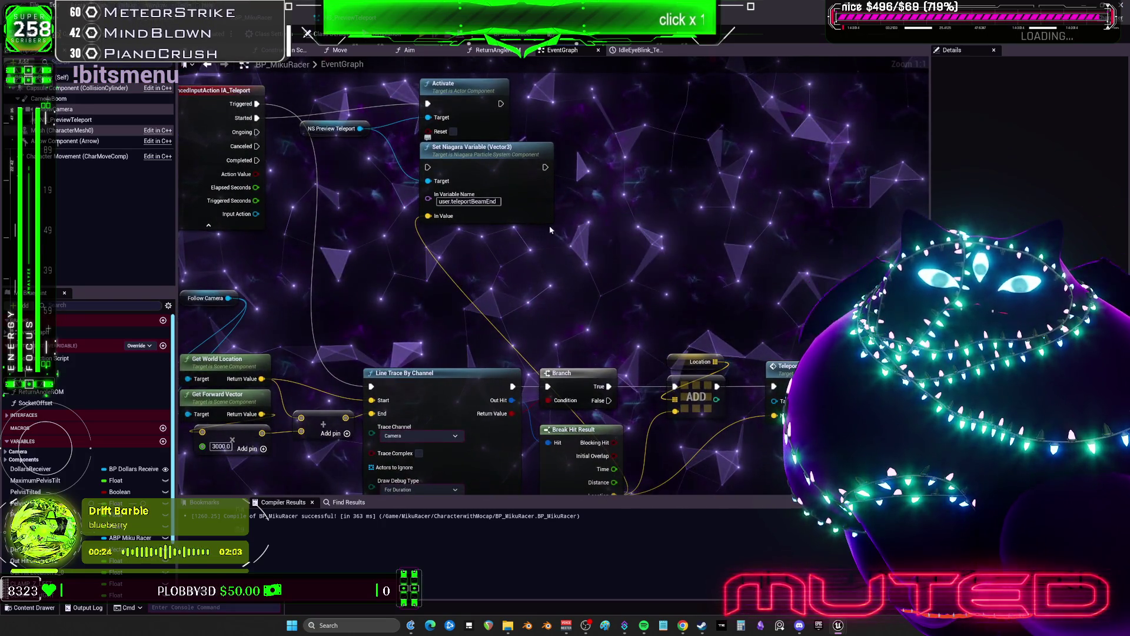
drag(607, 352, 625, 279)
scroll(625, 278, down, 2)
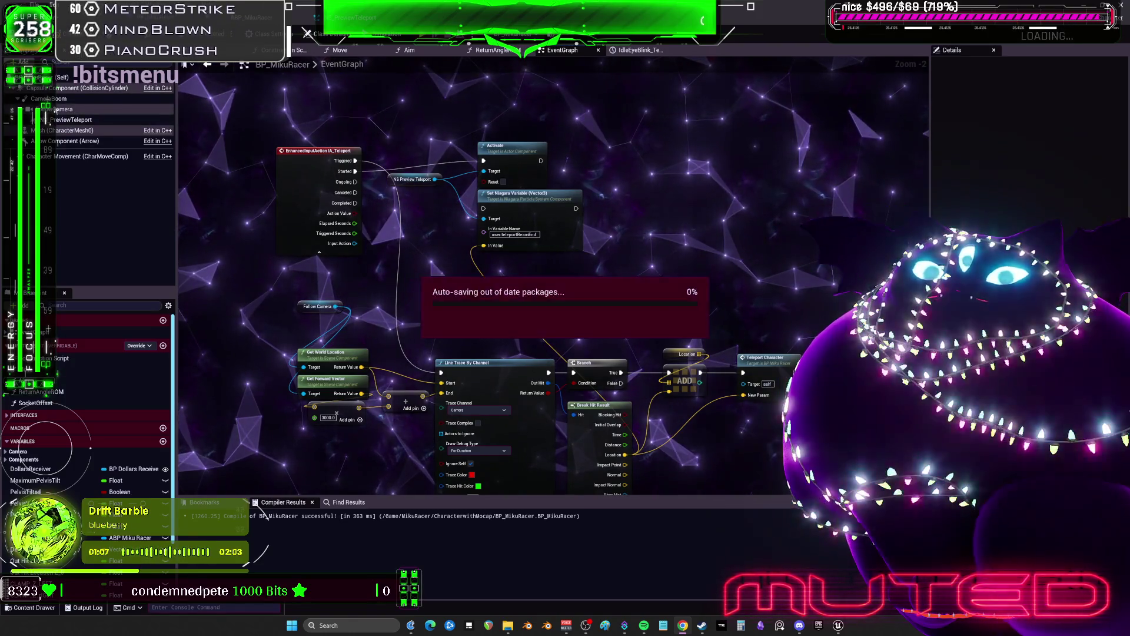
click(64, 119)
Step: Offset the NS_PreviewTeleport beam in the Viewport to -10, 0, -30 with the Z gizmo
double_click(64, 119)
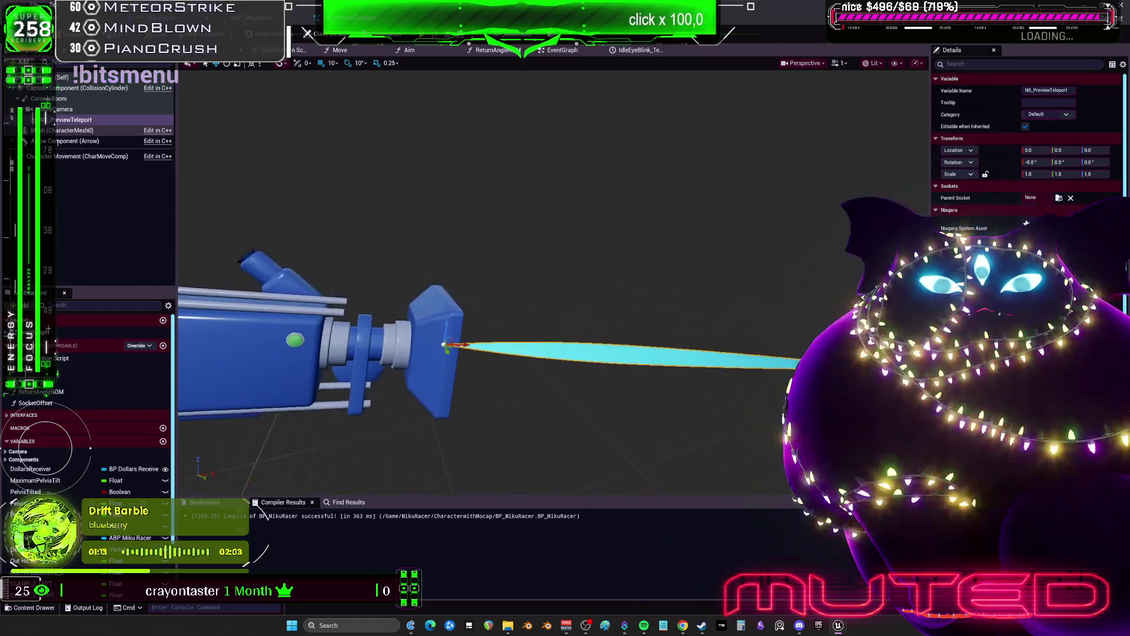
drag(488, 209, 482, 258)
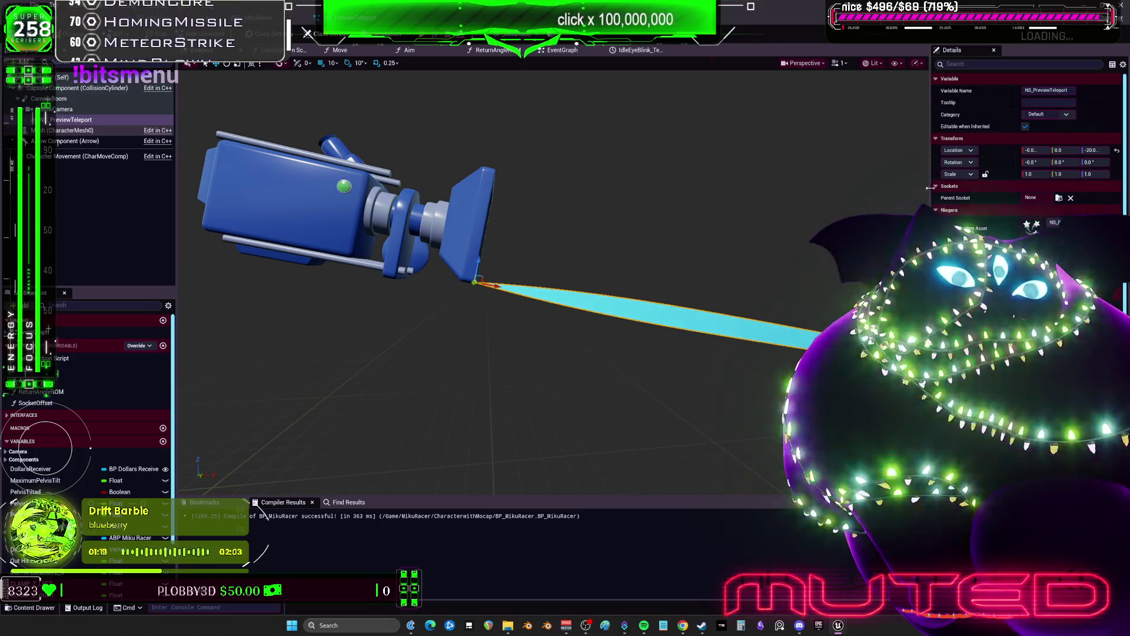
drag(931, 197, 724, 196)
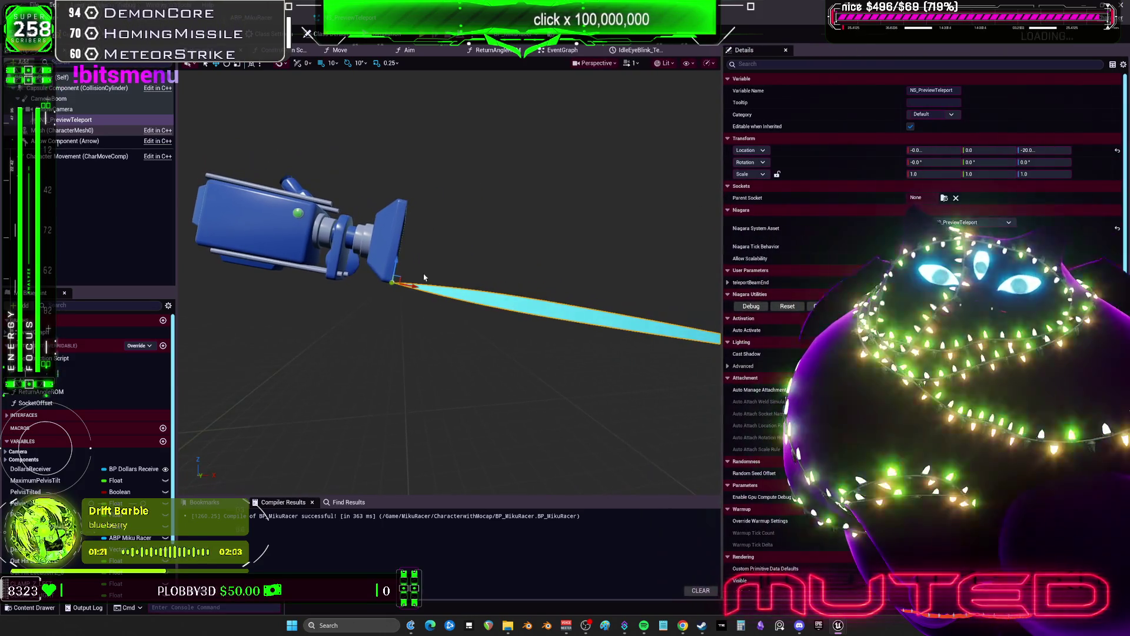
mouse_move(396, 269)
mouse_down()
mouse_move(399, 233)
mouse_move(390, 298)
mouse_up()
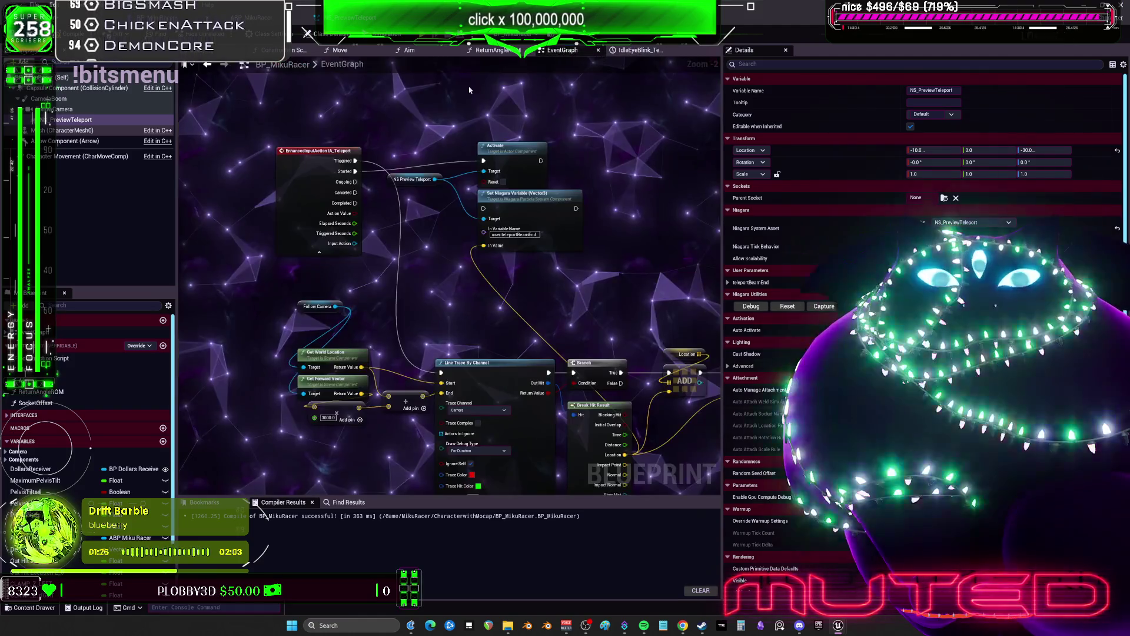
Step: Back in the EventGraph, drop a NS Preview Teleport Get node just above Follow Camera
double_click(82, 121)
mouse_move(82, 121)
mouse_down()
mouse_move(424, 254)
mouse_move(412, 341)
mouse_move(318, 277)
mouse_move(367, 263)
mouse_move(300, 298)
mouse_move(302, 337)
mouse_up()
scroll(304, 346, up, 2)
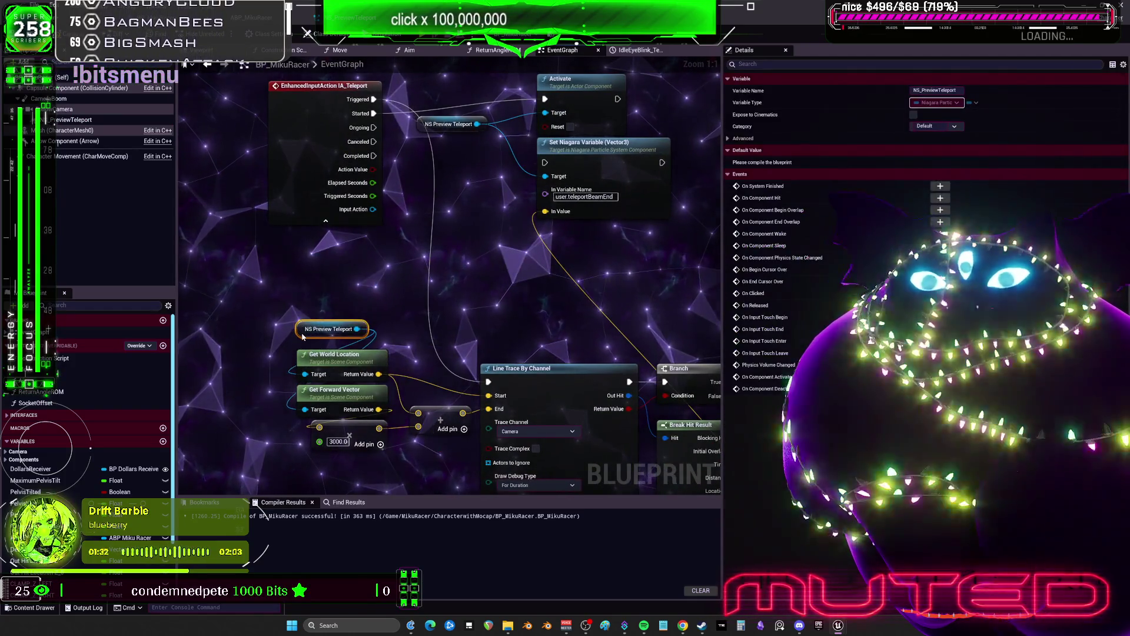
Step: Move the NS Preview Teleport getter next to the IA_Teleport Activate and Set Niagara Variable nodes
mouse_move(514, 268)
mouse_down()
mouse_move(368, 211)
mouse_move(440, 188)
mouse_move(335, 156)
mouse_up()
scroll(572, 214, down, 1)
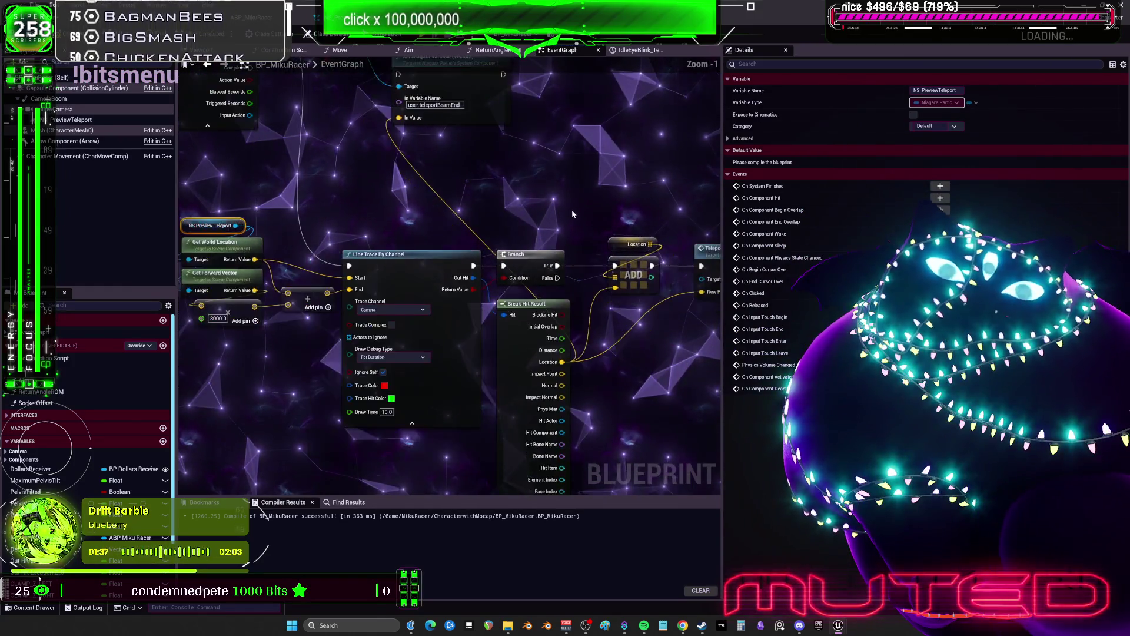
scroll(572, 214, down, 1)
drag(573, 214, 514, 250)
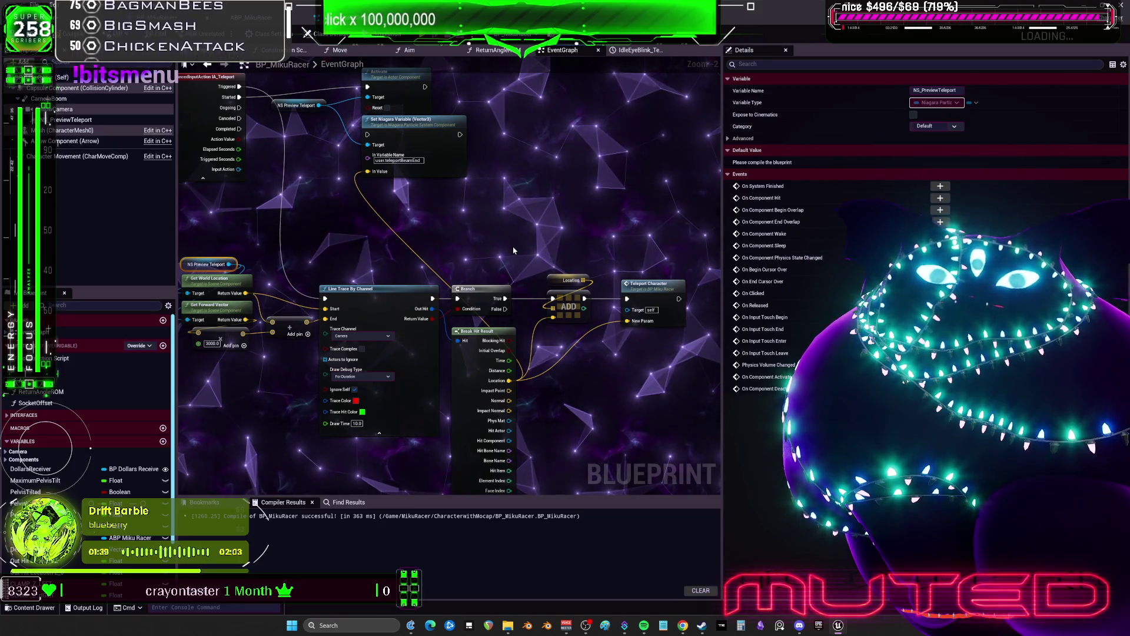
drag(442, 214, 462, 312)
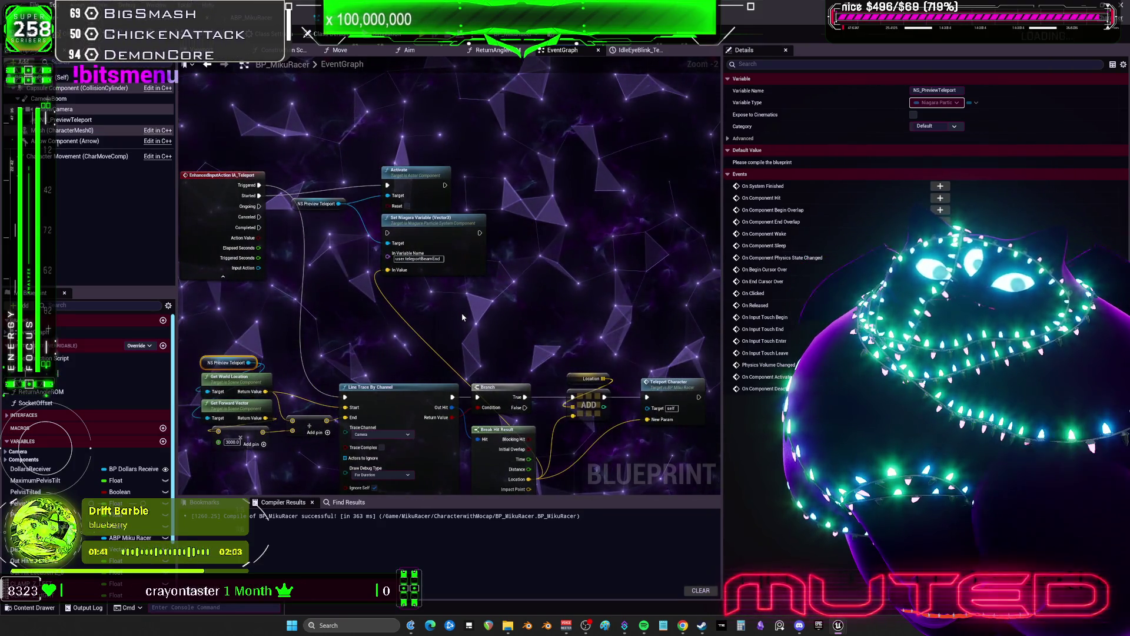
scroll(445, 300, up, 2)
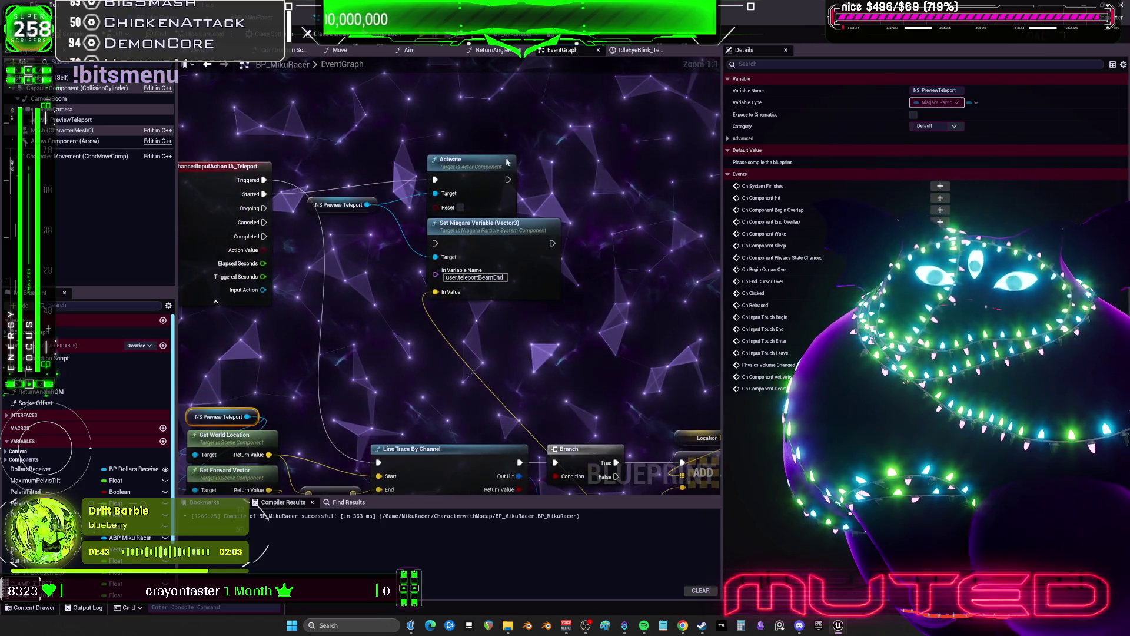
drag(601, 165, 495, 252)
drag(316, 210, 353, 246)
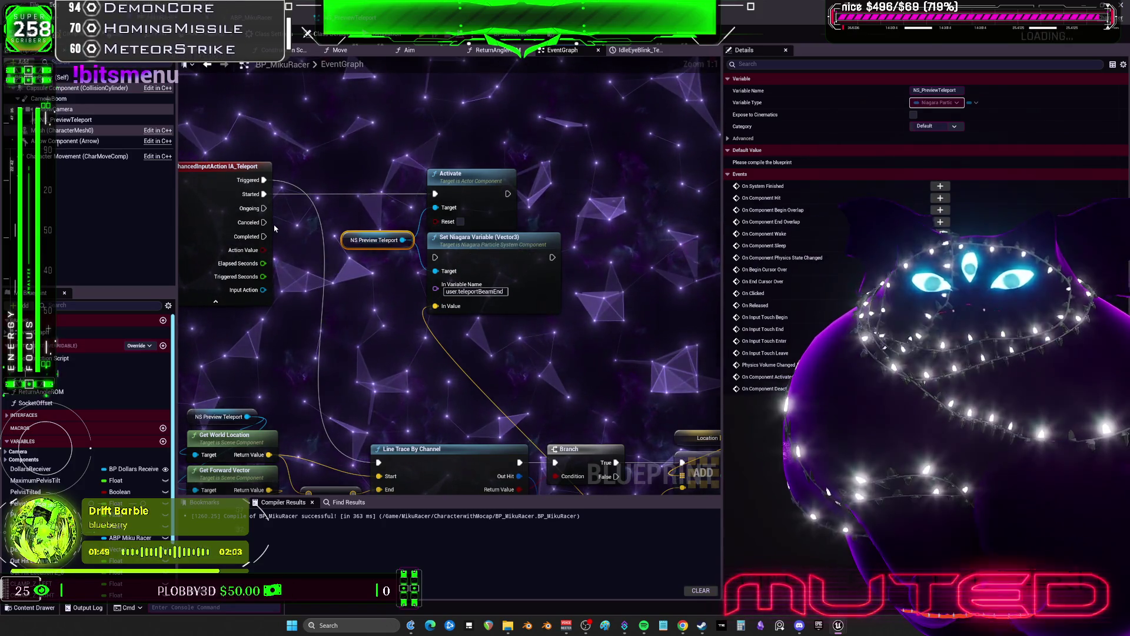
Step: Add a Deactivate node targeting NS Preview Teleport, fired by IA_Teleport's Completed pin
click(471, 175)
mouse_move(402, 240)
mouse_down()
mouse_move(390, 364)
mouse_move(455, 342)
mouse_move(466, 324)
mouse_up()
text(deactivate)
click(443, 418)
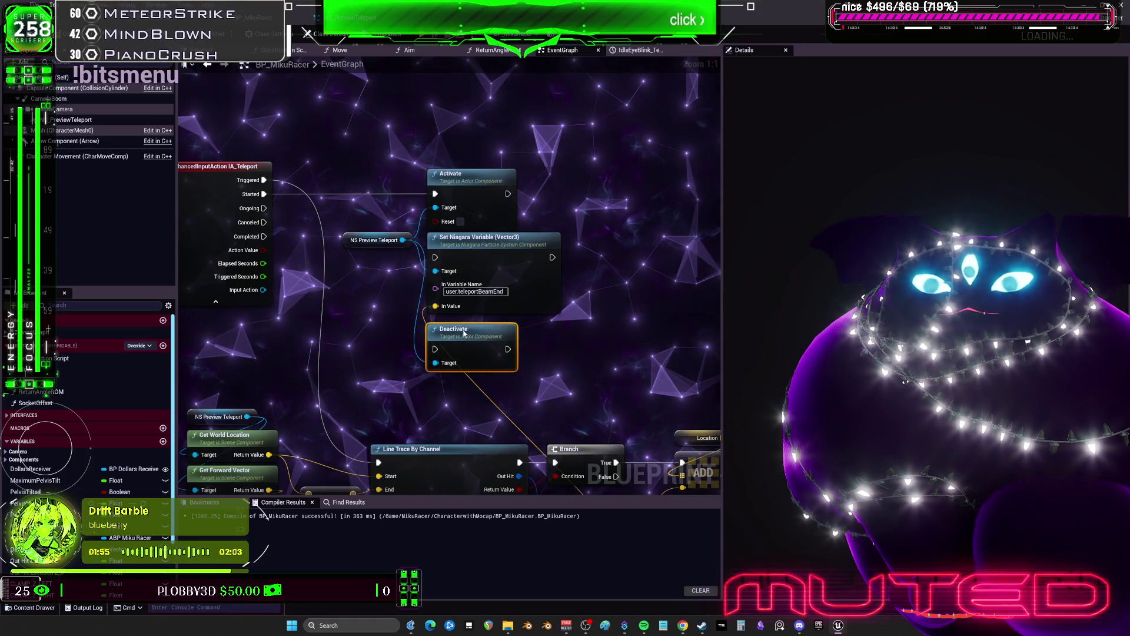
drag(263, 236, 435, 343)
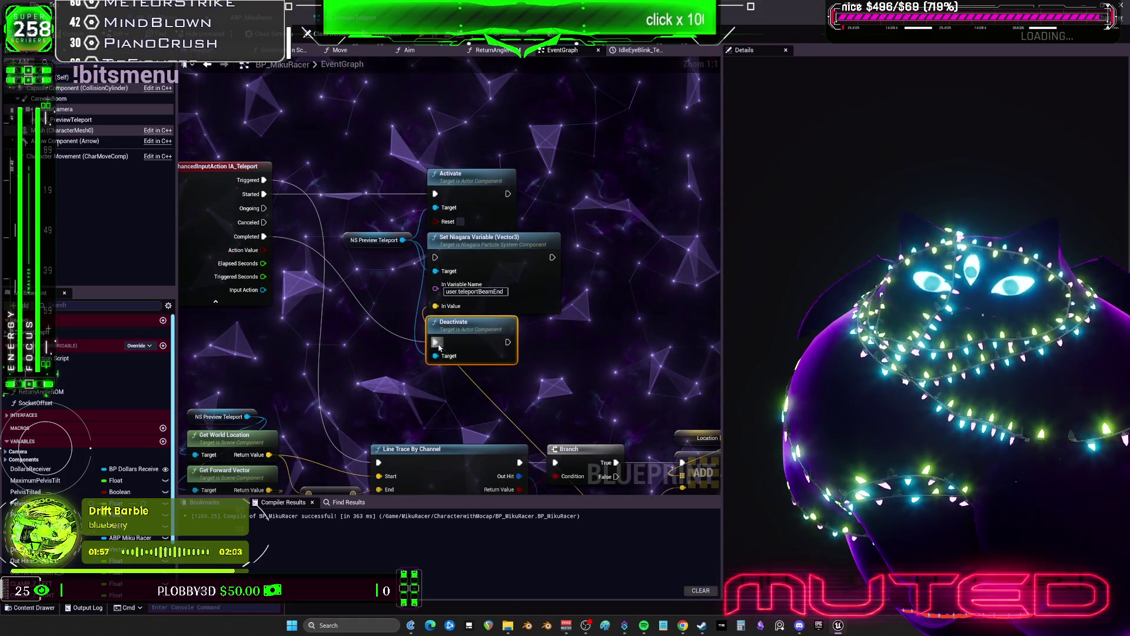
Step: Spread out the nodes, moving Set Niagara Variable beside Branch and the teleport nodes right
drag(377, 240, 342, 241)
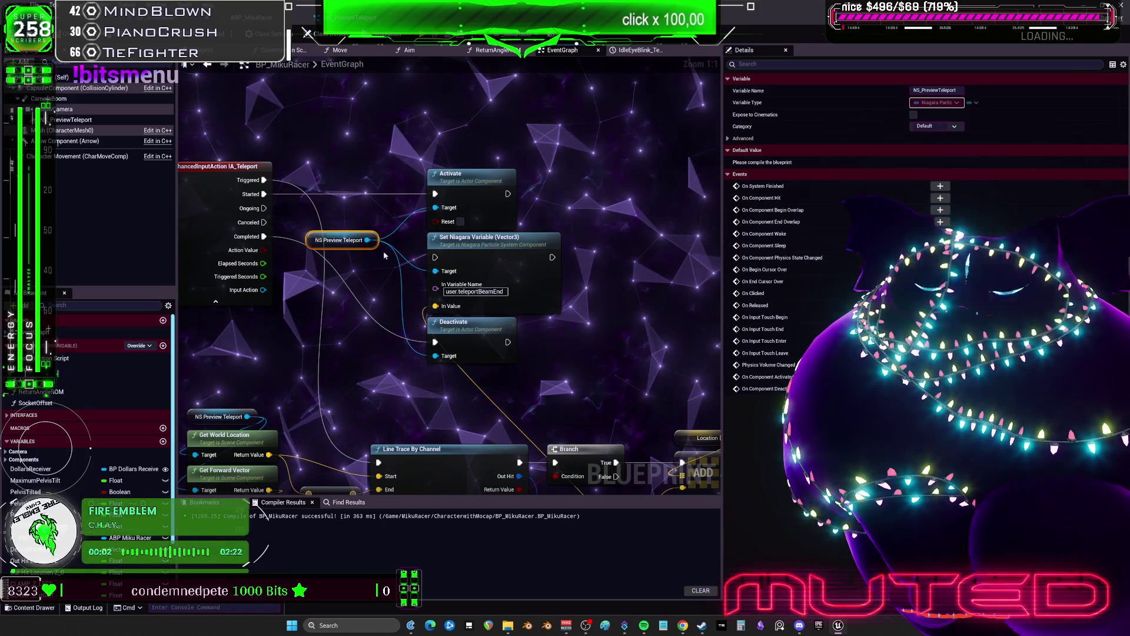
click(471, 337)
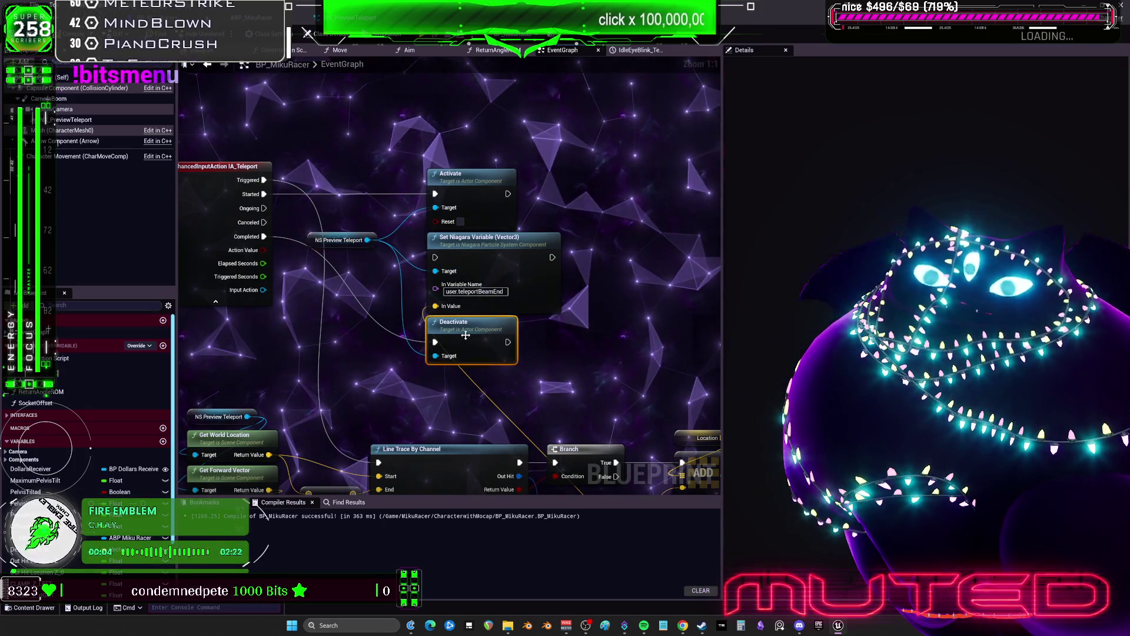
drag(471, 238, 596, 253)
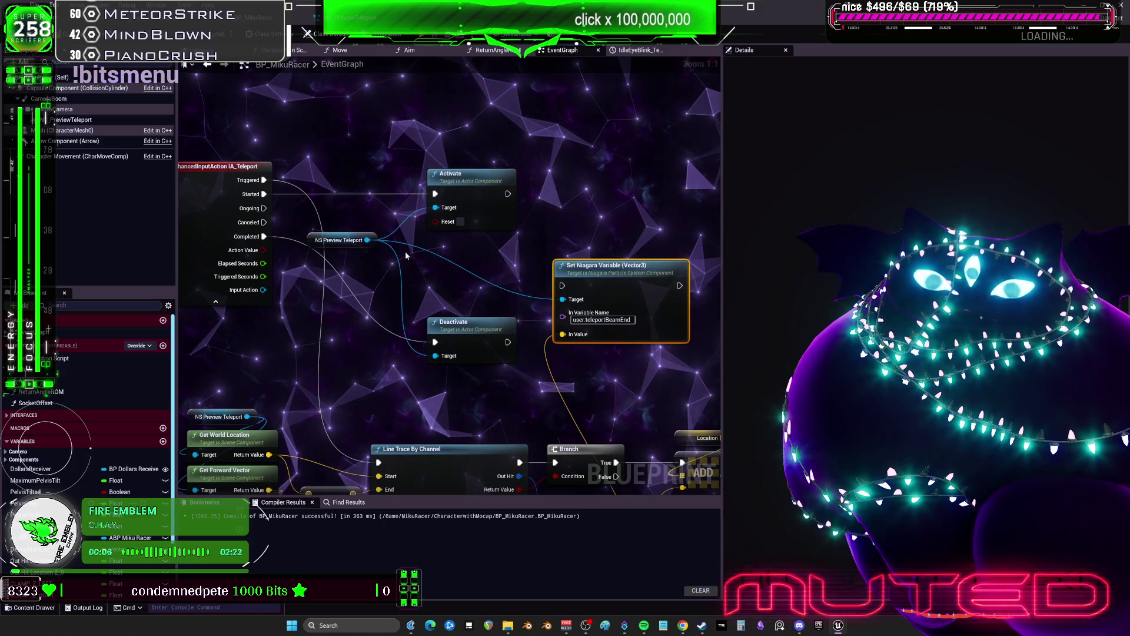
mouse_move(455, 257)
mouse_down()
mouse_move(419, 207)
mouse_move(440, 189)
mouse_up()
mouse_move(526, 318)
mouse_down()
mouse_move(540, 280)
mouse_move(277, 268)
mouse_up()
scroll(277, 268, down, 1)
mouse_move(559, 348)
mouse_down()
mouse_move(380, 256)
mouse_move(404, 270)
mouse_move(590, 271)
mouse_up()
mouse_move(344, 150)
mouse_down()
mouse_move(431, 266)
mouse_move(435, 242)
mouse_move(521, 269)
mouse_move(450, 360)
mouse_move(471, 328)
mouse_up()
drag(209, 237, 456, 345)
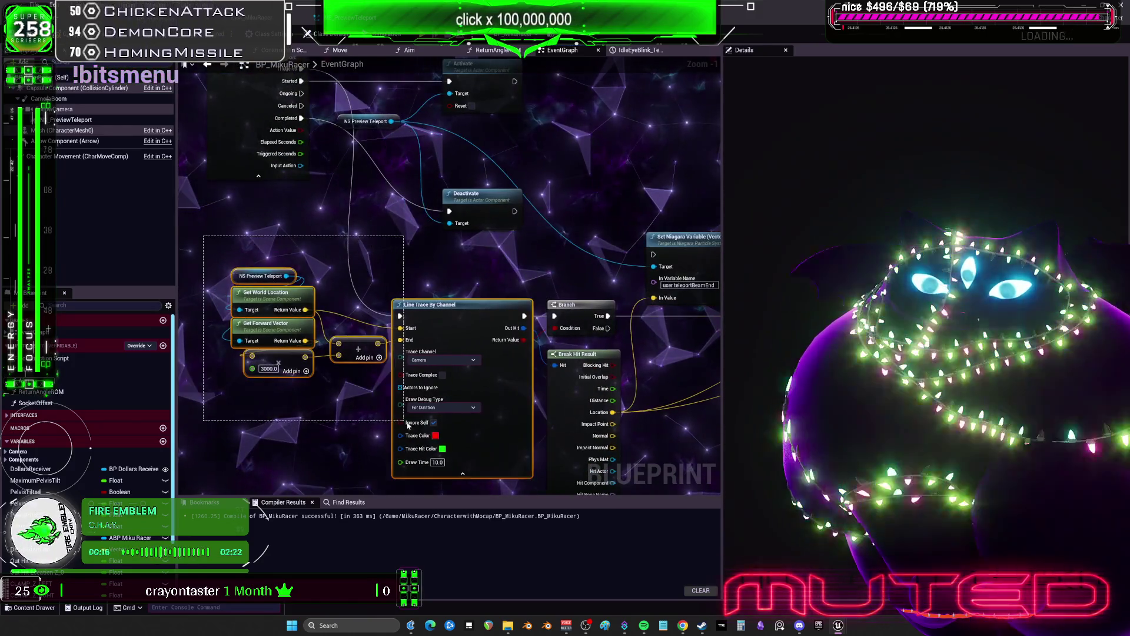
Step: Reposition the line-trace node group and recentre the graph view on it
drag(447, 292, 451, 287)
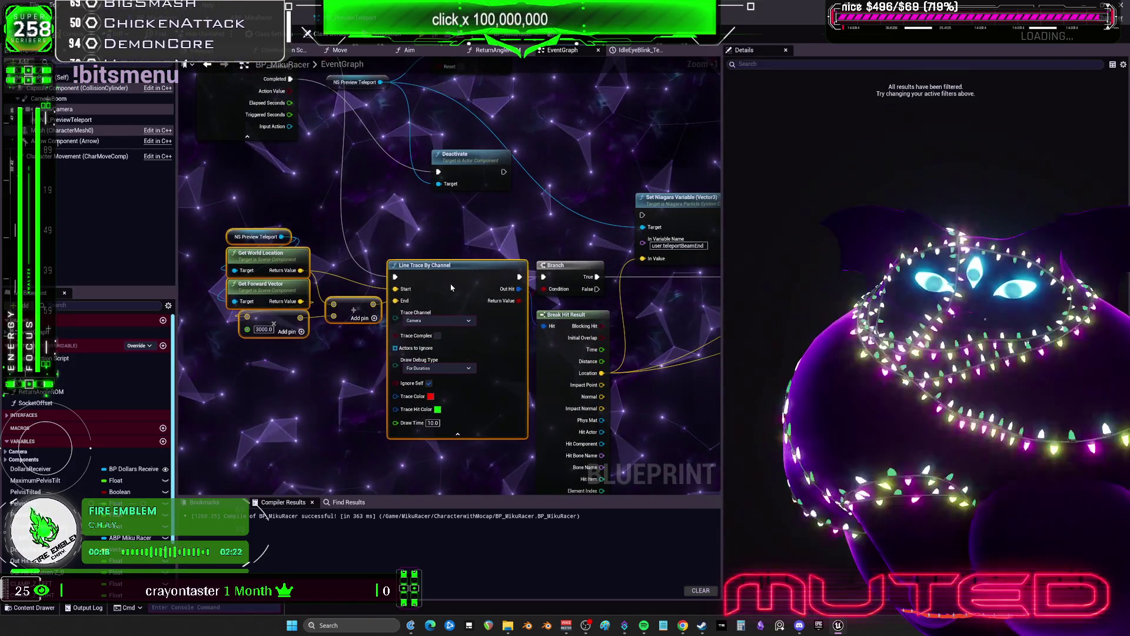
scroll(495, 233, down, 2)
click(527, 171)
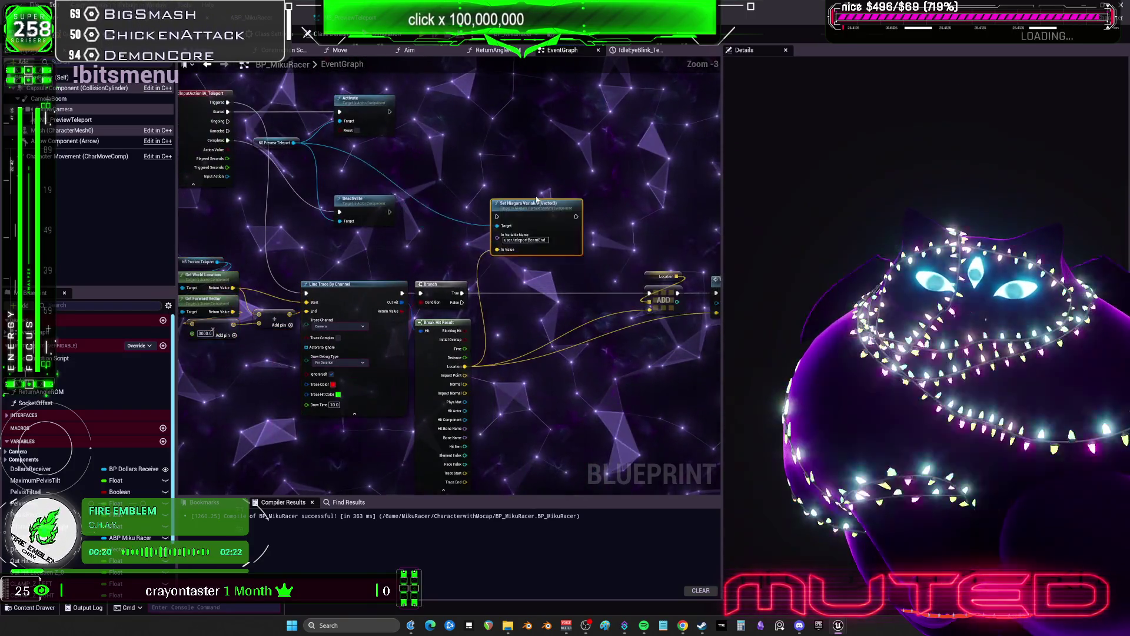
drag(522, 294, 580, 302)
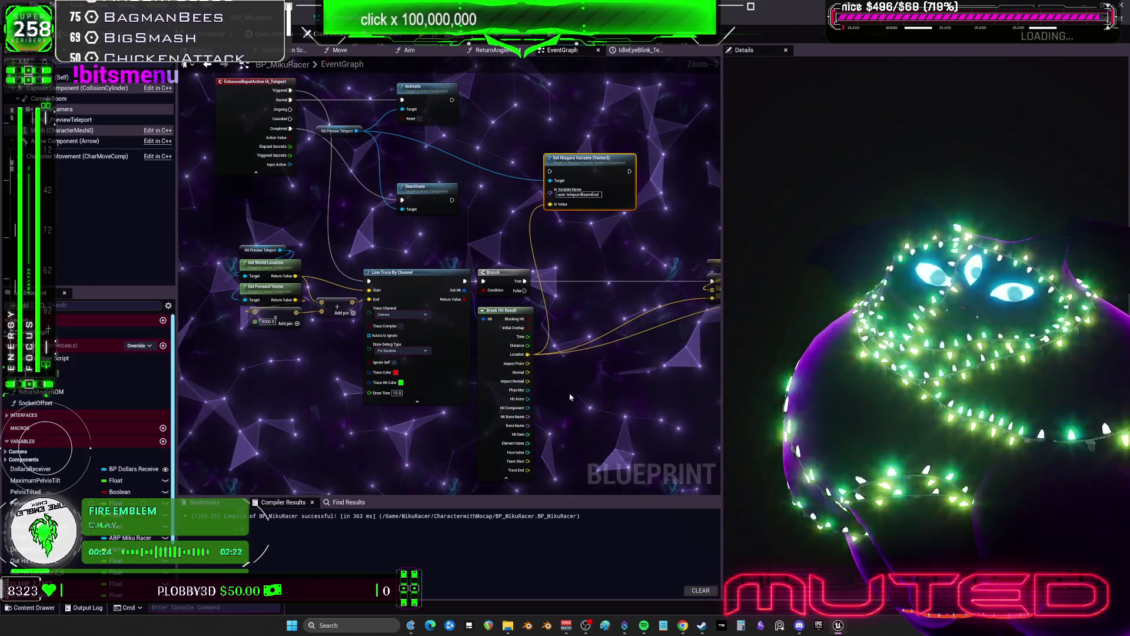
mouse_move(313, 323)
mouse_down()
mouse_move(574, 249)
mouse_move(322, 403)
mouse_up()
Step: Add a custom event named TeleportLineTrace and place it before the trace nodes
right_click(429, 220)
text(custom)
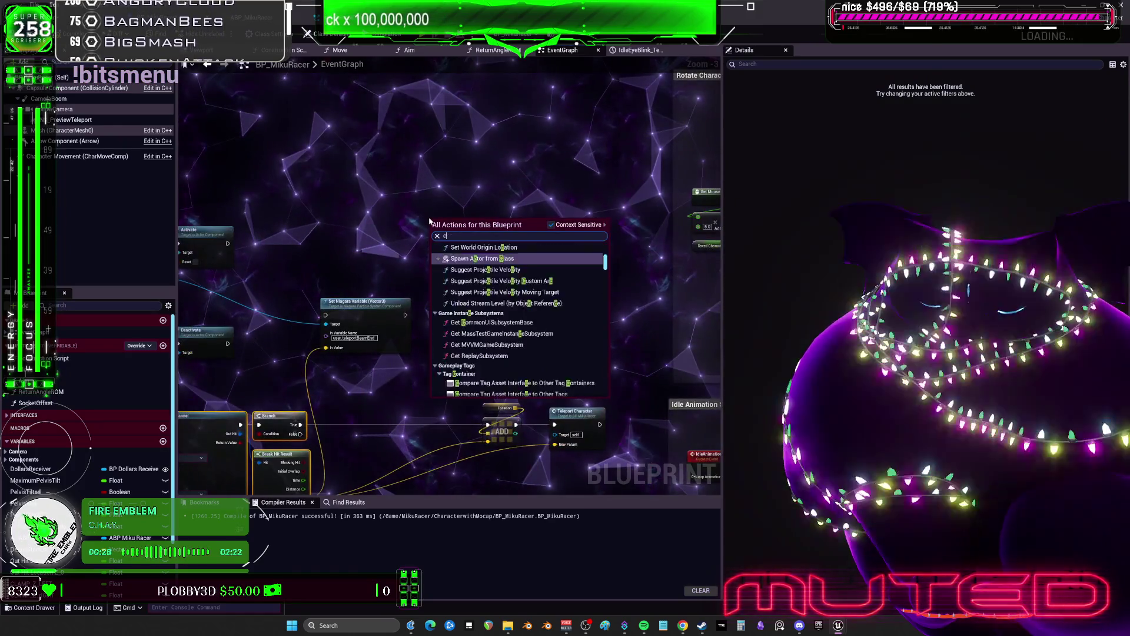
key(Return)
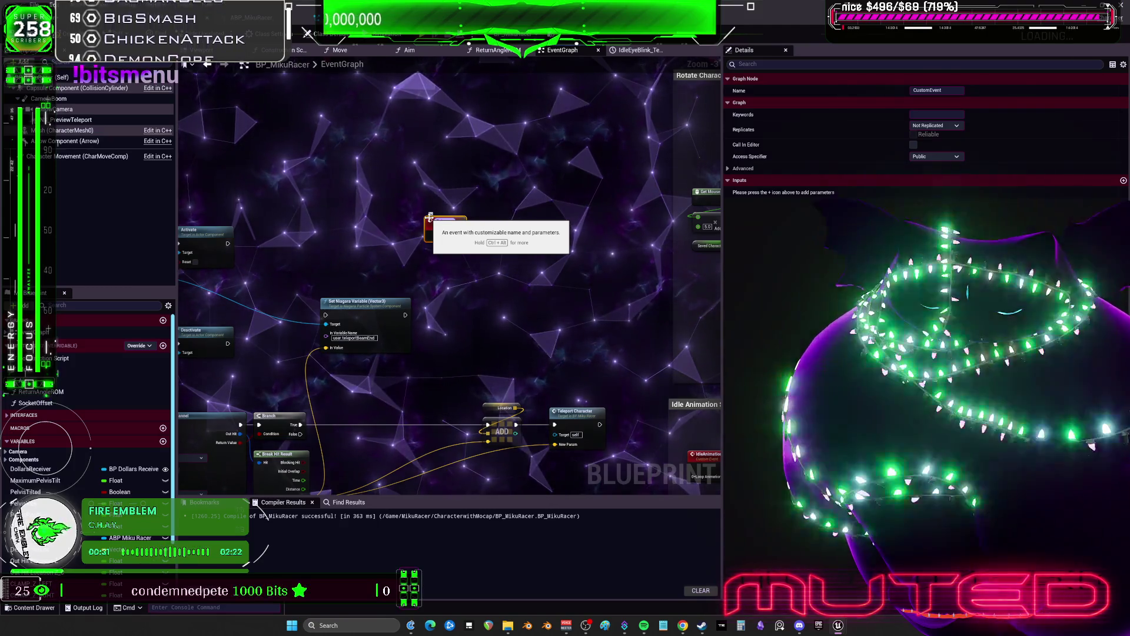
text(TeleportLineTrace)
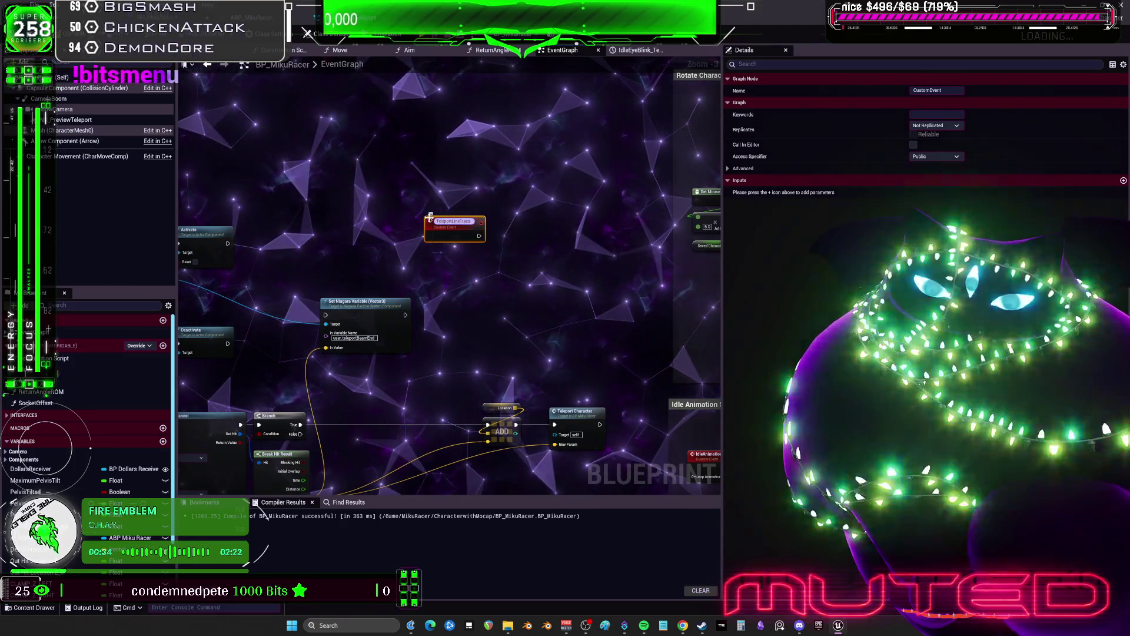
mouse_move(430, 218)
mouse_down()
mouse_move(589, 92)
mouse_move(377, 112)
mouse_move(397, 340)
mouse_move(271, 276)
mouse_move(513, 278)
mouse_up()
Step: Widen the graph panel with the trace nodes in view
scroll(397, 340, down, 1)
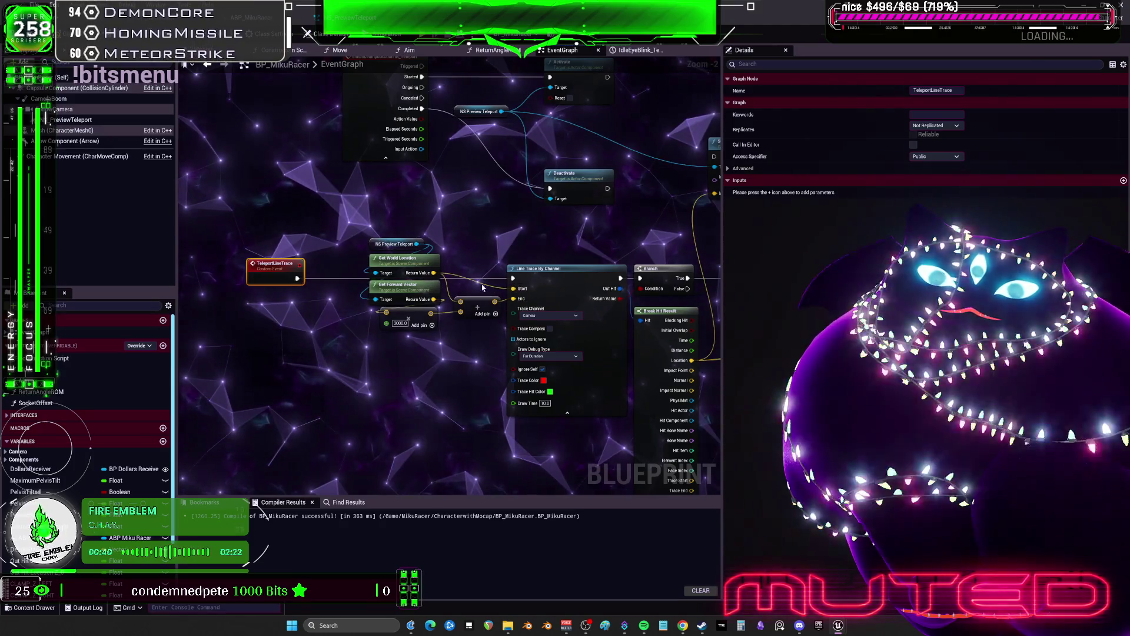
mouse_move(706, 266)
mouse_down()
mouse_move(434, 245)
mouse_move(434, 271)
mouse_move(552, 335)
mouse_move(486, 281)
mouse_move(455, 214)
mouse_up()
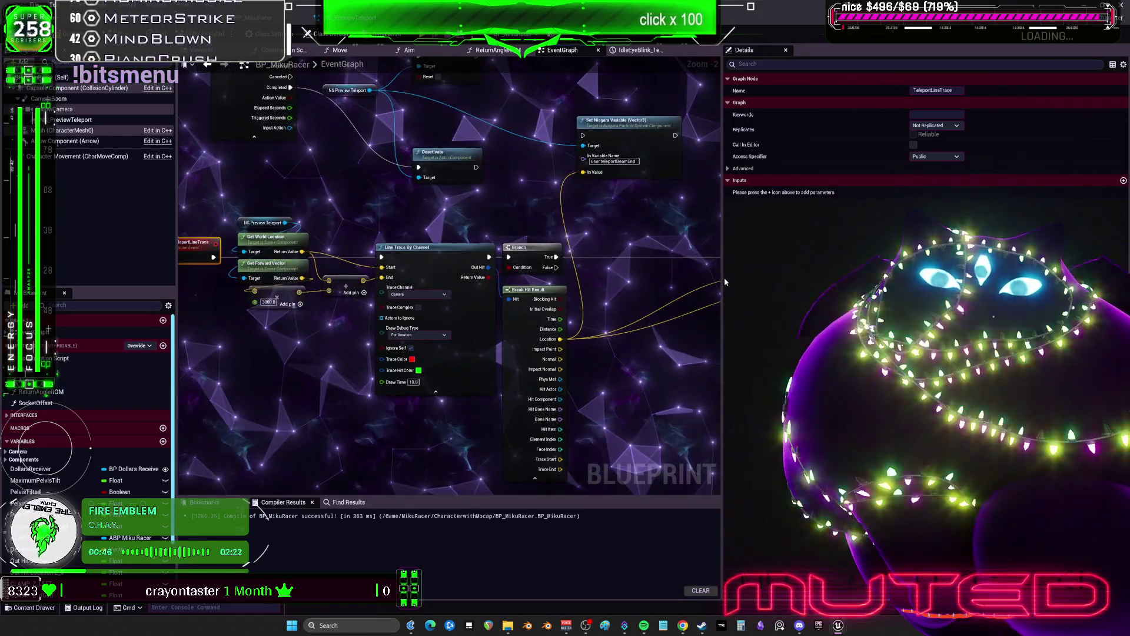
drag(725, 282, 901, 283)
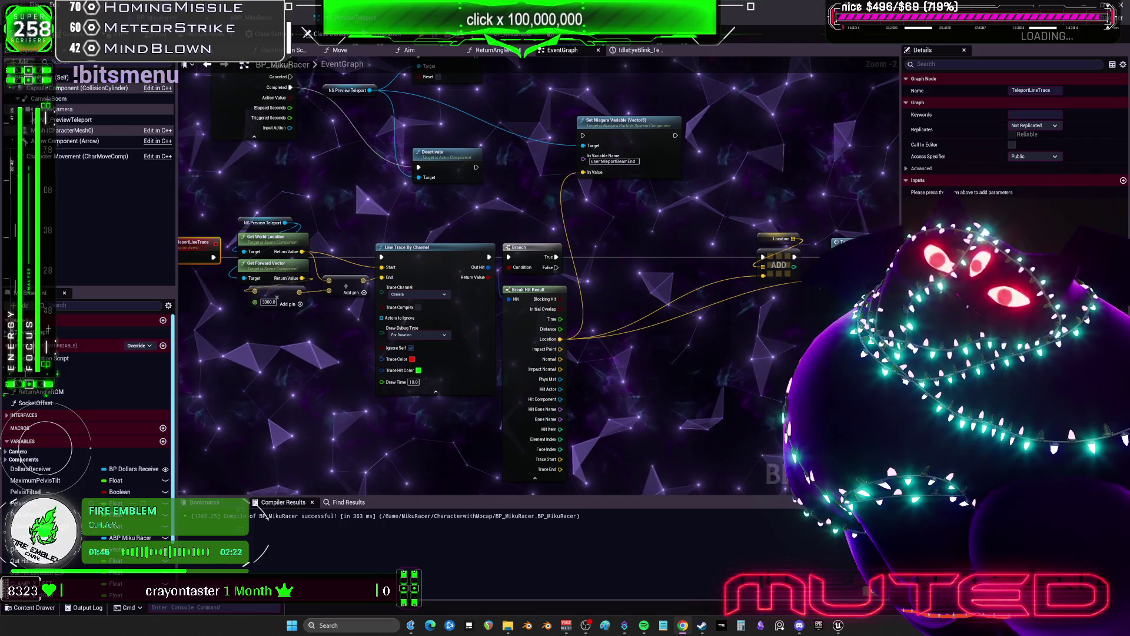
drag(307, 272, 329, 347)
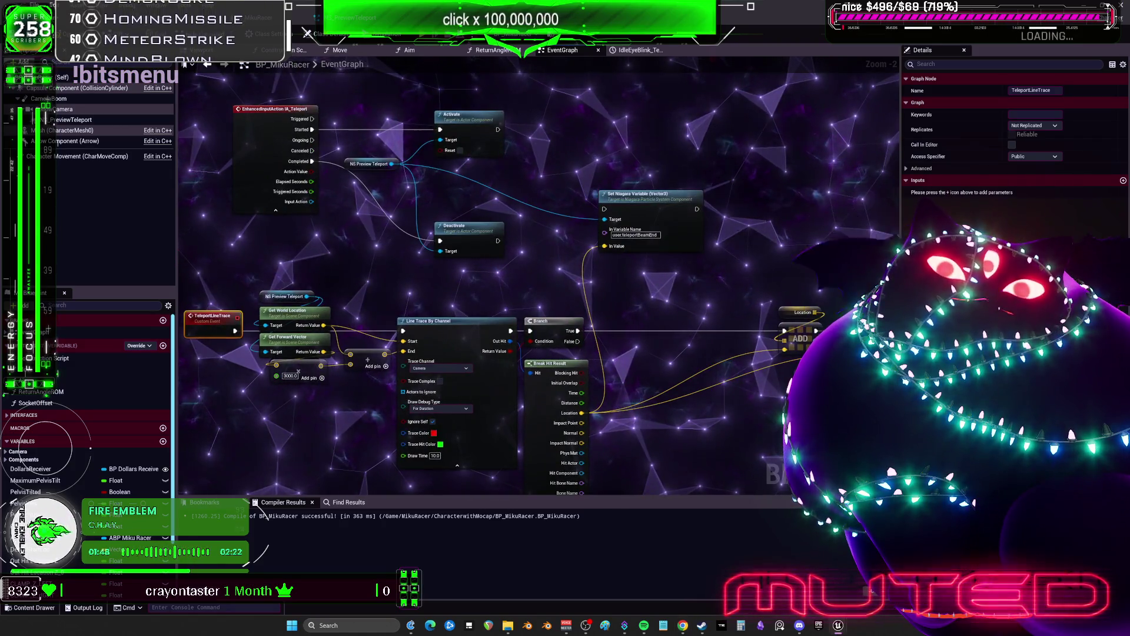
scroll(489, 266, up, 2)
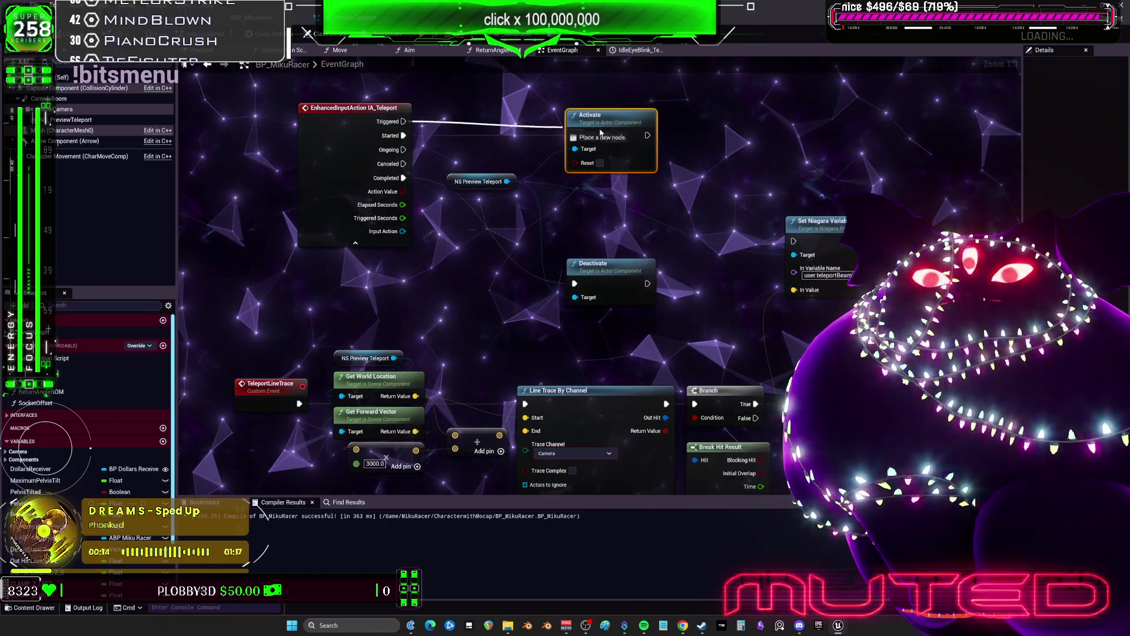
Step: Collapse the TeleportLineTrace event, trace, Branch and hit-result nodes into a TeleportLineTrace function
click(814, 171)
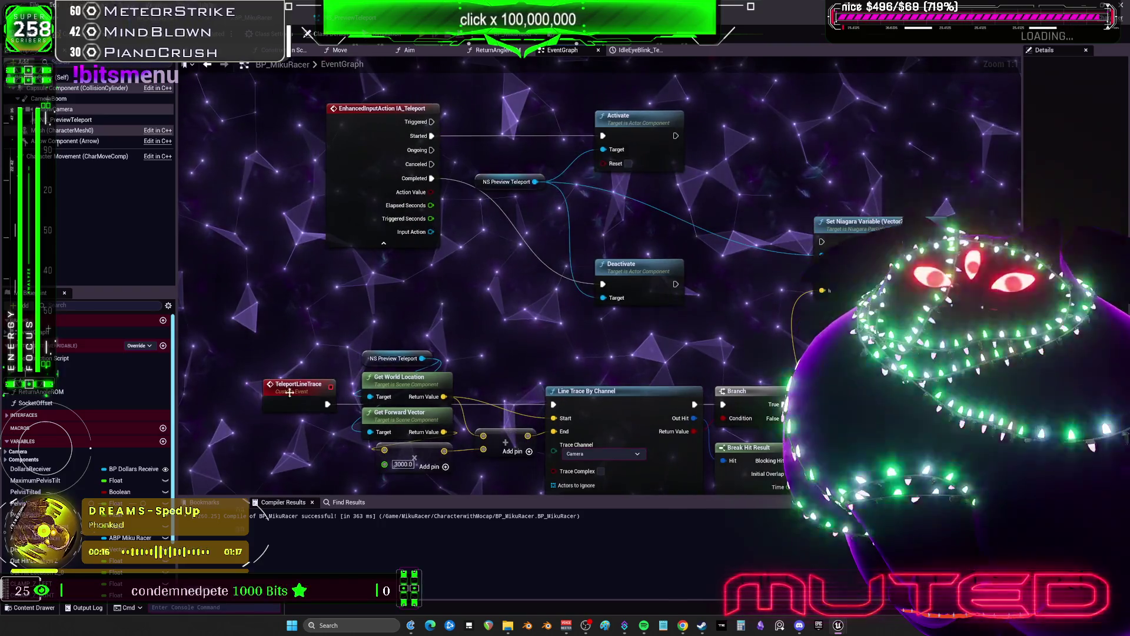
drag(470, 276, 491, 247)
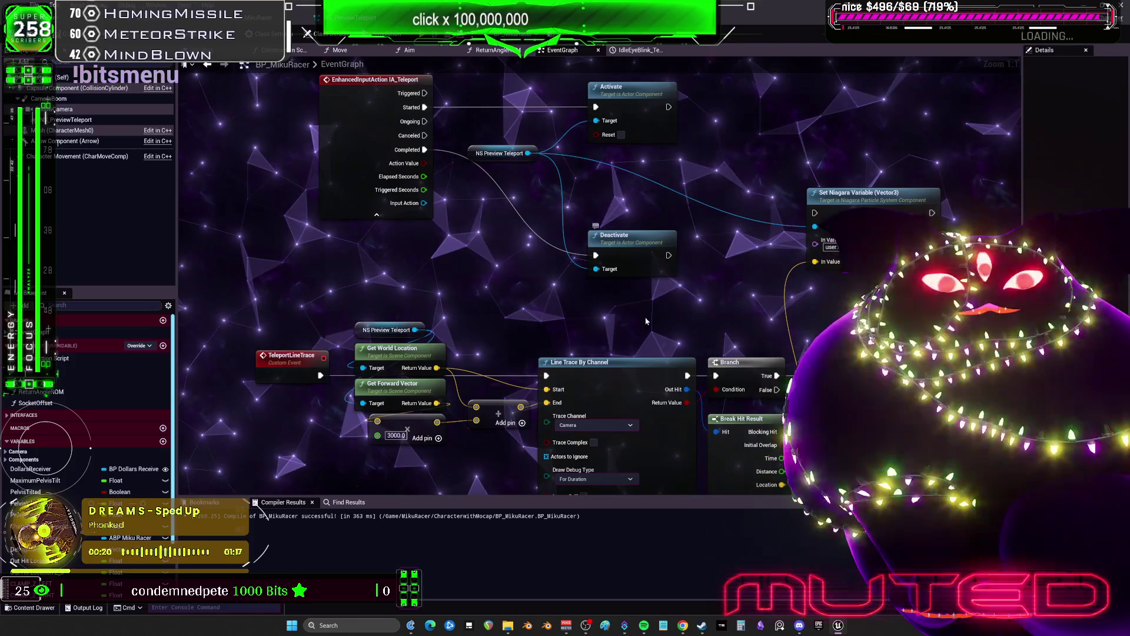
scroll(704, 257, down, 1)
mouse_move(704, 257)
mouse_down()
mouse_move(664, 290)
mouse_move(734, 267)
mouse_move(829, 260)
mouse_up()
drag(277, 192, 415, 283)
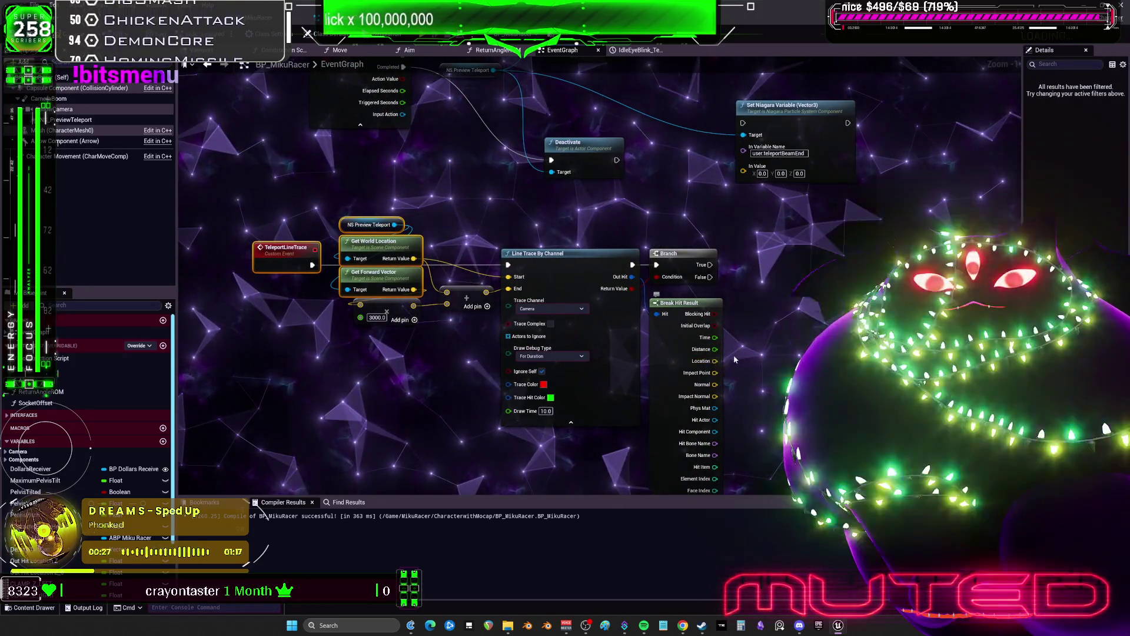
scroll(734, 355, down, 1)
mouse_move(787, 357)
mouse_down()
mouse_move(506, 247)
mouse_move(343, 208)
mouse_up()
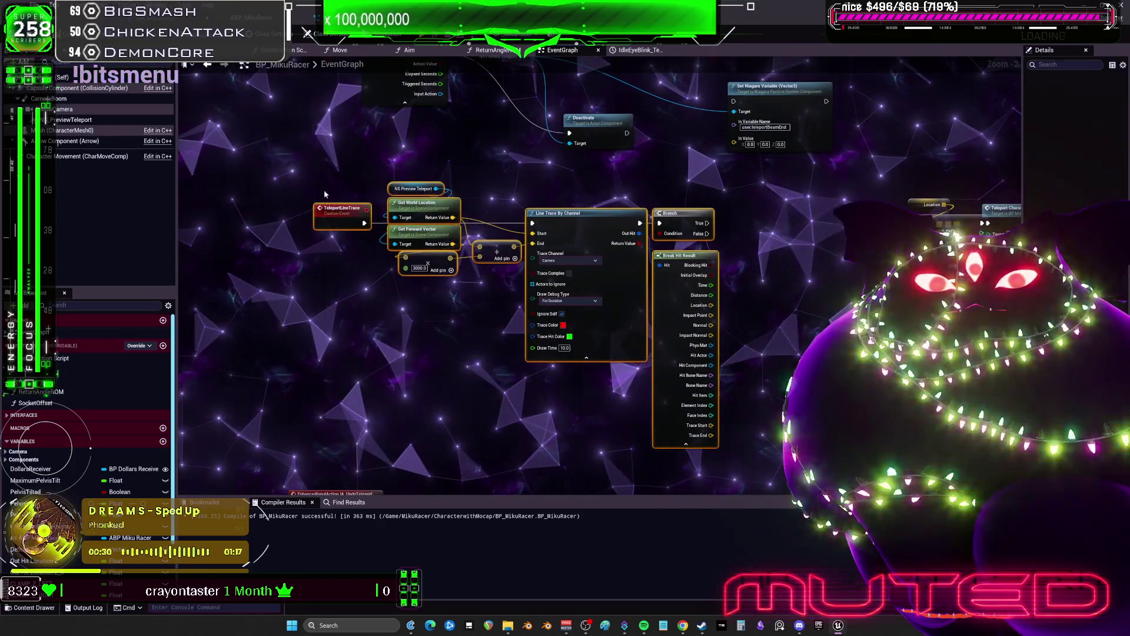
right_click(548, 222)
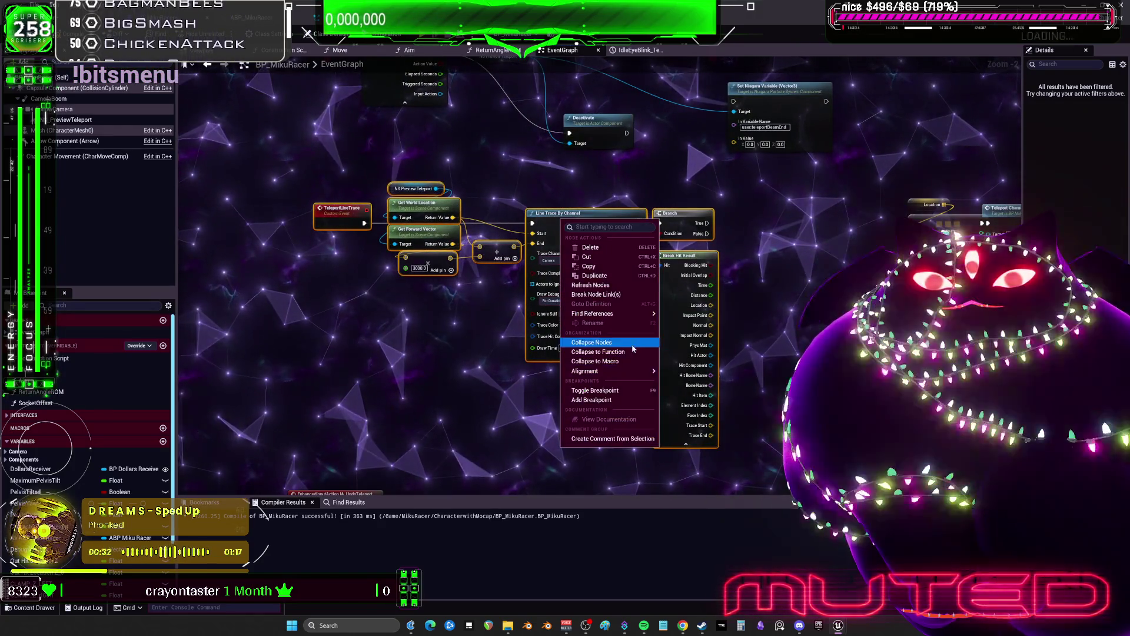
click(597, 352)
key(Return)
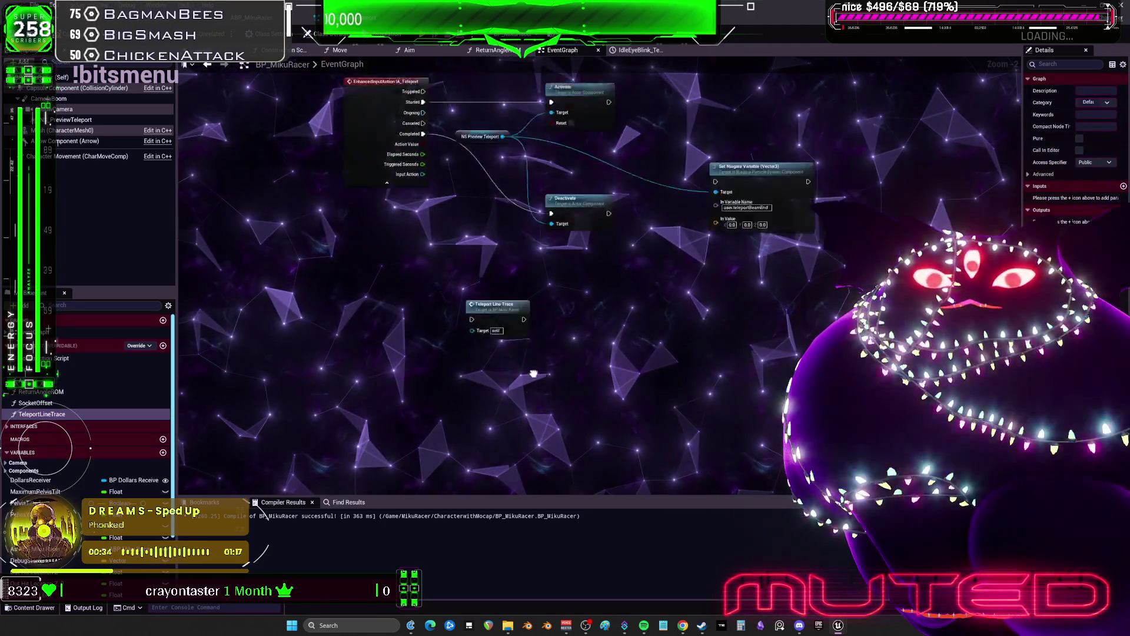
Step: Open the TeleportLineTrace function, move its Return Node right, and remove Branch
double_click(474, 334)
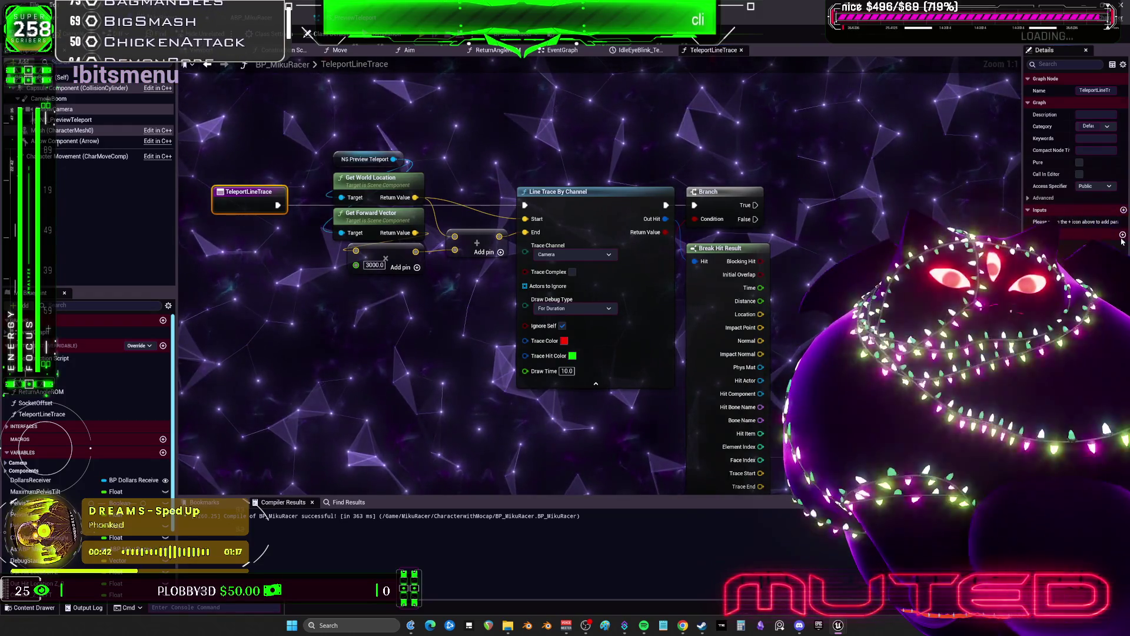
drag(349, 145, 833, 182)
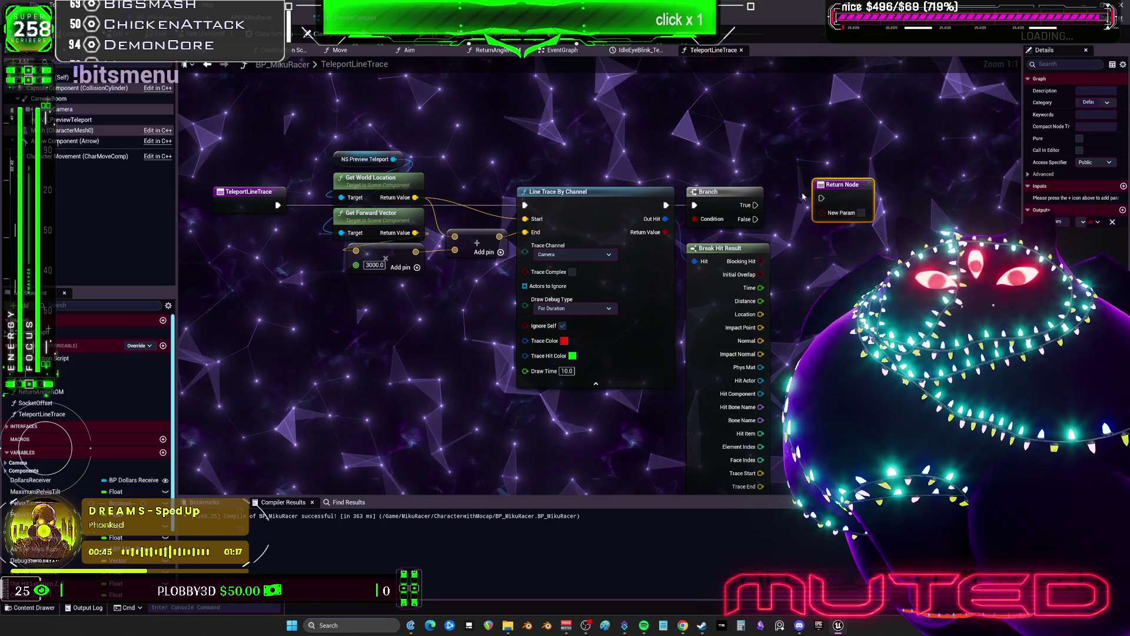
click(718, 180)
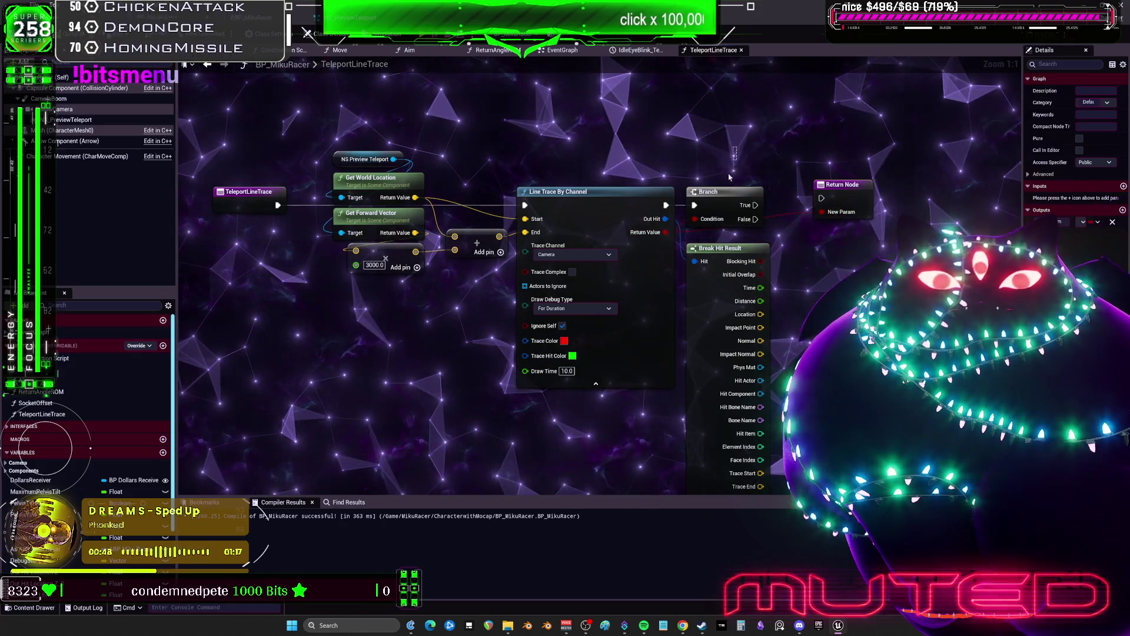
key(ctrl+z)
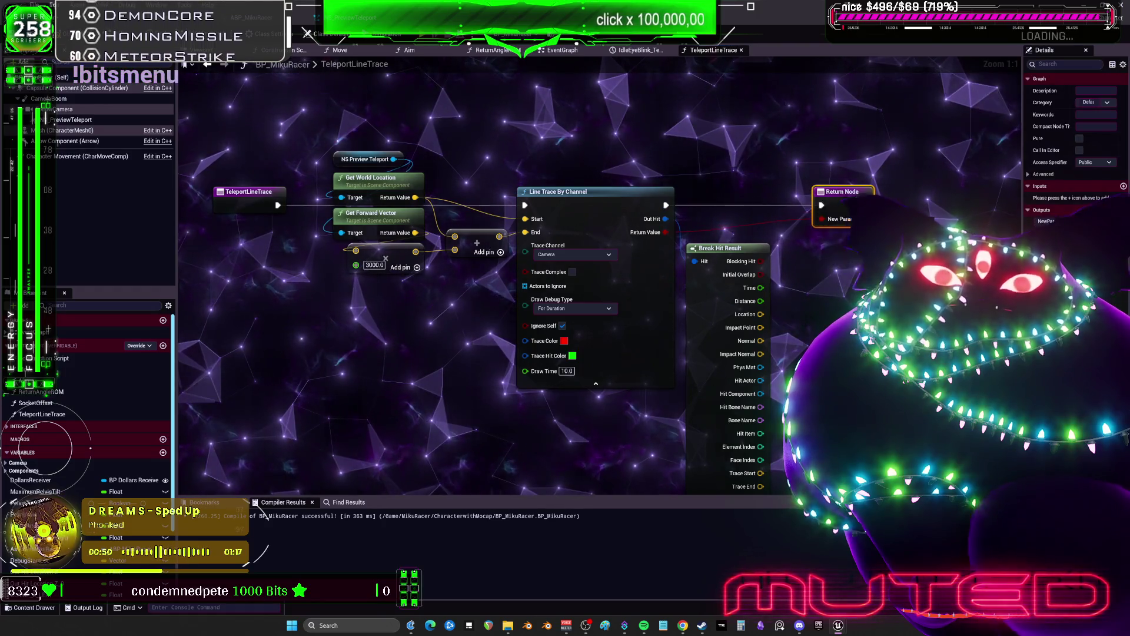
Step: Give the Return Node a single Return Value output, removing the extra New Param 1
drag(813, 258, 656, 234)
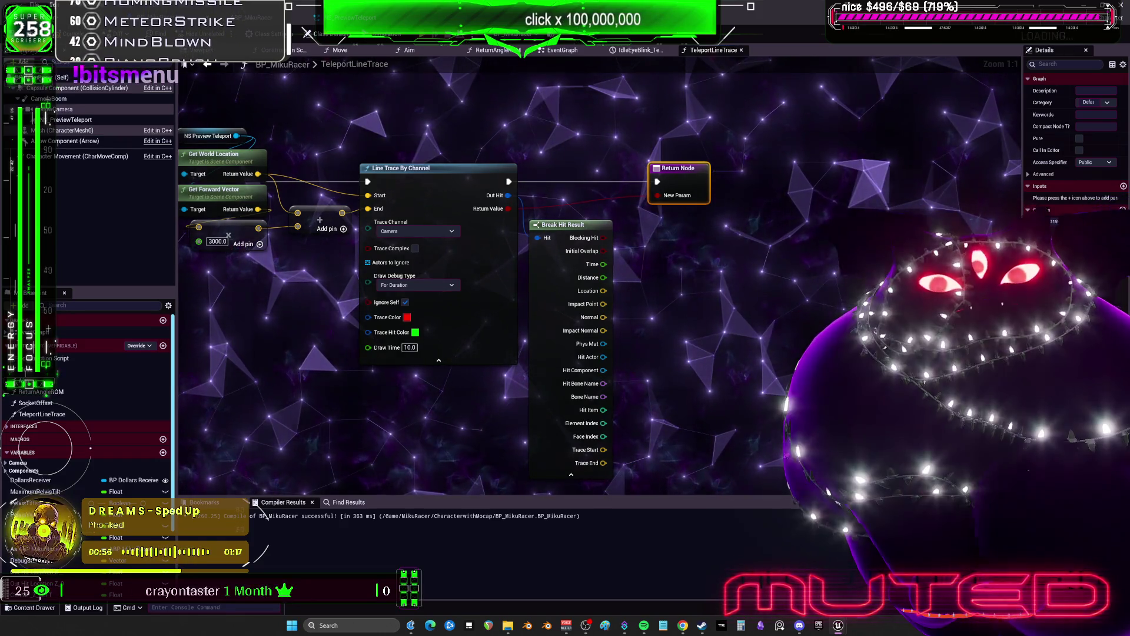
click(1123, 209)
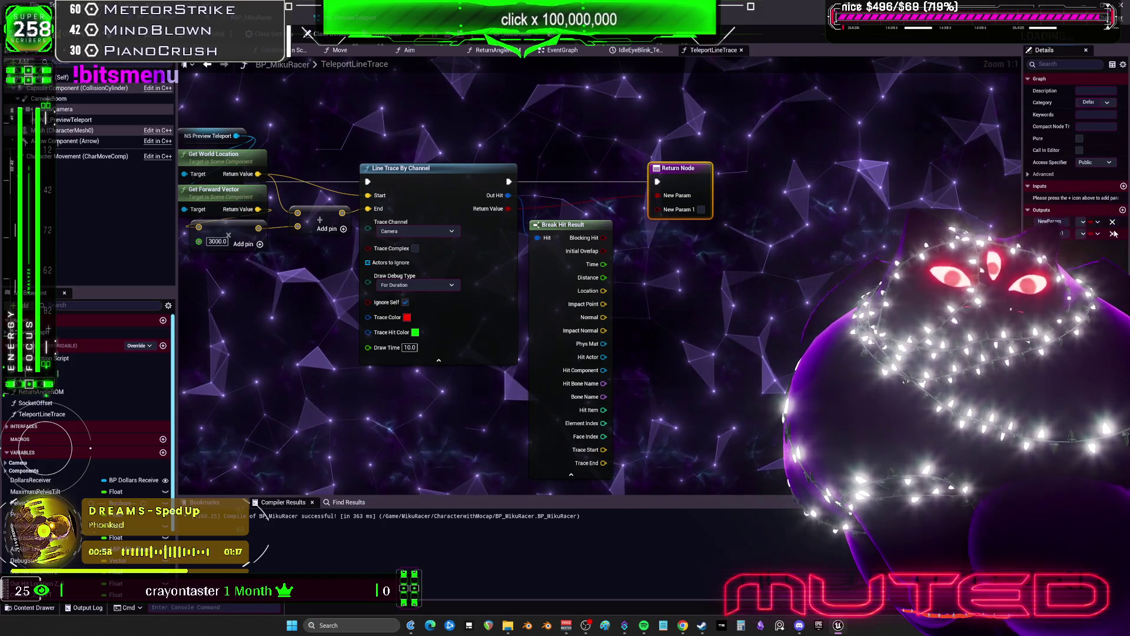
click(1114, 234)
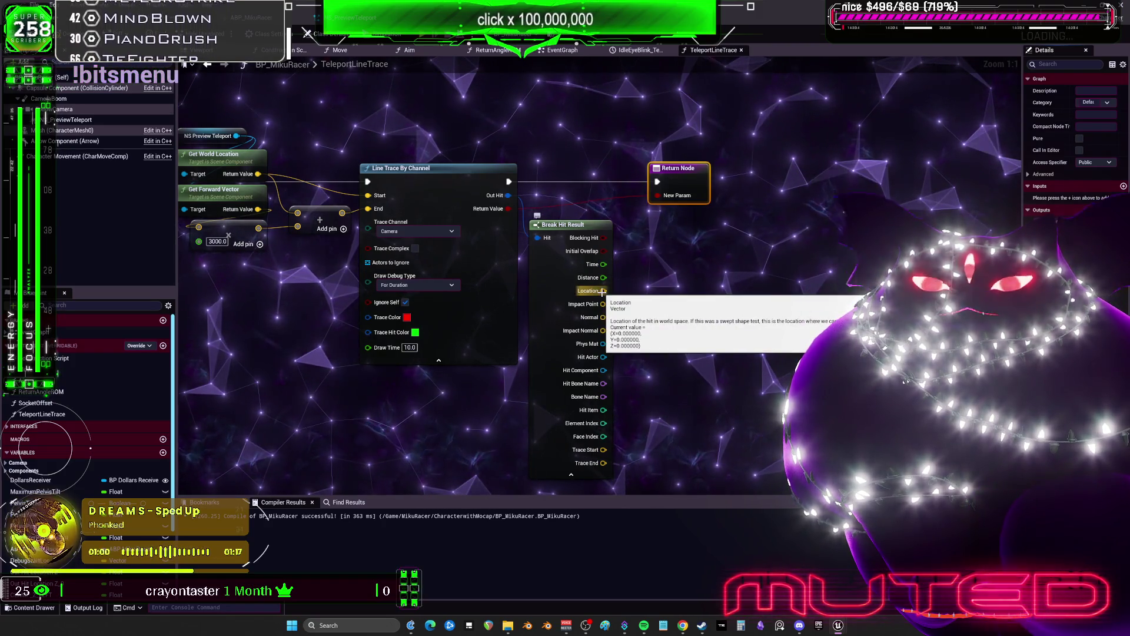
Step: Add a Select Vector fed by Impact Point and the trace result, placed beside Break Hit Result
drag(507, 209, 588, 125)
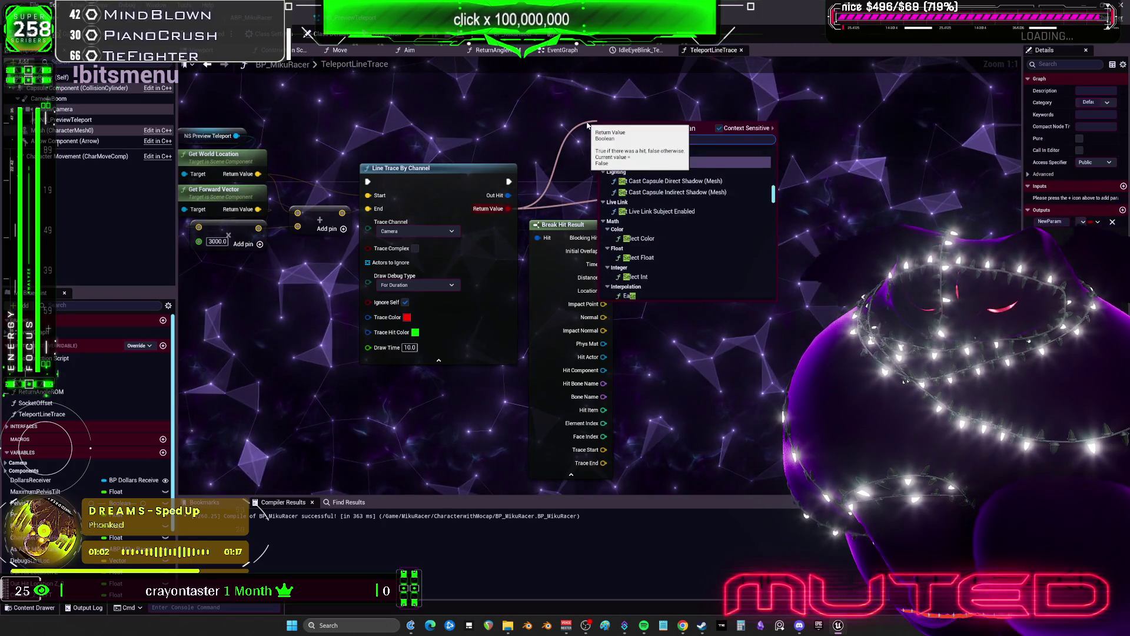
text(lect)
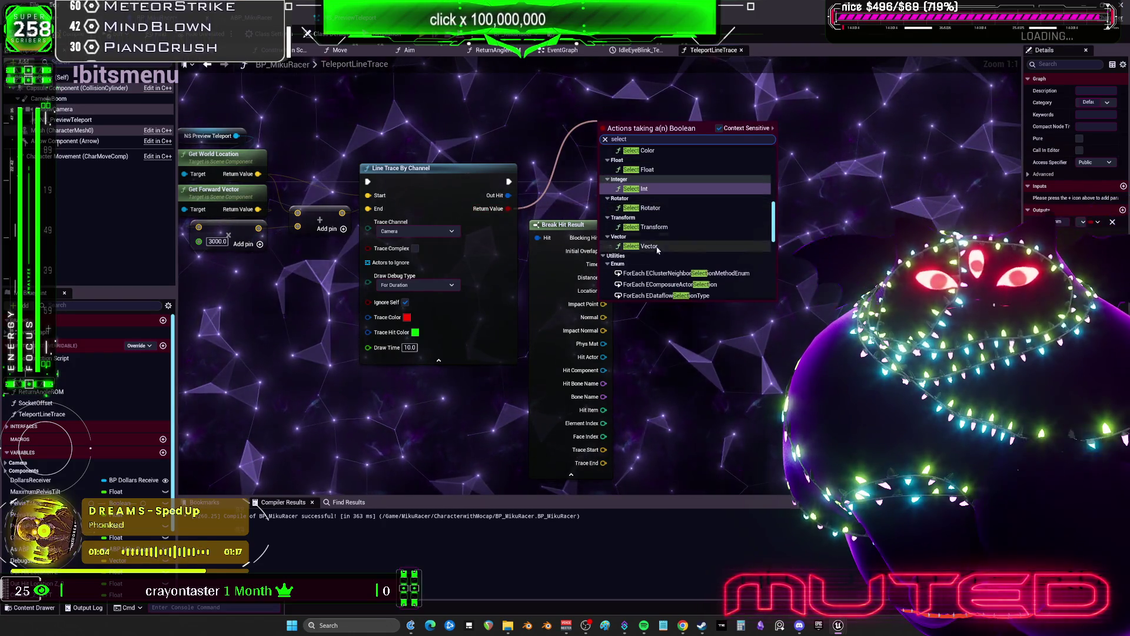
click(640, 246)
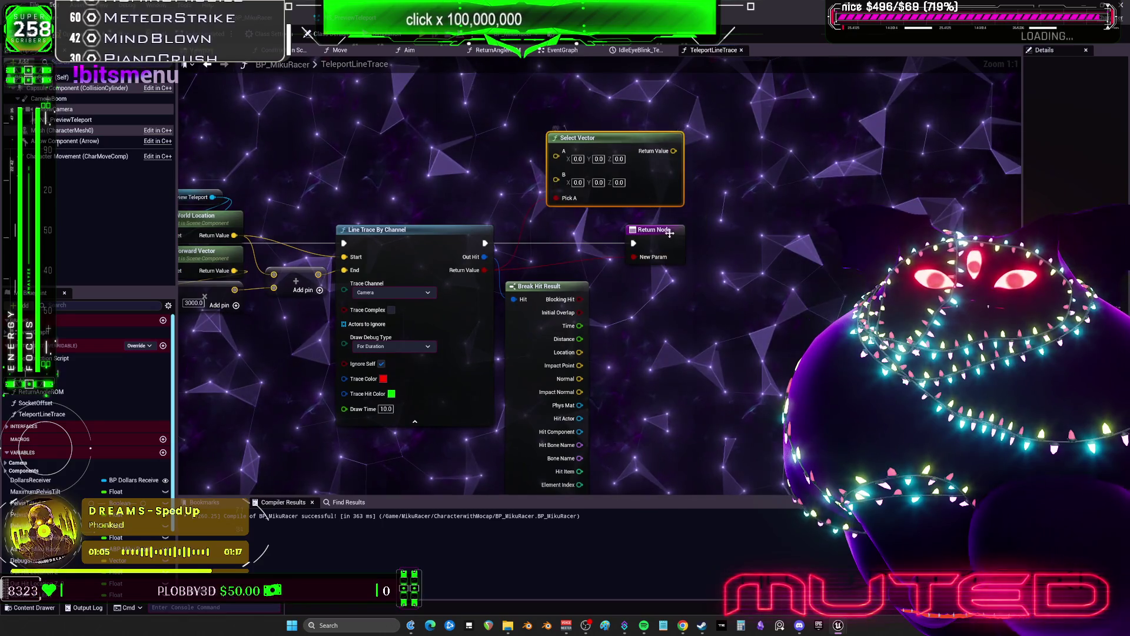
drag(670, 233, 703, 233)
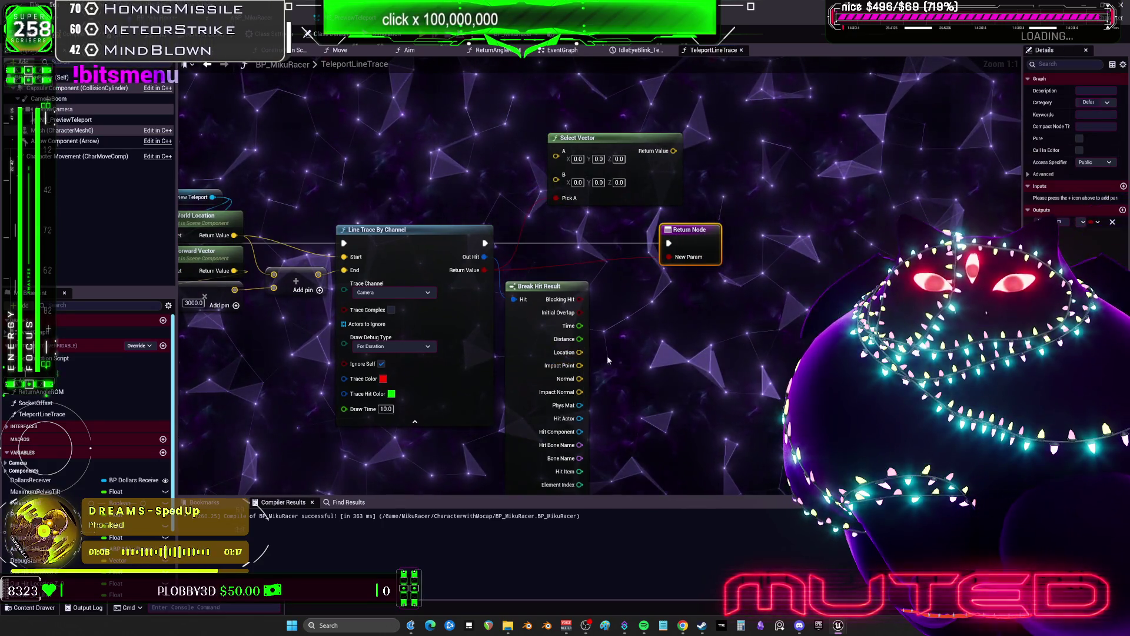
mouse_move(579, 365)
mouse_down()
mouse_move(583, 283)
mouse_move(556, 157)
mouse_up()
mouse_move(322, 282)
mouse_down()
mouse_move(397, 295)
mouse_move(631, 176)
mouse_up()
mouse_move(701, 164)
mouse_down()
mouse_move(728, 235)
mouse_move(765, 263)
mouse_up()
mouse_move(689, 179)
mouse_down()
mouse_move(696, 237)
mouse_move(736, 327)
mouse_up()
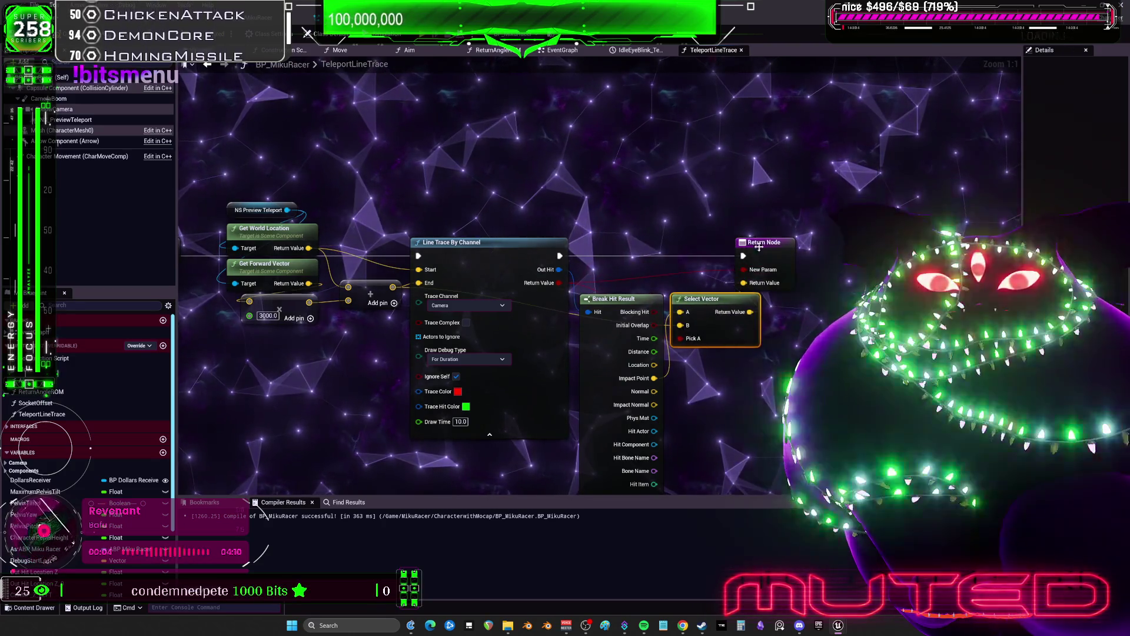
drag(781, 246, 828, 244)
drag(717, 301, 752, 272)
Step: Tidy the Return Node and Break Hit Result positions, then return to the EventGraph
scroll(637, 207, down, 1)
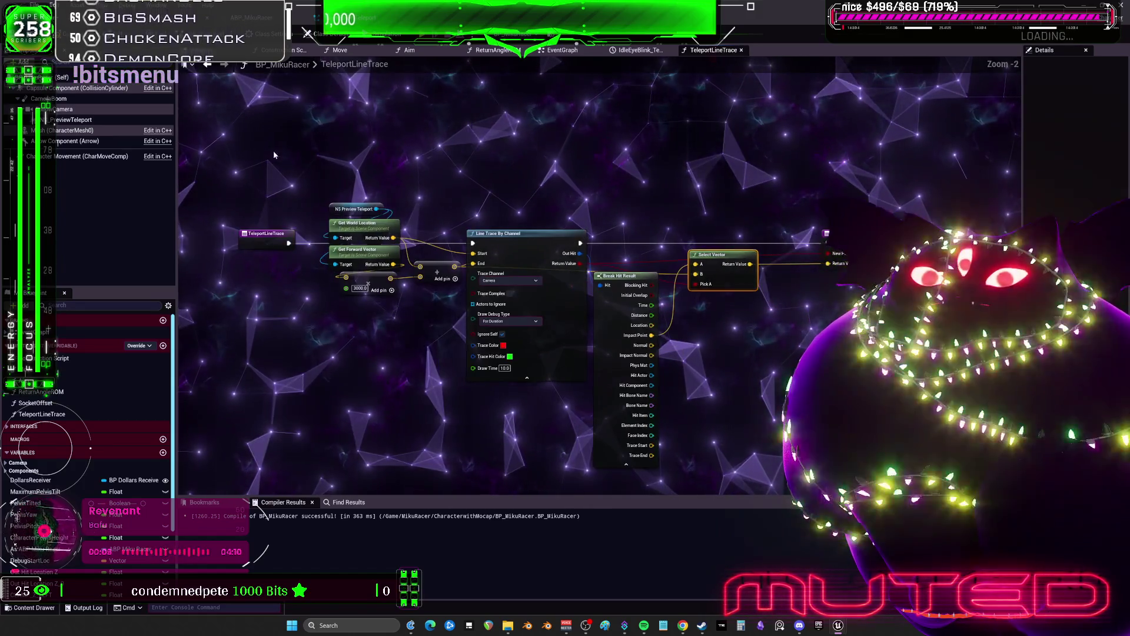
click(293, 234)
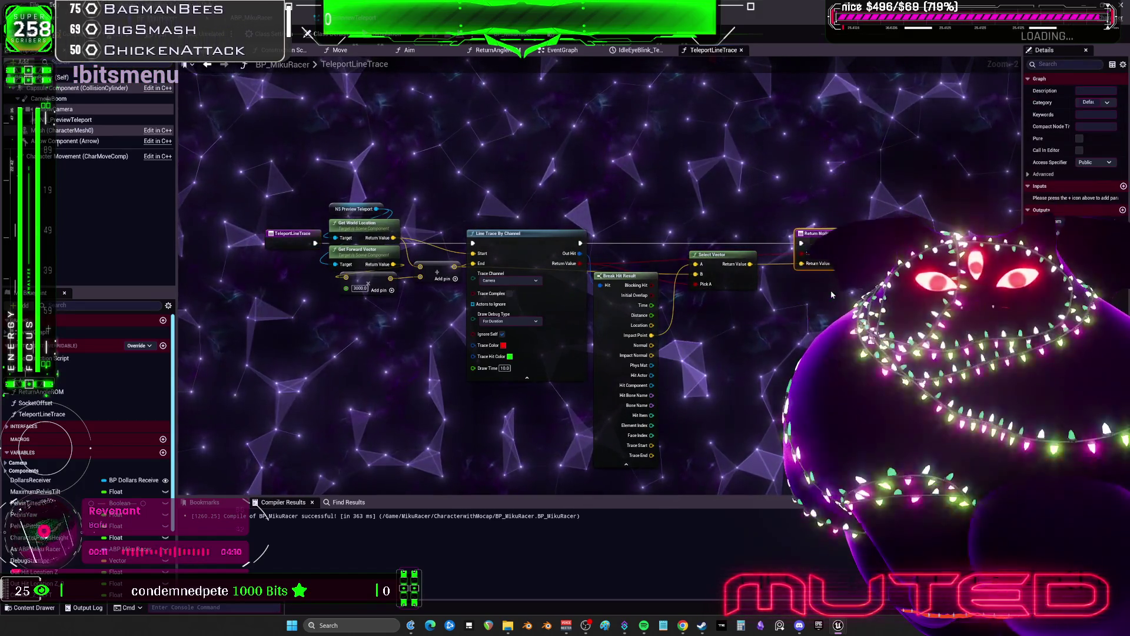
drag(831, 248, 784, 247)
click(604, 313)
drag(603, 313, 609, 313)
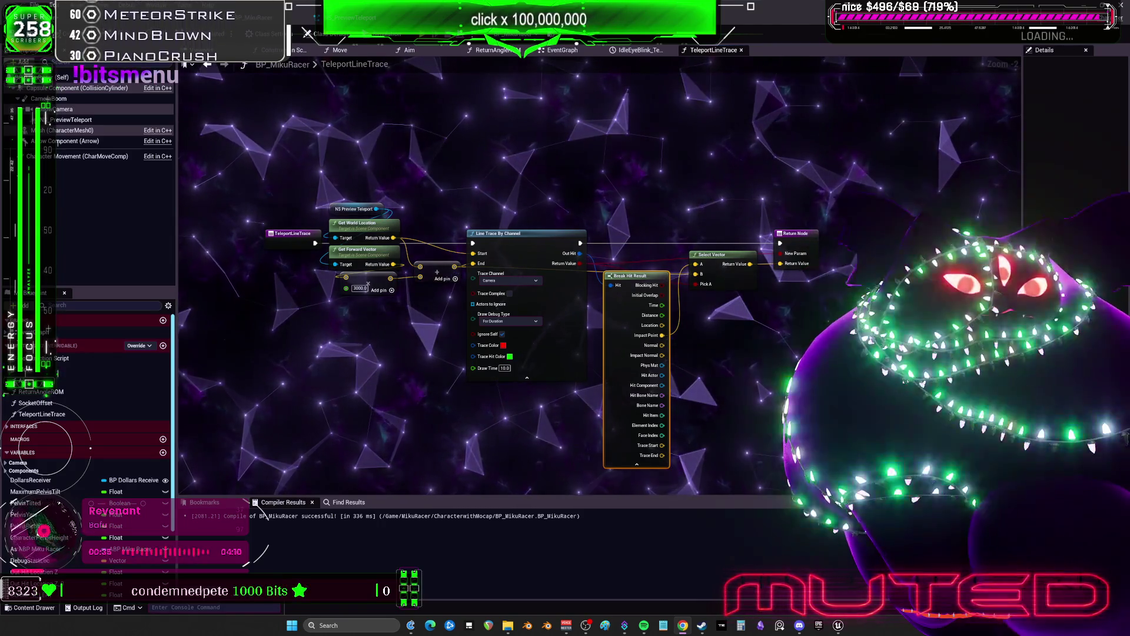
click(208, 66)
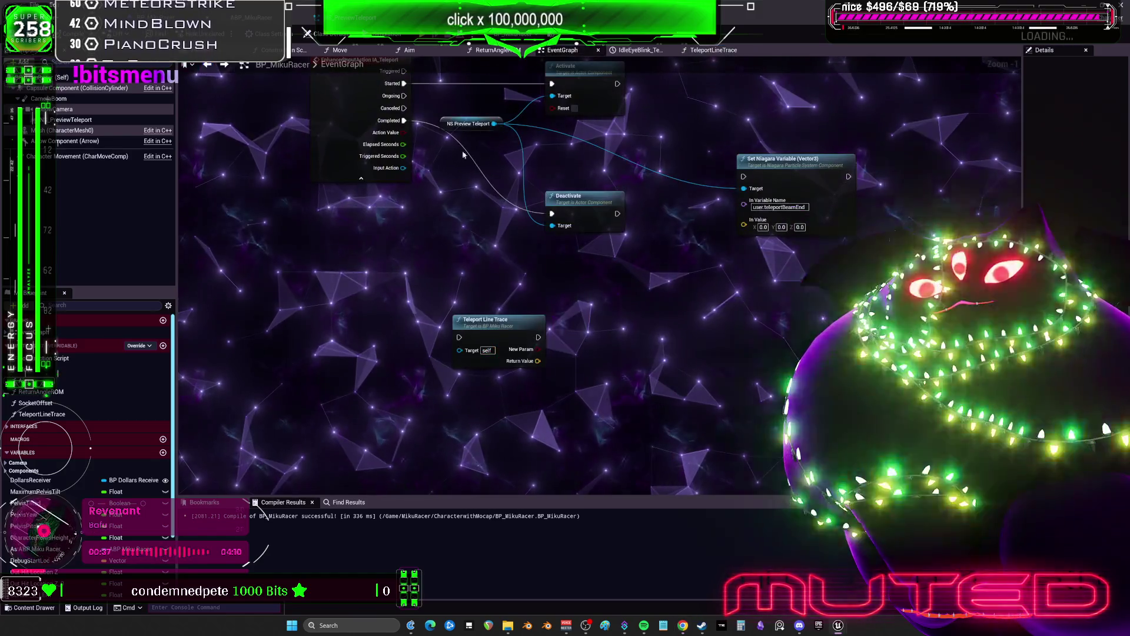
Step: Rearrange Deactivate, NS Preview Teleport and Teleport Line Trace around the Activate node
drag(496, 391, 509, 385)
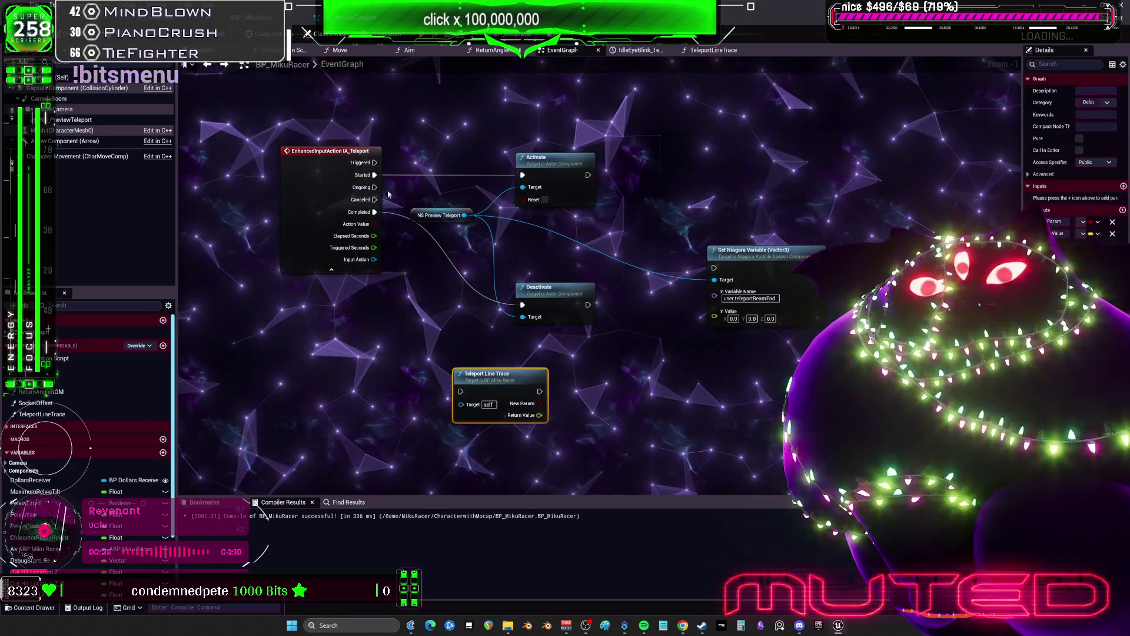
key(ctrl+z)
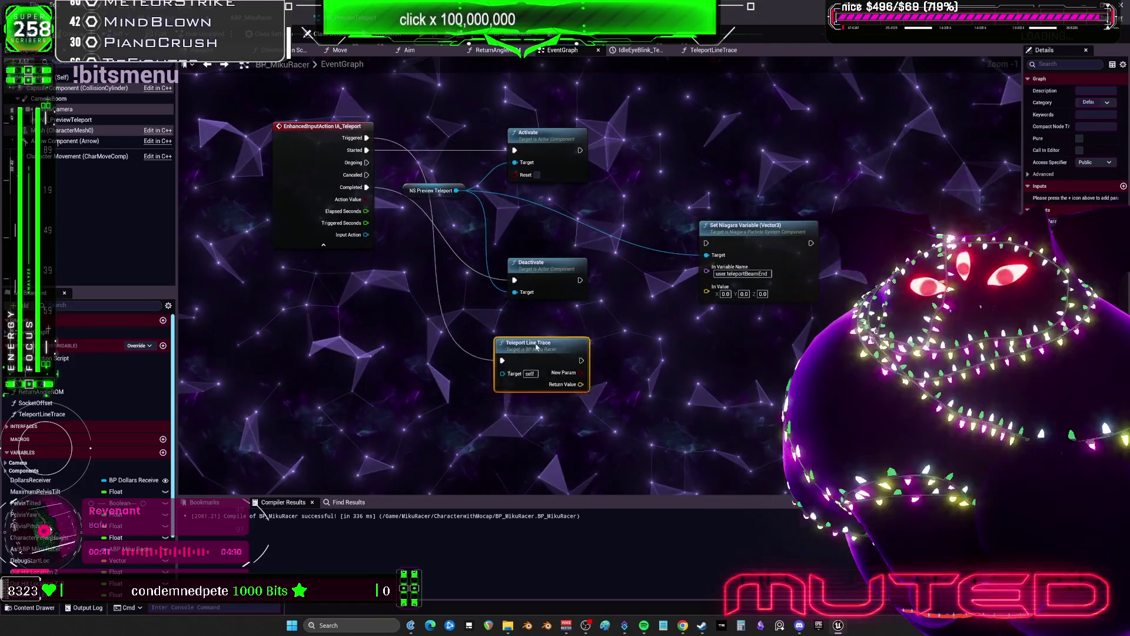
drag(558, 253, 557, 214)
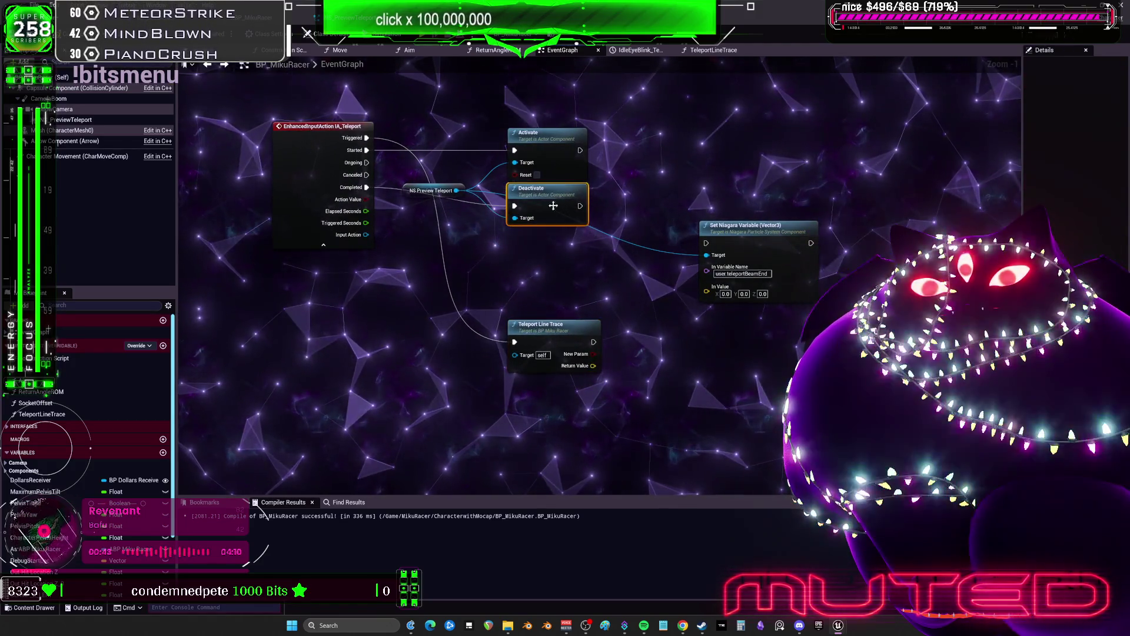
mouse_move(412, 193)
mouse_down()
mouse_move(427, 152)
mouse_move(518, 118)
mouse_up()
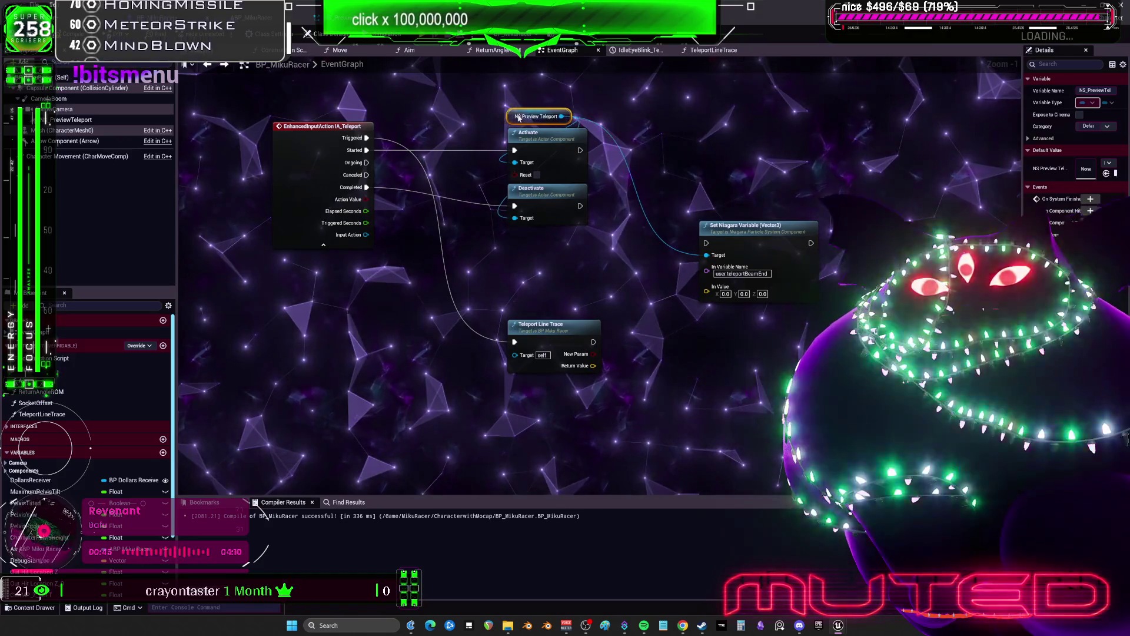
mouse_move(762, 252)
mouse_down()
mouse_move(702, 305)
mouse_move(712, 232)
mouse_up()
drag(510, 395, 509, 309)
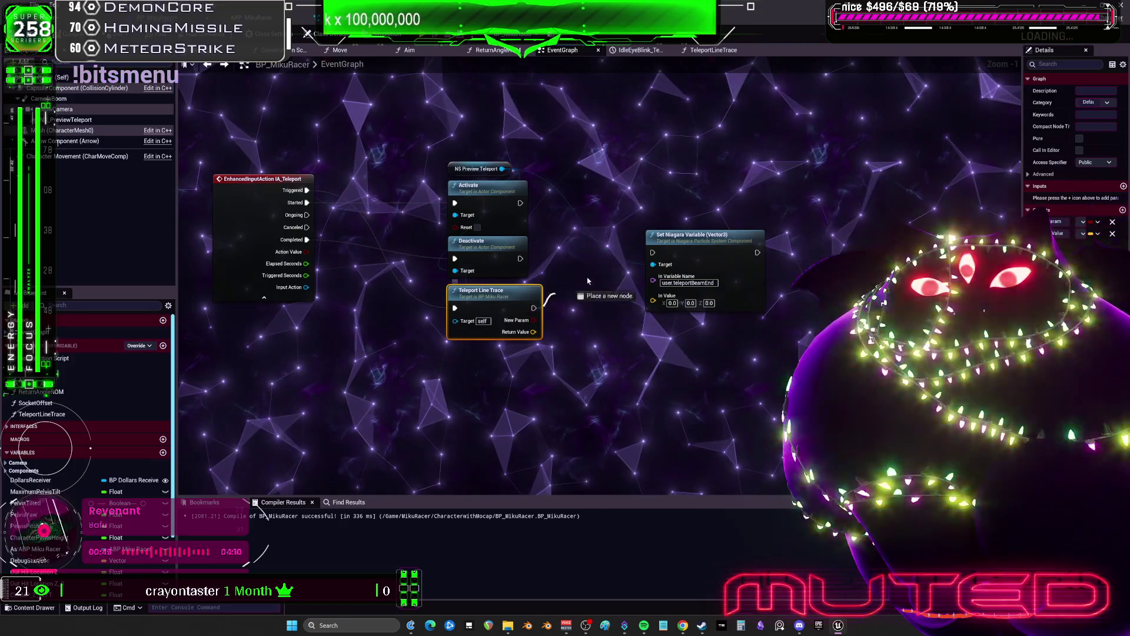
Step: Wire Teleport Line Trace into Set Niagara Variable (Vector3), with Return Value feeding In Value
drag(658, 256, 654, 253)
drag(692, 247, 643, 304)
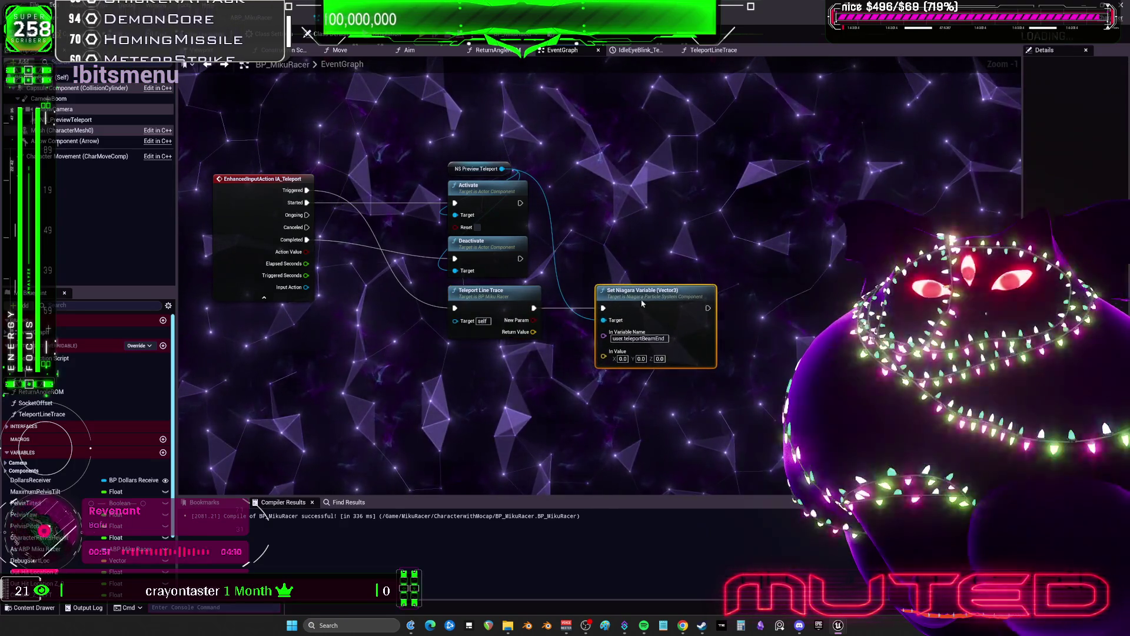
drag(532, 336, 604, 351)
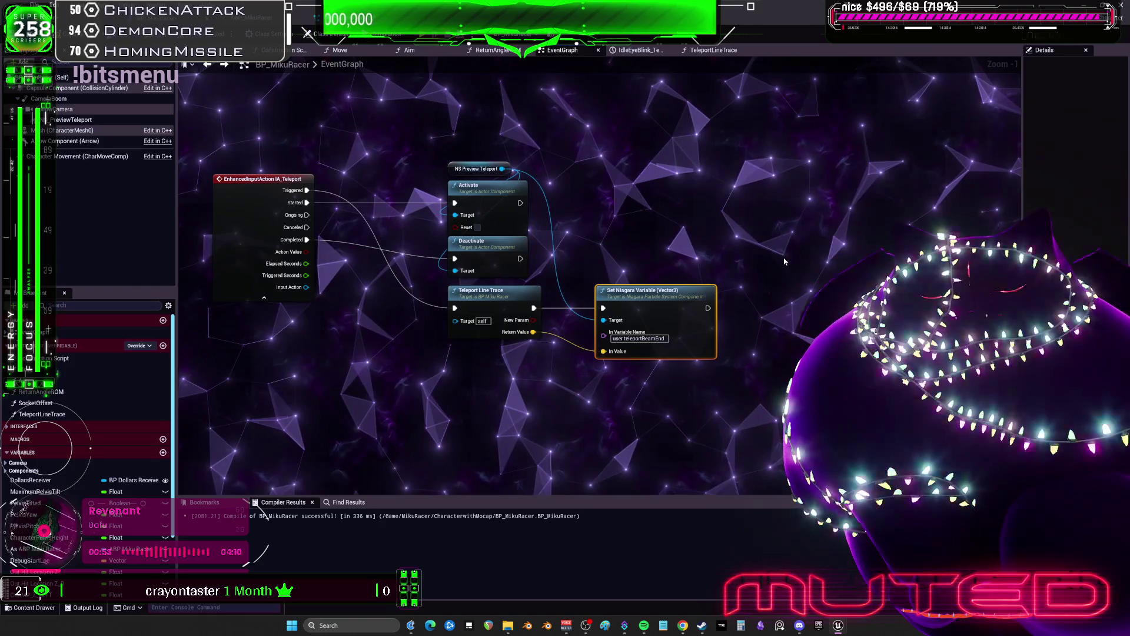
drag(651, 299, 626, 298)
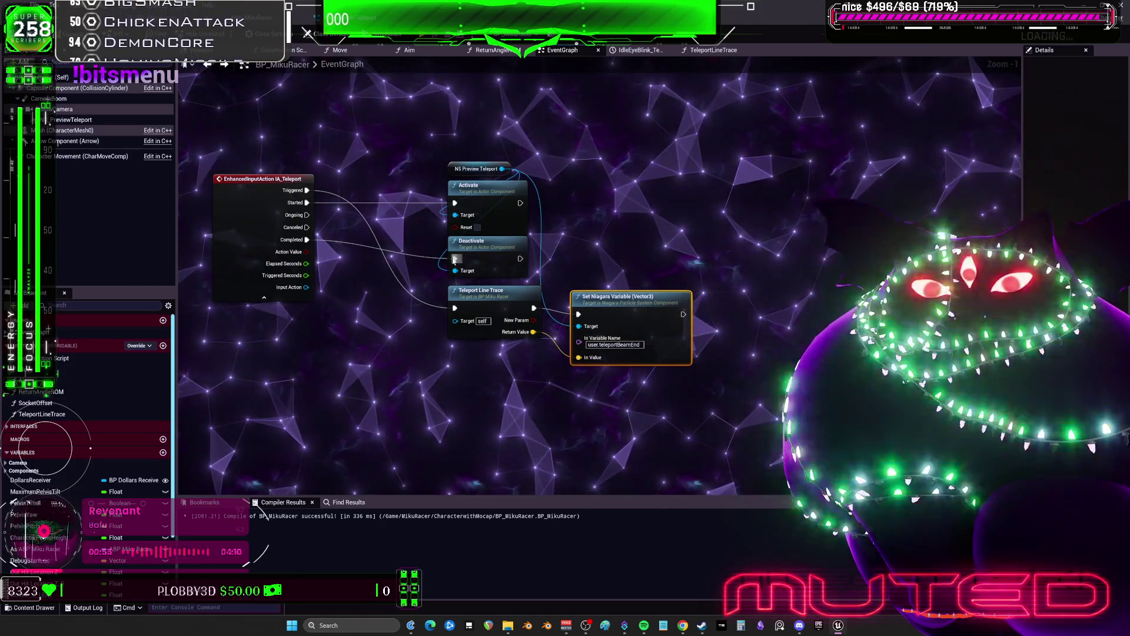
drag(916, 293, 789, 230)
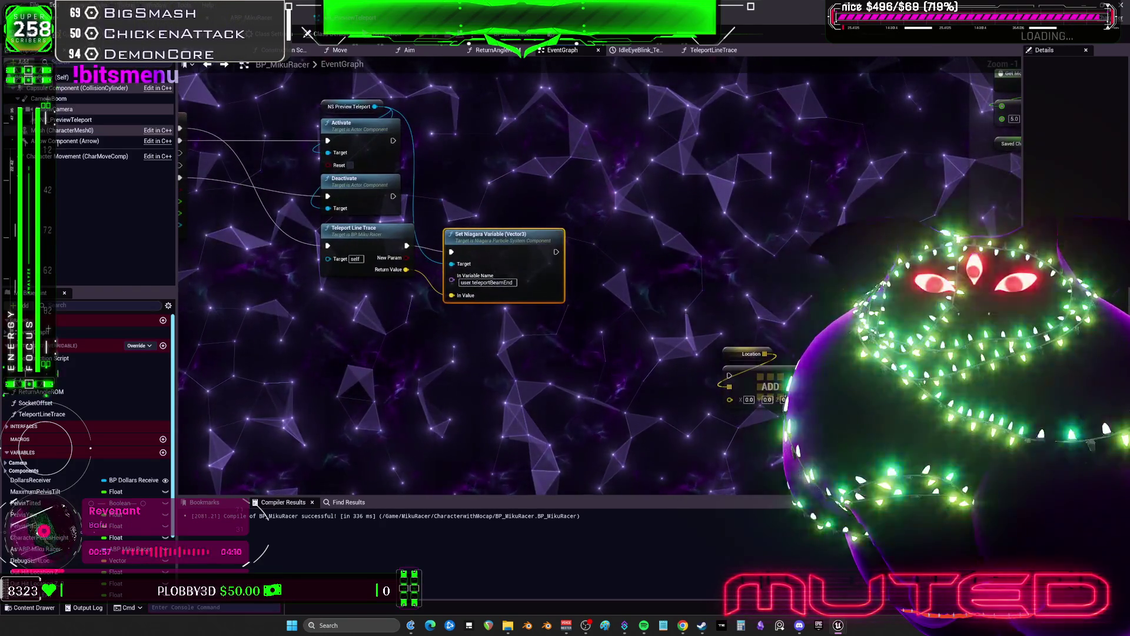
Step: Move the Location, ADD and Teleport Character nodes into open space
drag(755, 366, 565, 191)
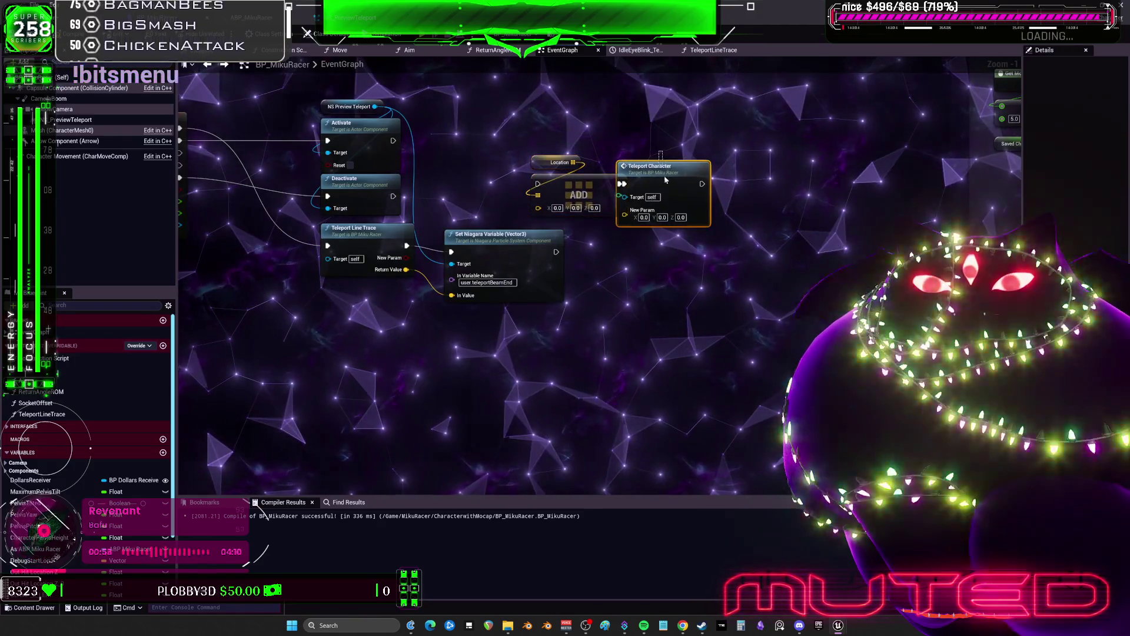
drag(665, 179, 690, 180)
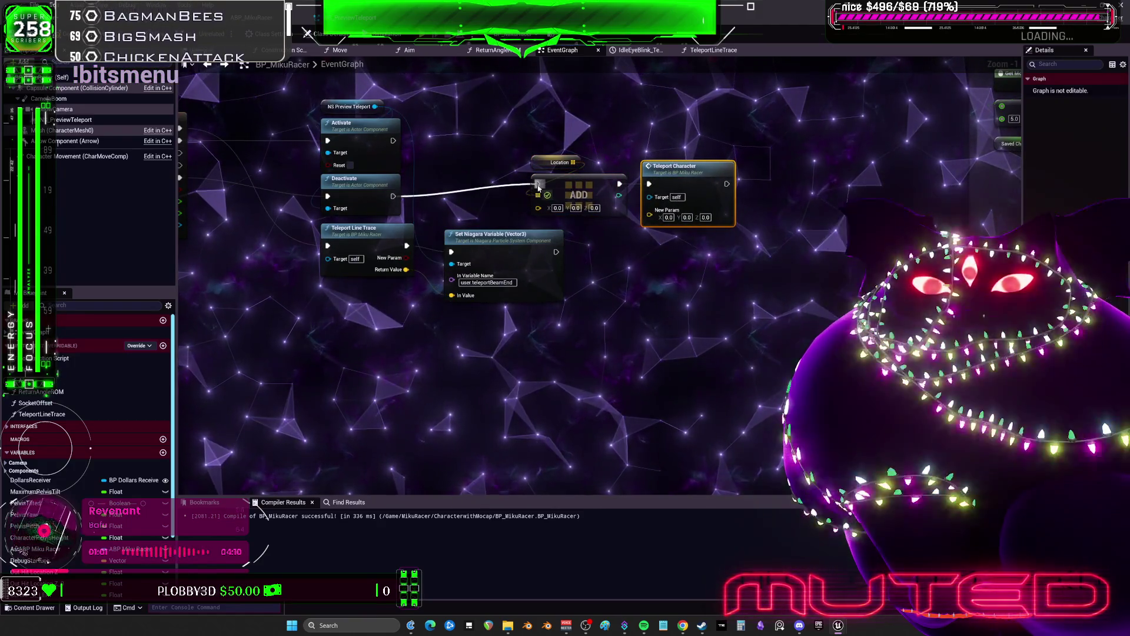
drag(438, 147, 503, 233)
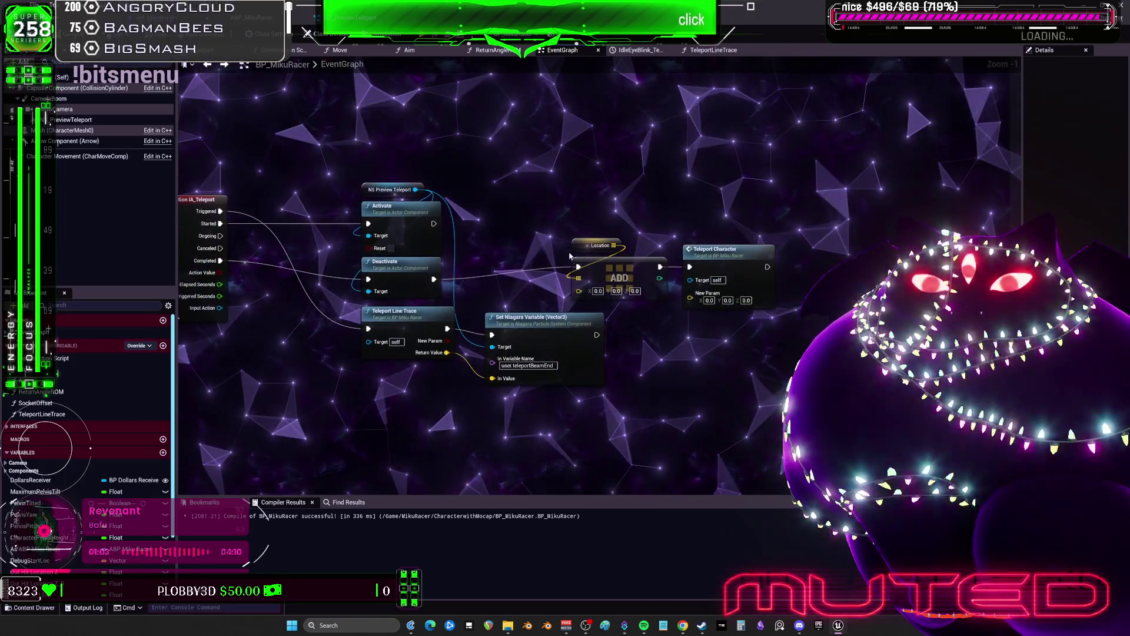
drag(577, 274, 583, 256)
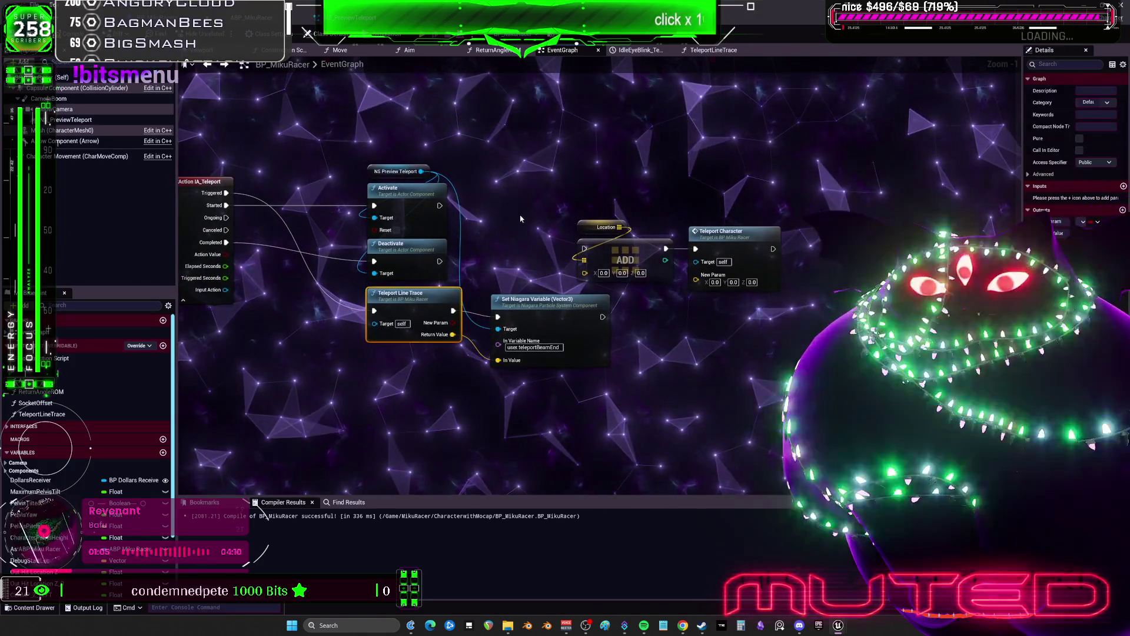
Step: Paste a second Teleport Line Trace node near the input action node
key(ctrl+v)
drag(551, 221, 508, 202)
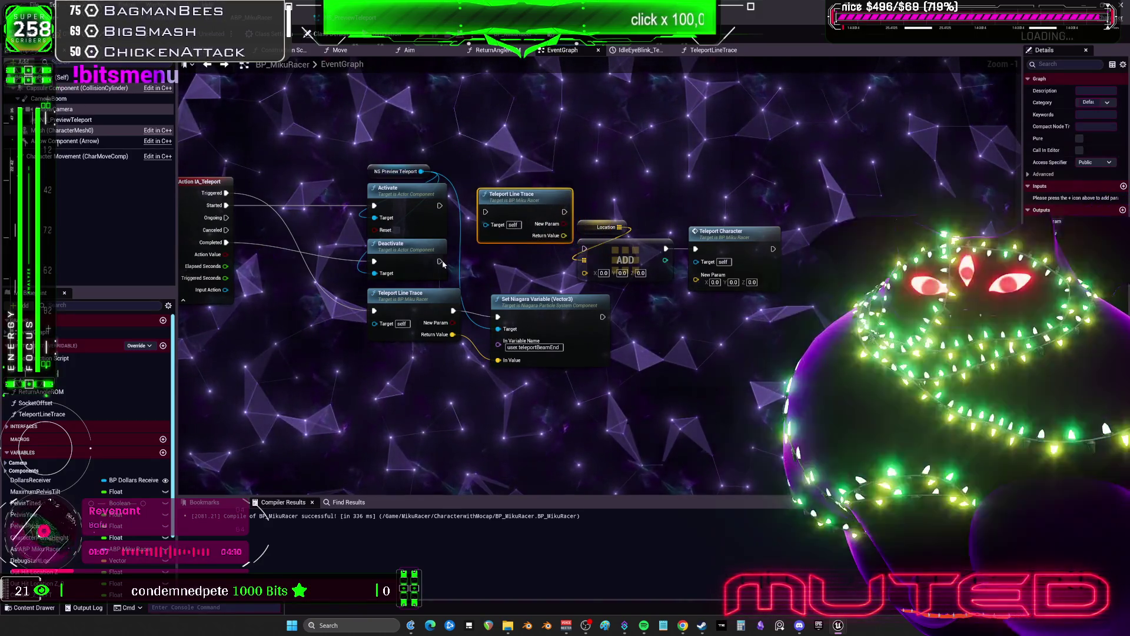
key(Delete)
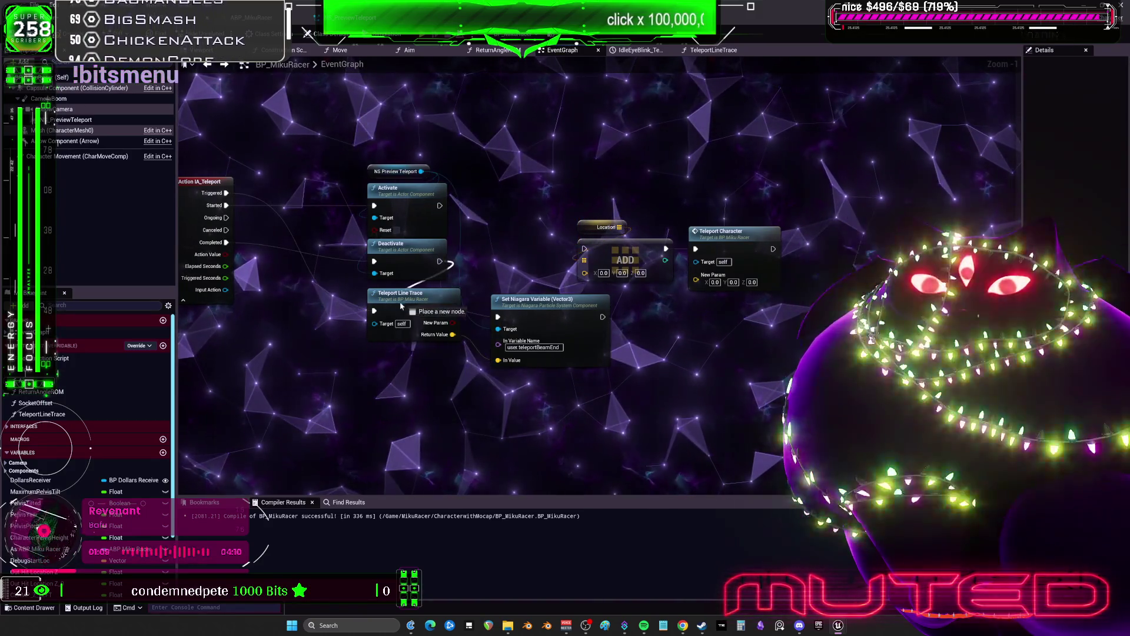
scroll(517, 242, up, 1)
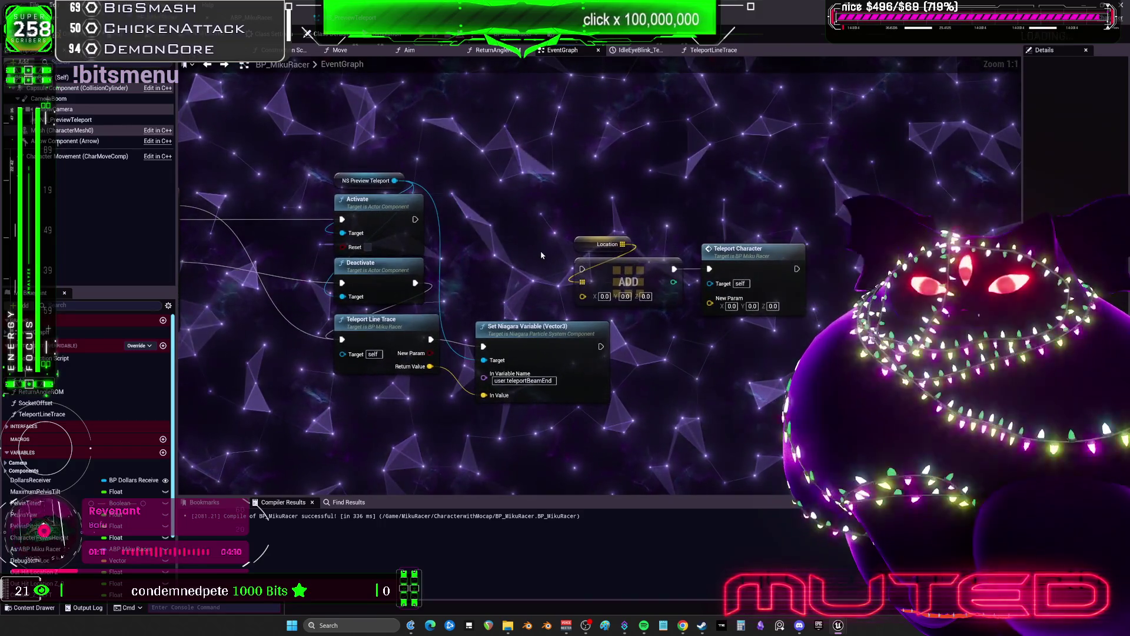
drag(473, 252, 500, 242)
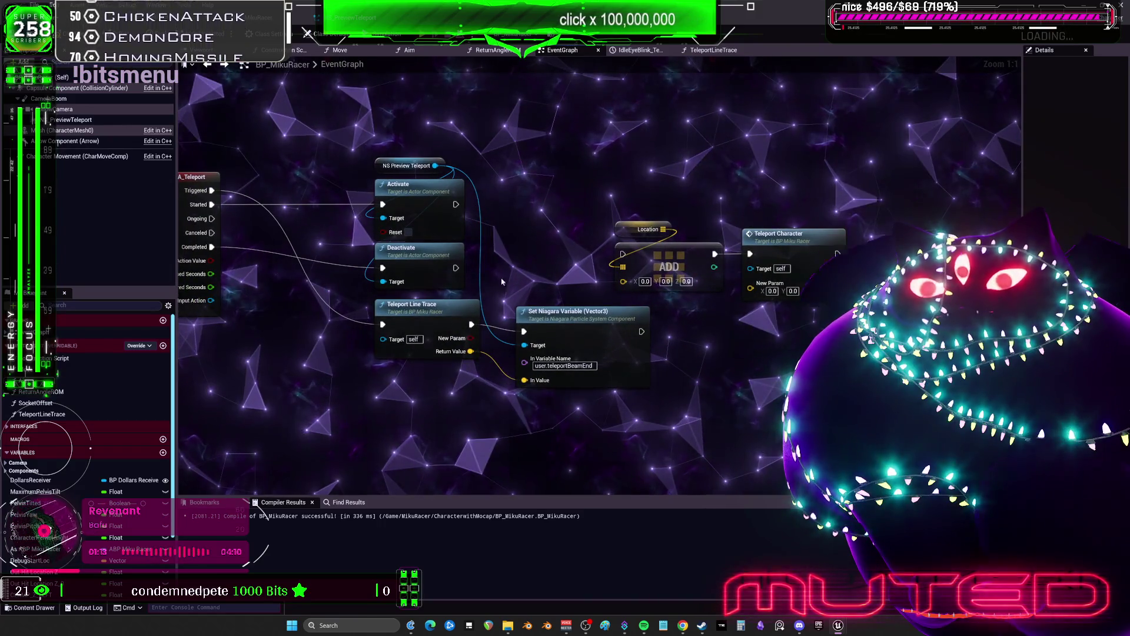
key(ctrl+v)
drag(561, 215, 468, 258)
Step: Run the second Teleport Line Trace into a new Branch node, shifting the teleport nodes right
drag(765, 236, 529, 329)
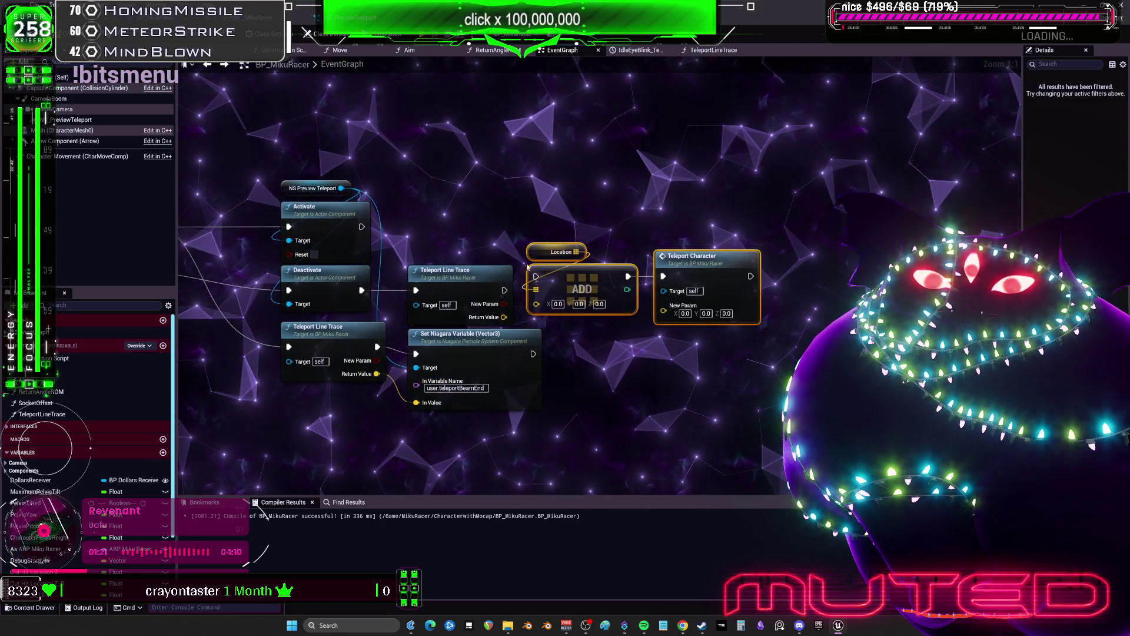
drag(589, 283, 629, 283)
drag(505, 290, 519, 290)
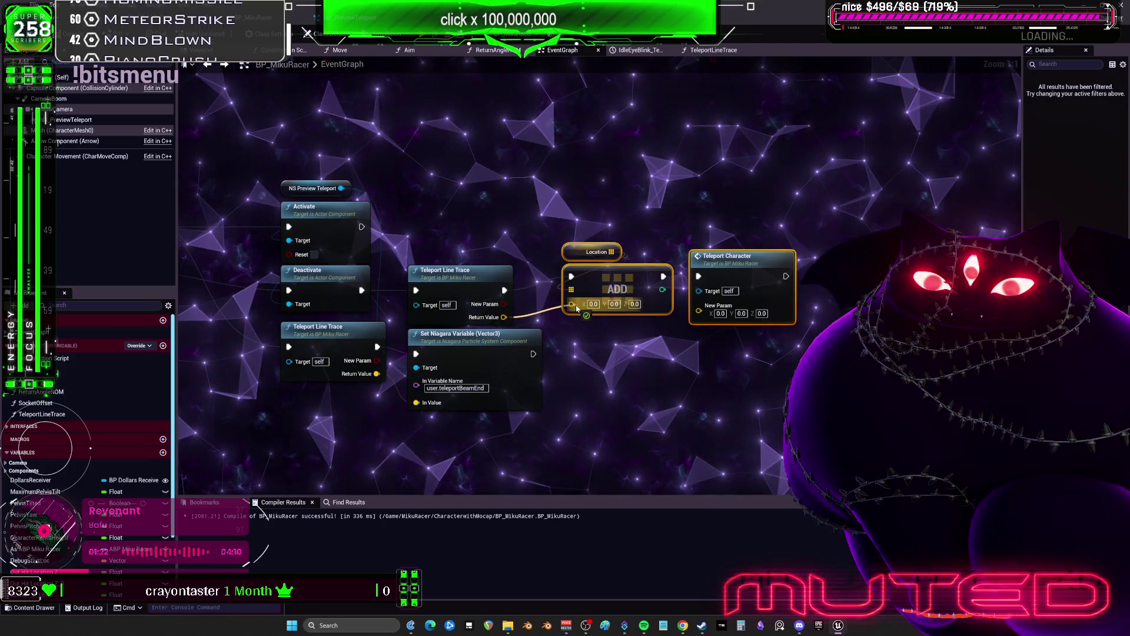
drag(561, 245, 524, 247)
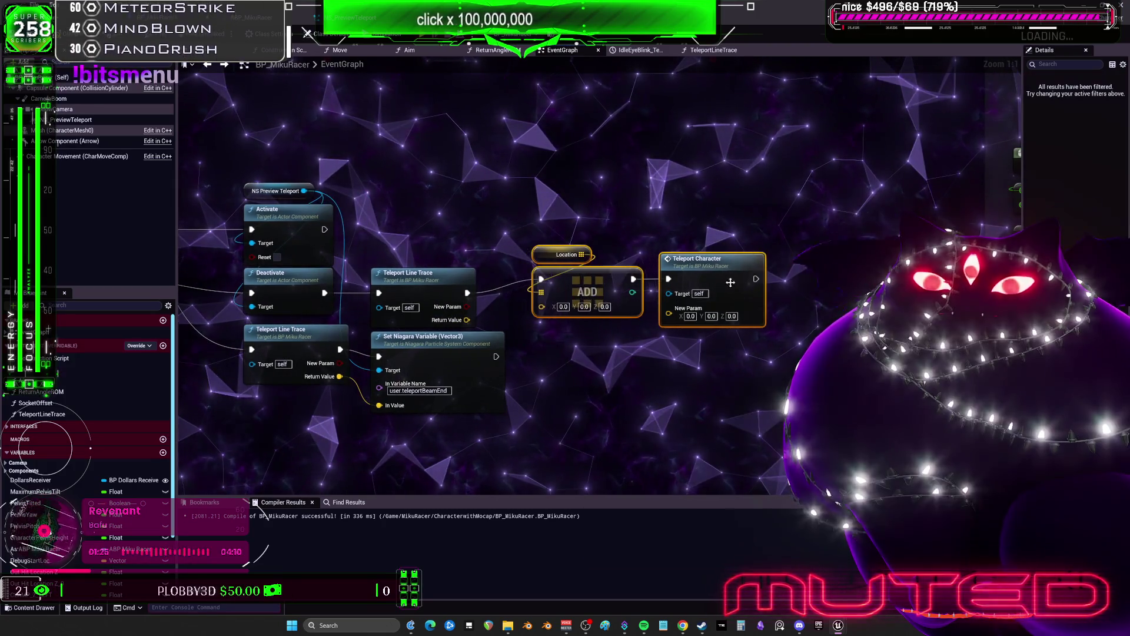
drag(597, 253, 672, 261)
click(518, 253)
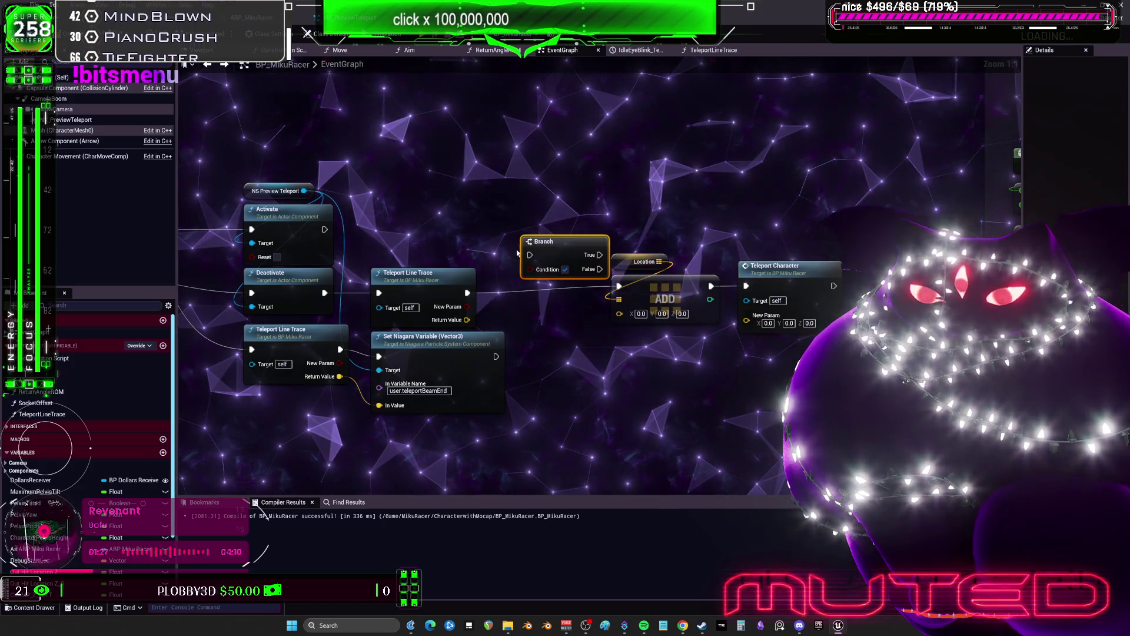
drag(538, 259, 538, 259)
drag(580, 257, 559, 296)
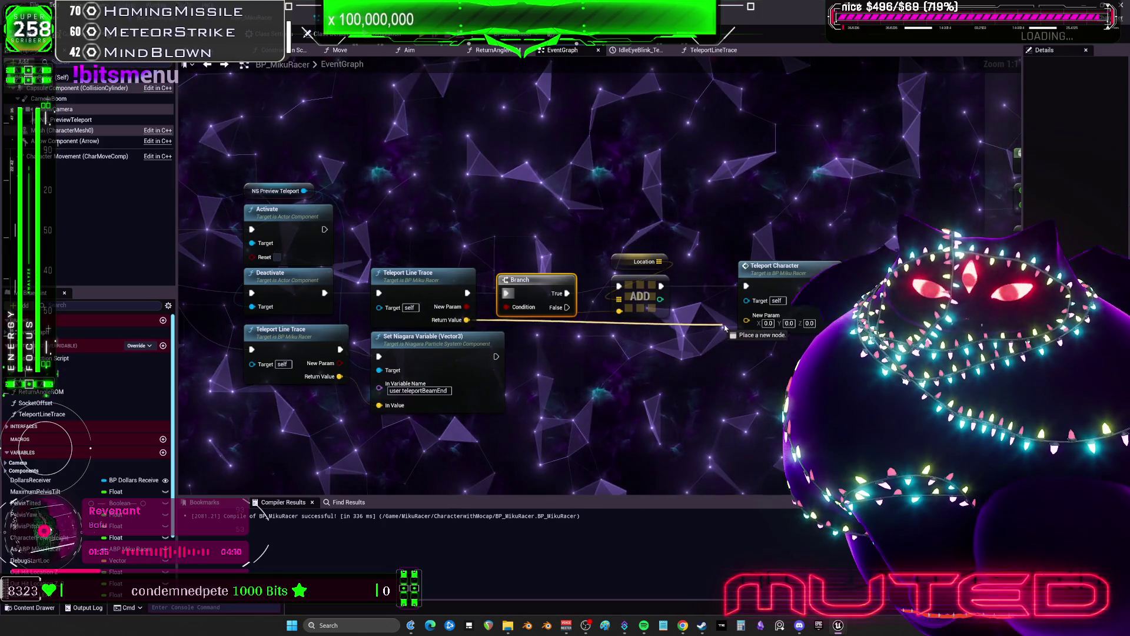
Step: Align Location, ADD and Teleport Character with the Branch, then compile and save BP_MikuRacer
key(q)
mouse_move(789, 347)
mouse_down()
mouse_move(610, 208)
mouse_move(644, 173)
mouse_up()
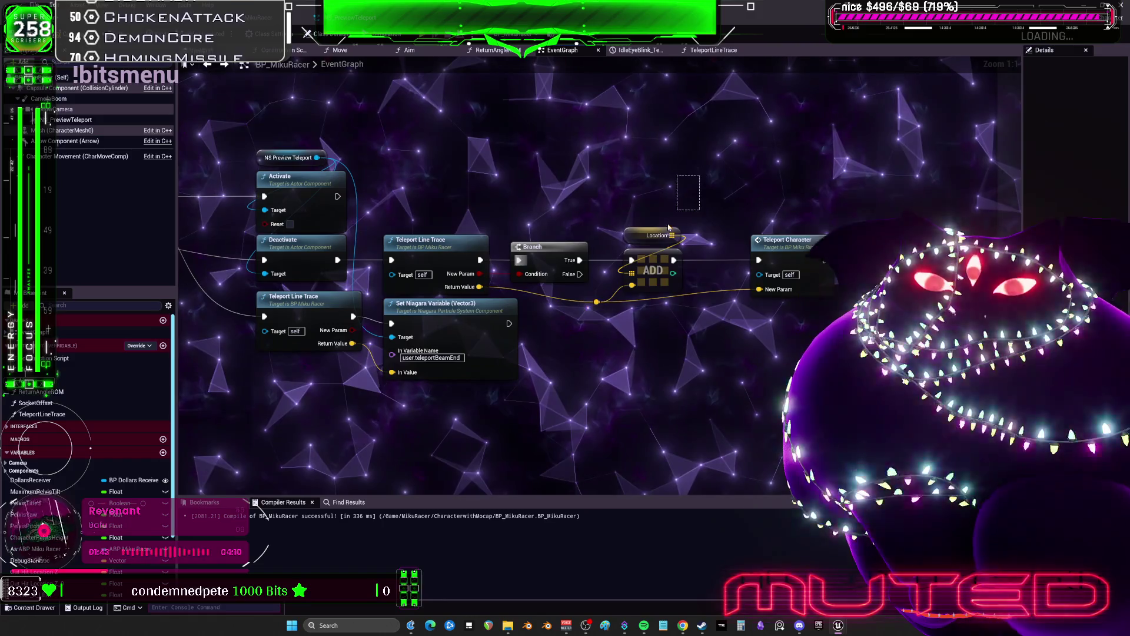
drag(592, 178, 588, 183)
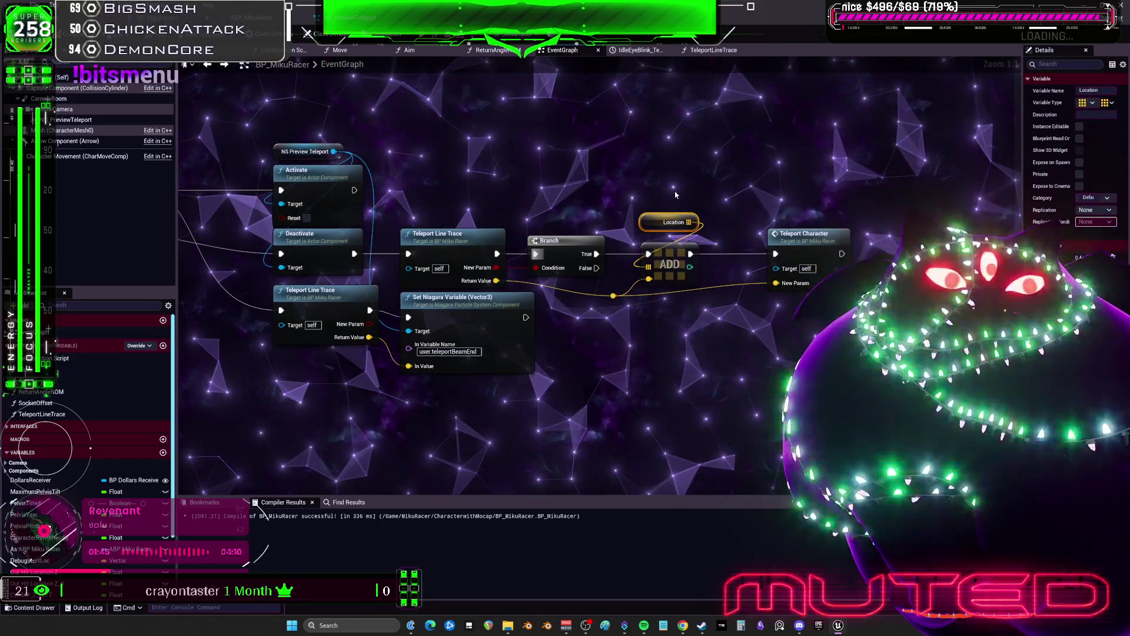
scroll(668, 160, down, 2)
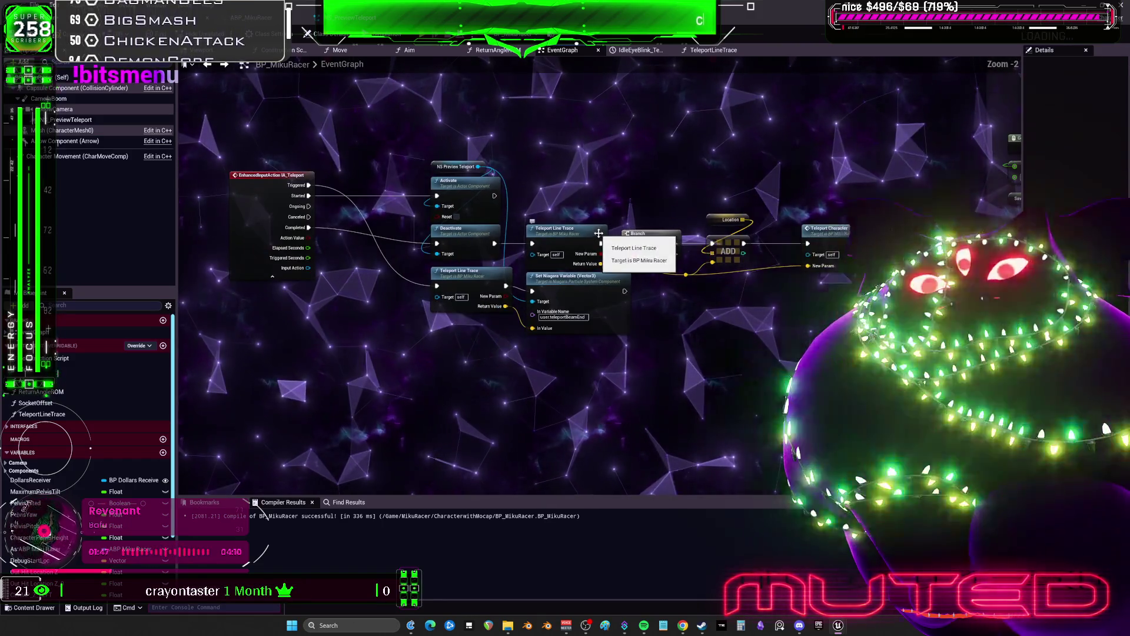
key(ctrl+s)
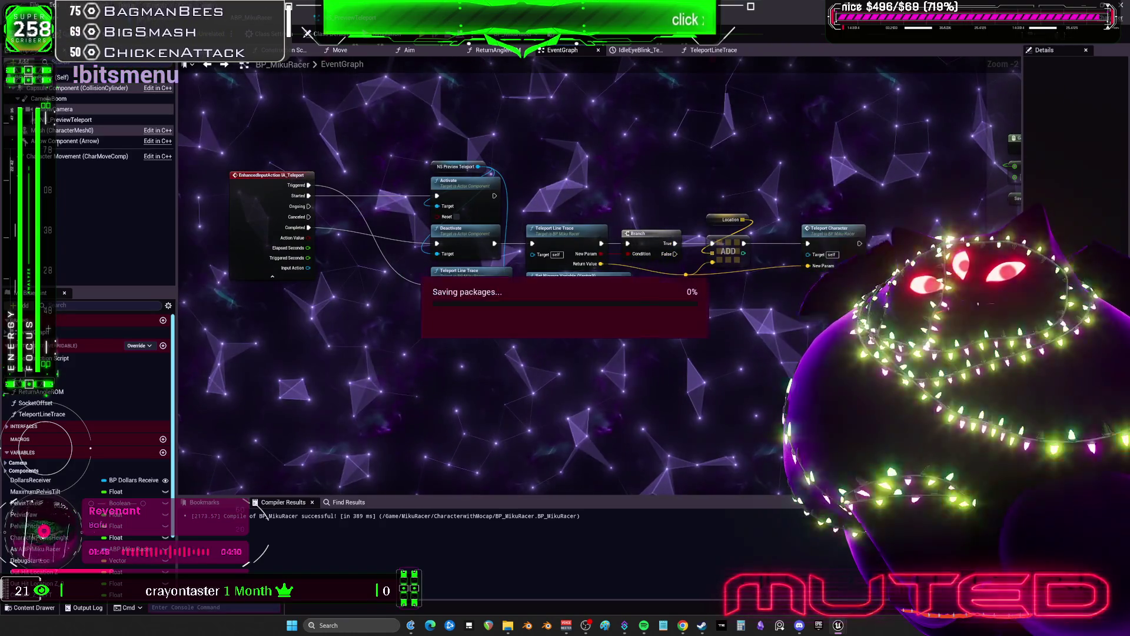
scroll(407, 89, down, 3)
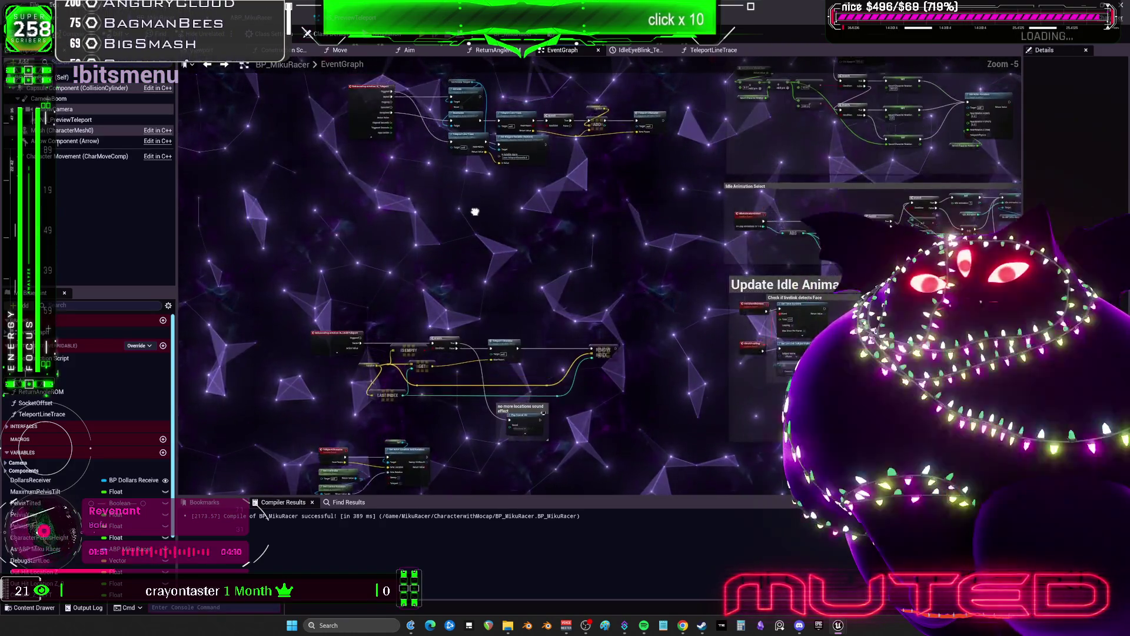
click(427, 47)
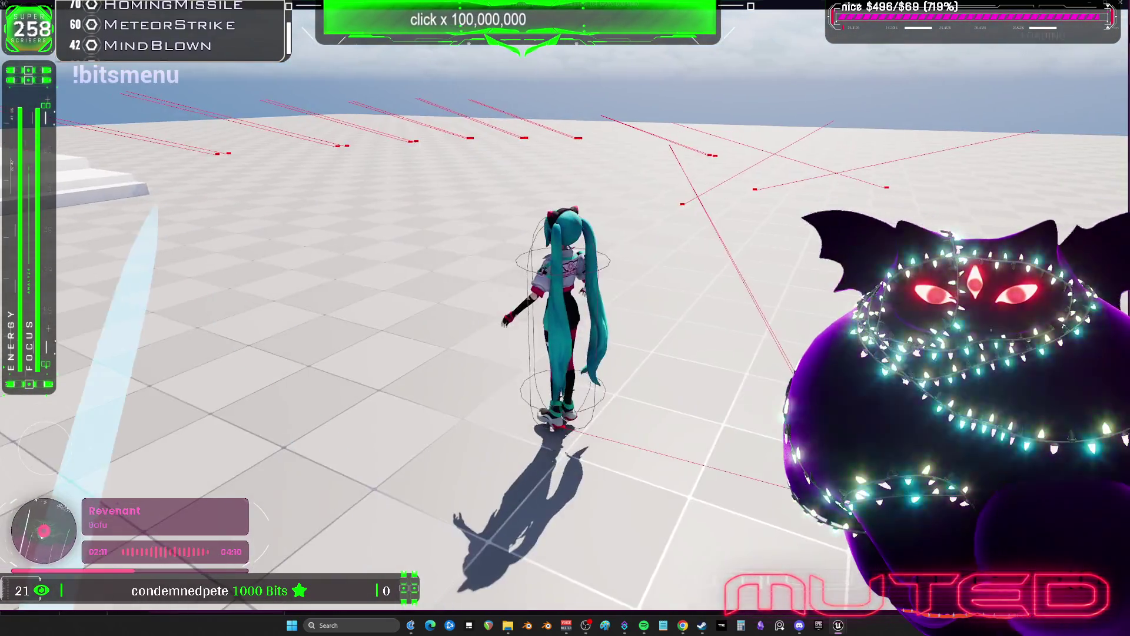
key(Escape)
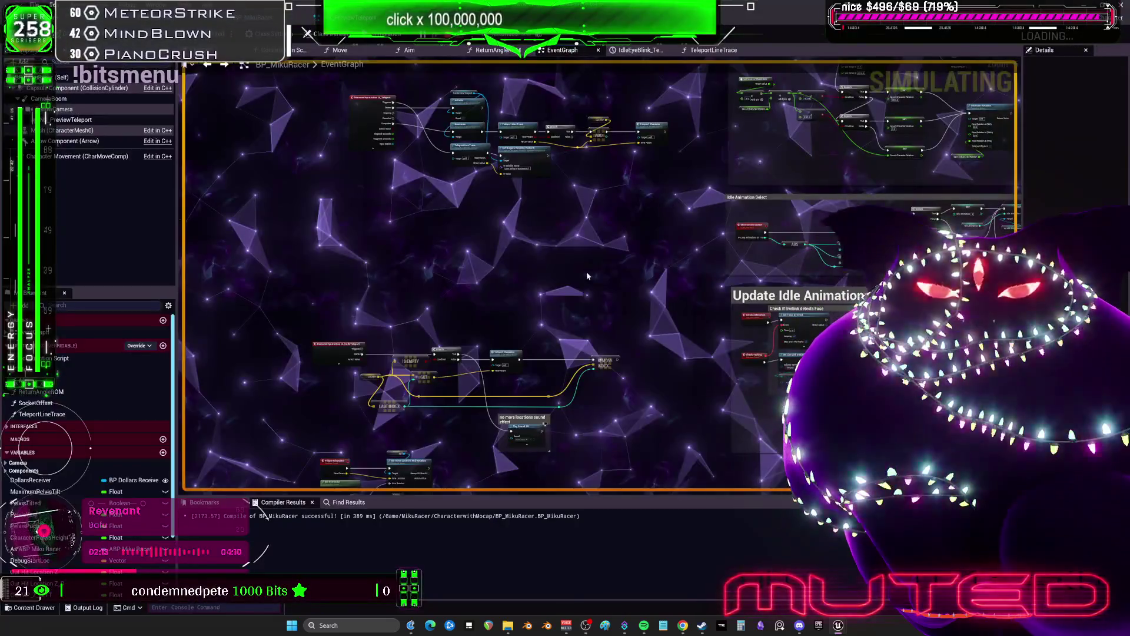
drag(717, 156, 595, 317)
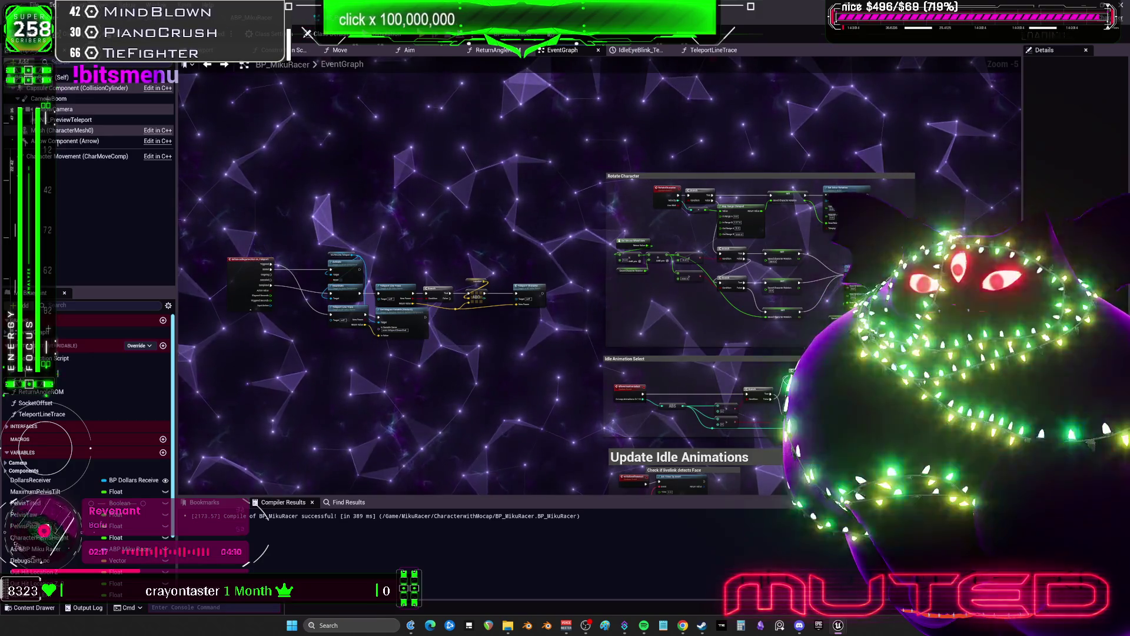
Step: Run a quick play test, then open a floating Viewport 1 window
key(alt+p)
key(Escape)
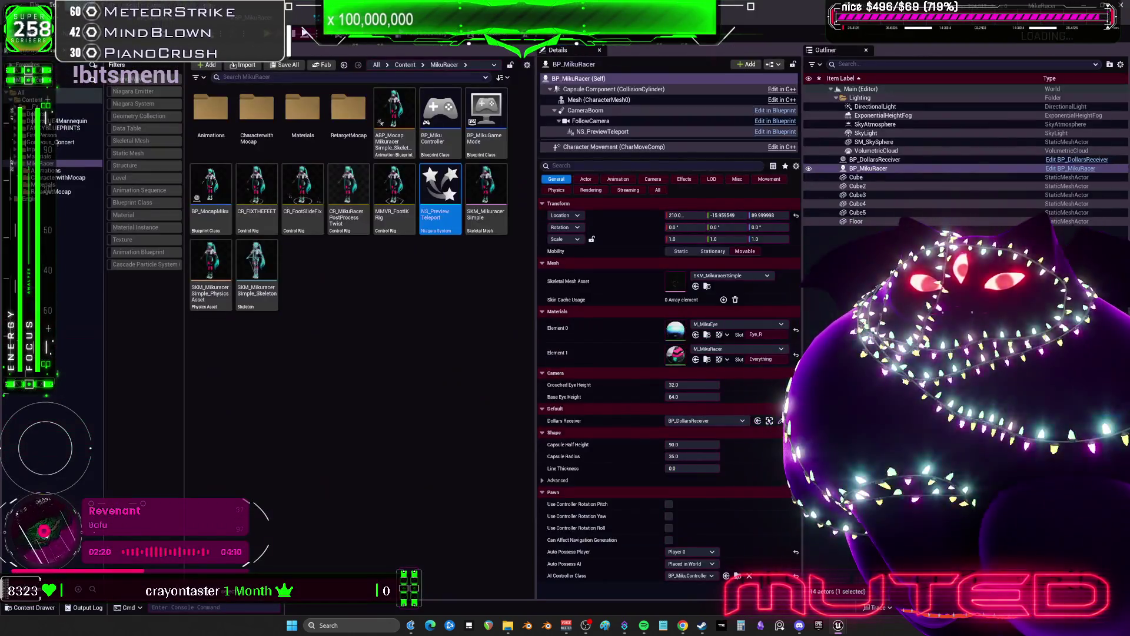
click(91, 5)
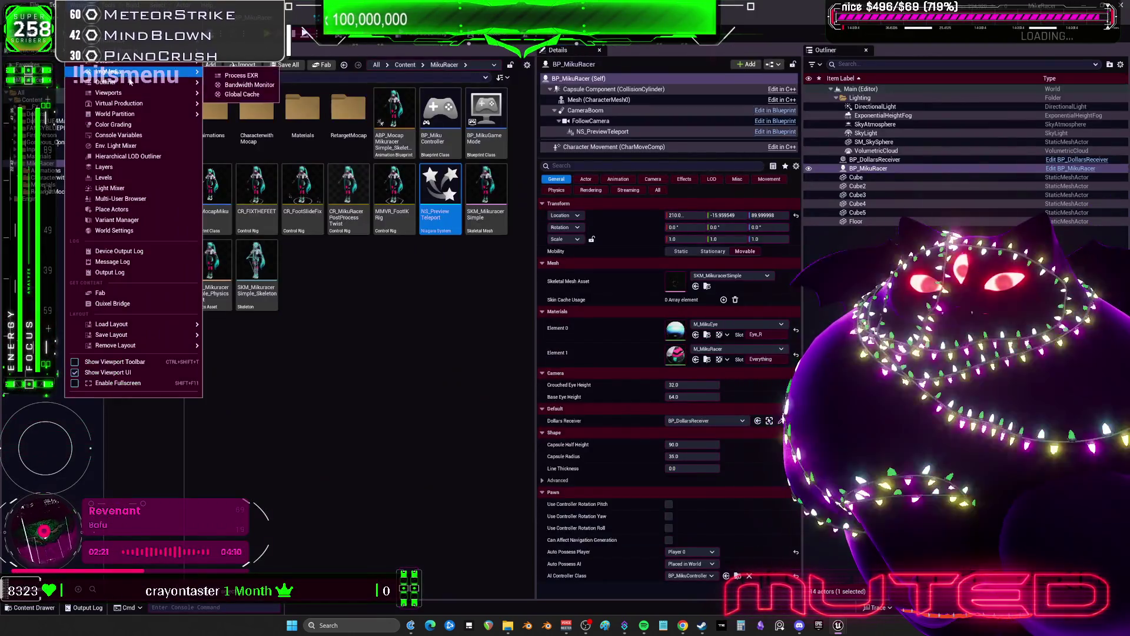
click(227, 98)
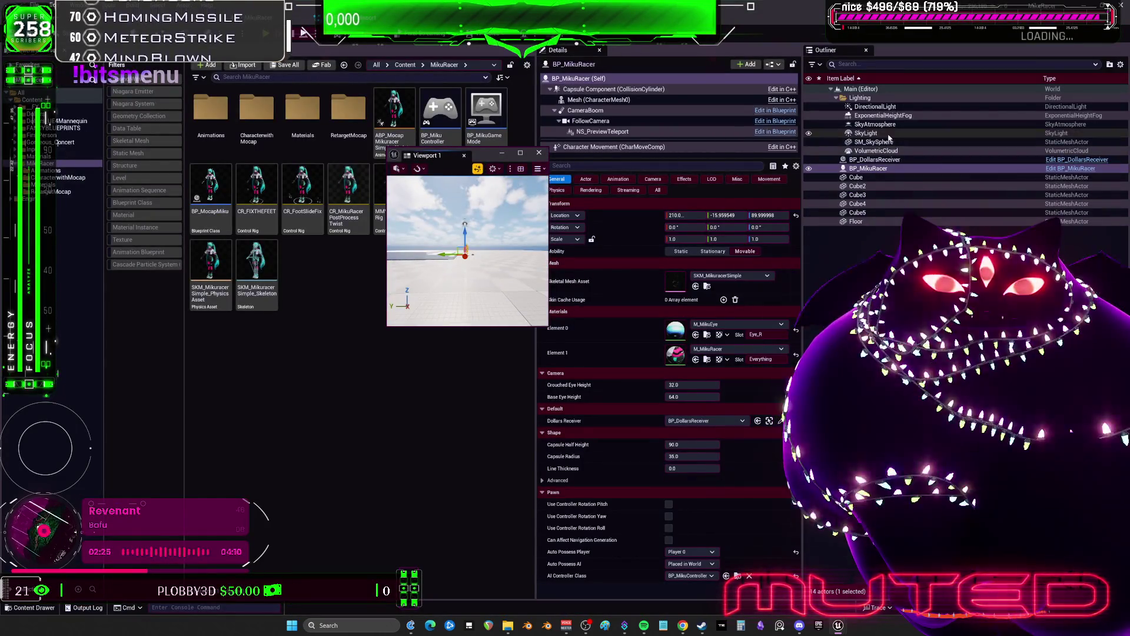
Step: Set the DirectionalLight Intensity to 1.0 lux
click(866, 134)
drag(470, 158, 334, 155)
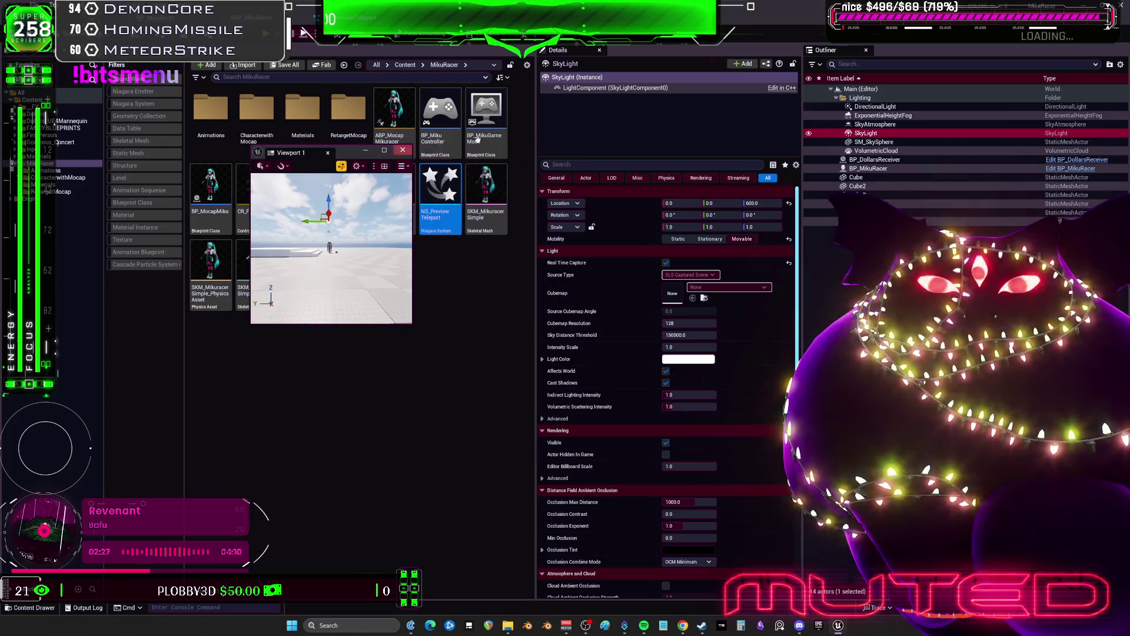
click(875, 106)
click(700, 263)
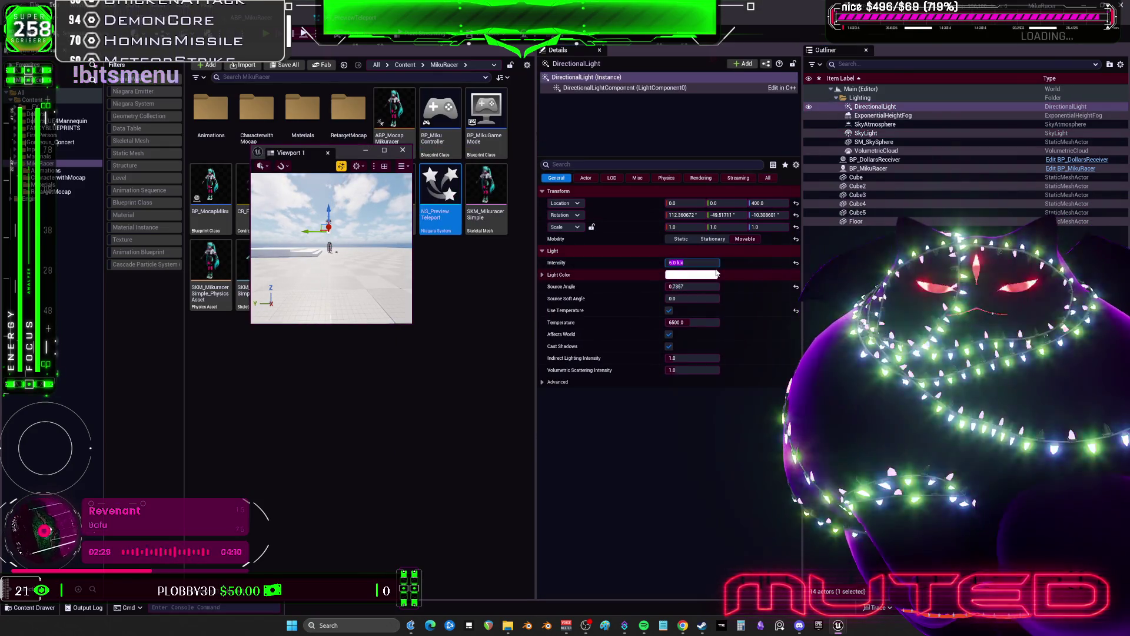
text(1)
key(Return)
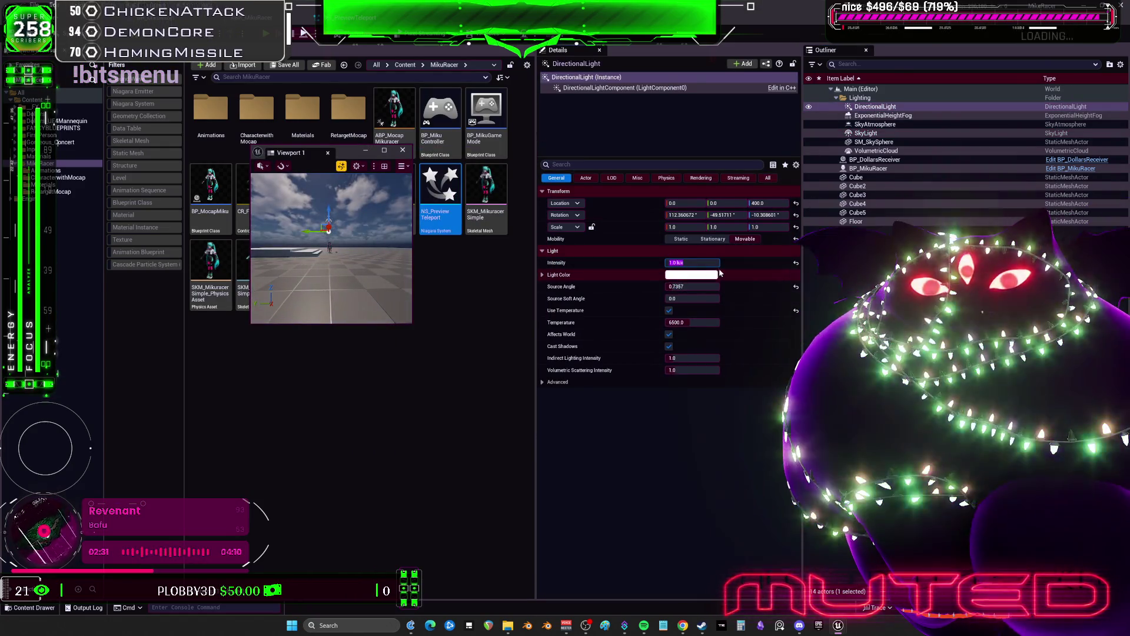
Step: Play-test inside the floating viewport, then enlarge the Viewport 1 window
click(266, 34)
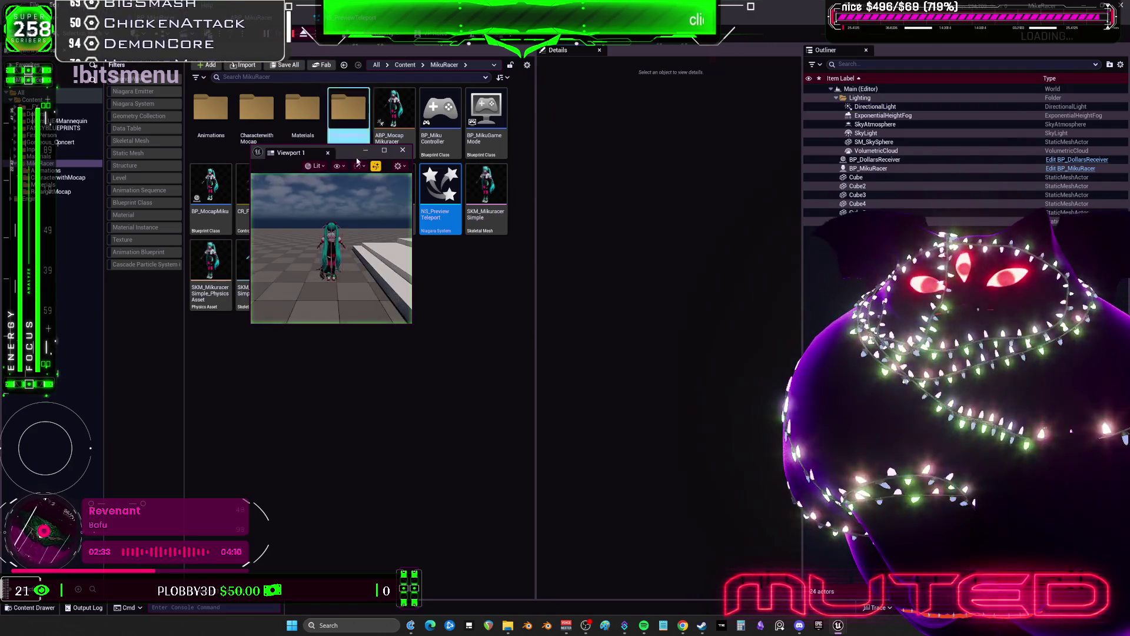
key(F11)
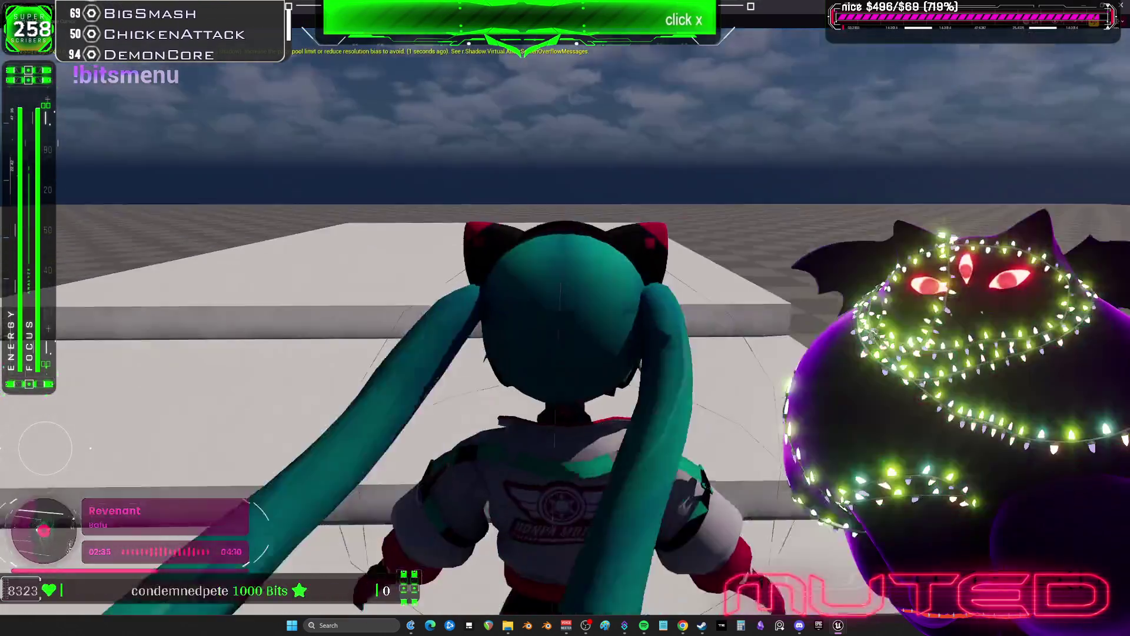
key(F8)
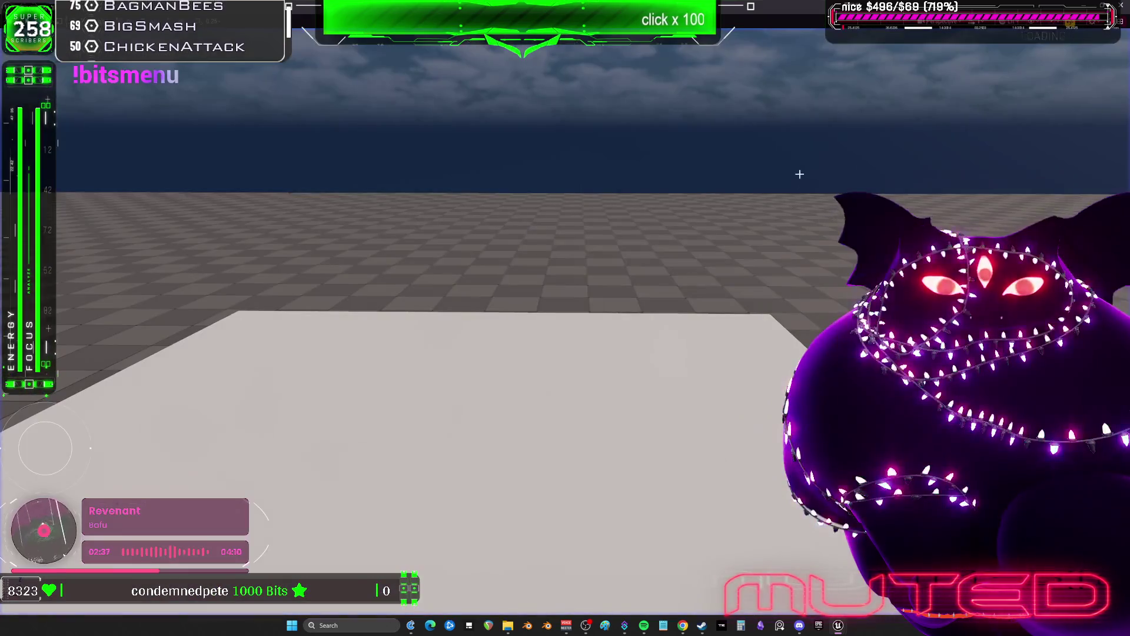
key(F11)
drag(408, 242, 127, 513)
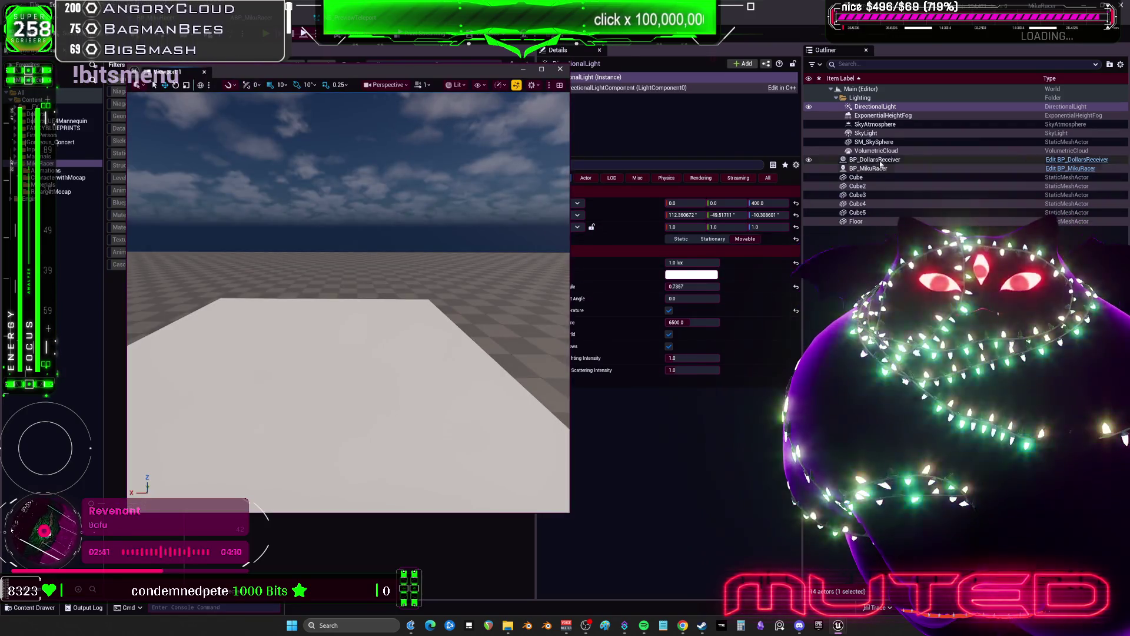
Step: Raise SkyAtmosphere Absorption Scale to ~0.042, Mie Absorption 0.271029, Mie Scattering 0.198883
click(883, 115)
drag(467, 73, 383, 75)
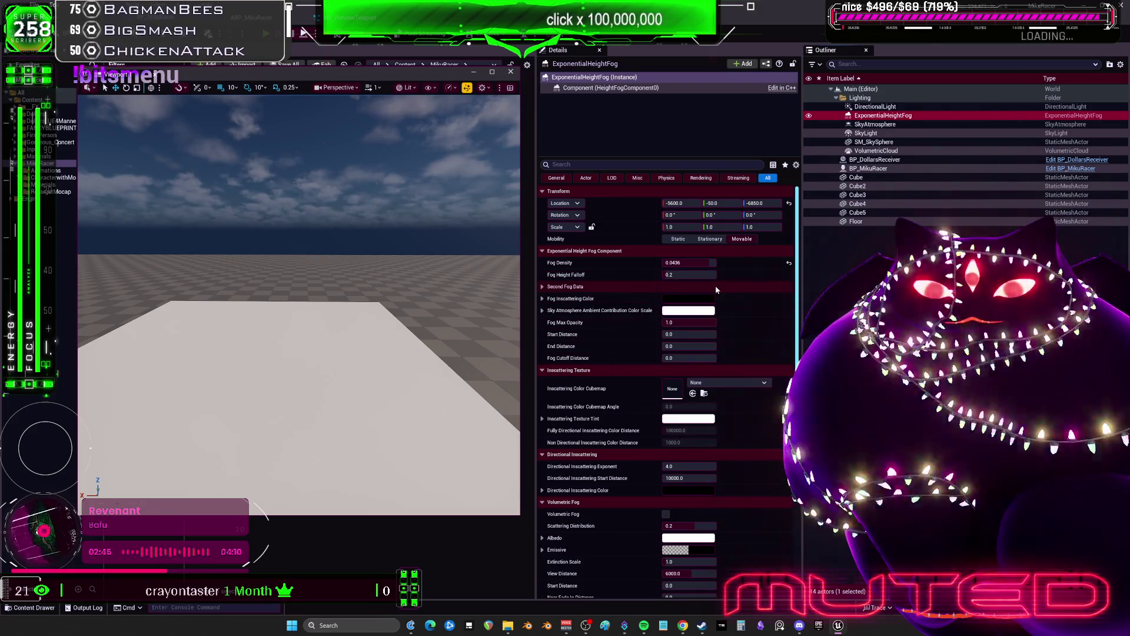
key(Down)
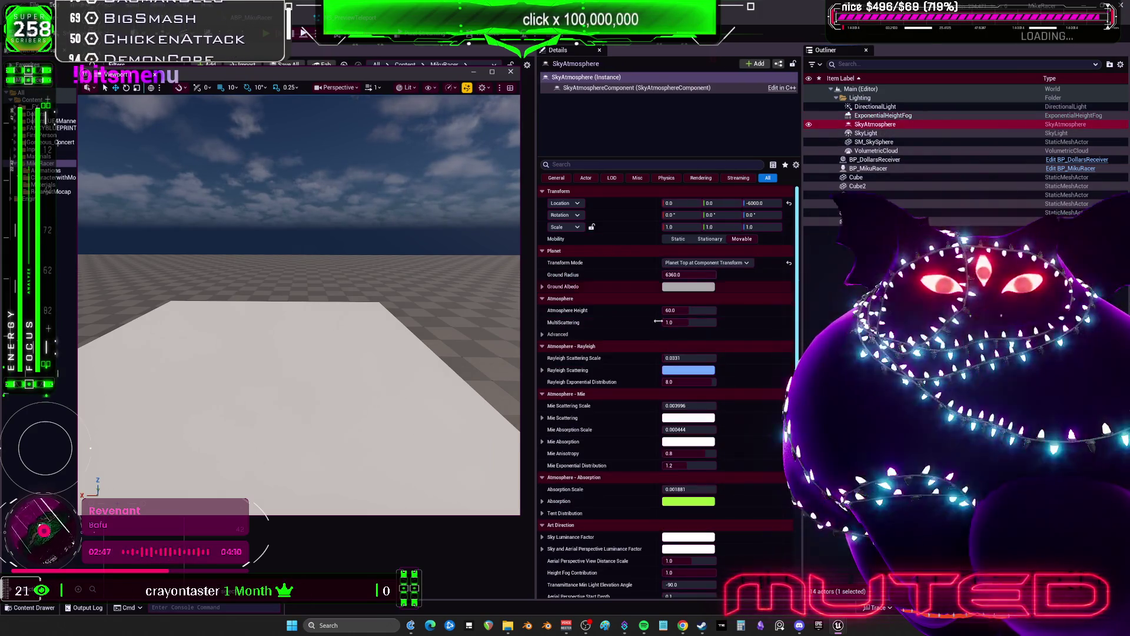
click(686, 489)
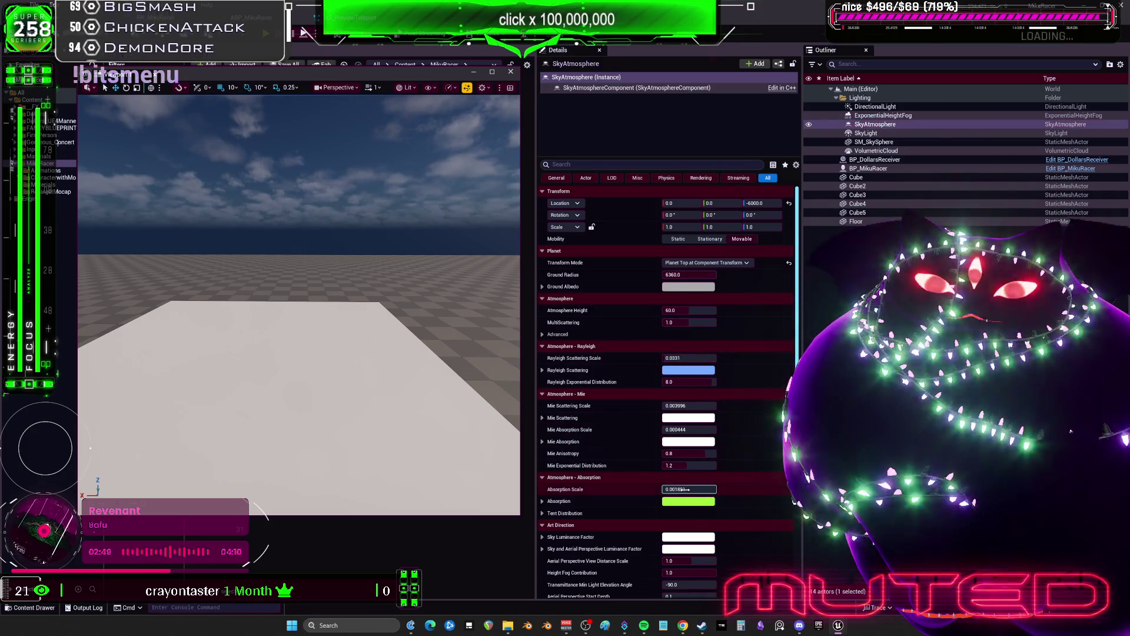
drag(686, 490, 692, 511)
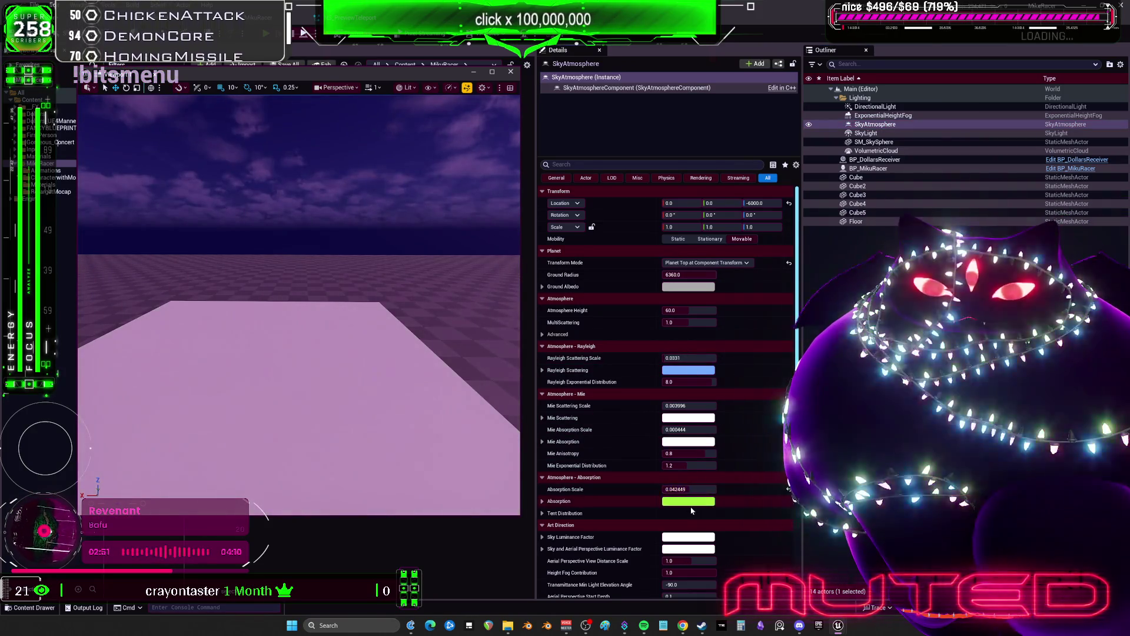
drag(693, 432, 742, 431)
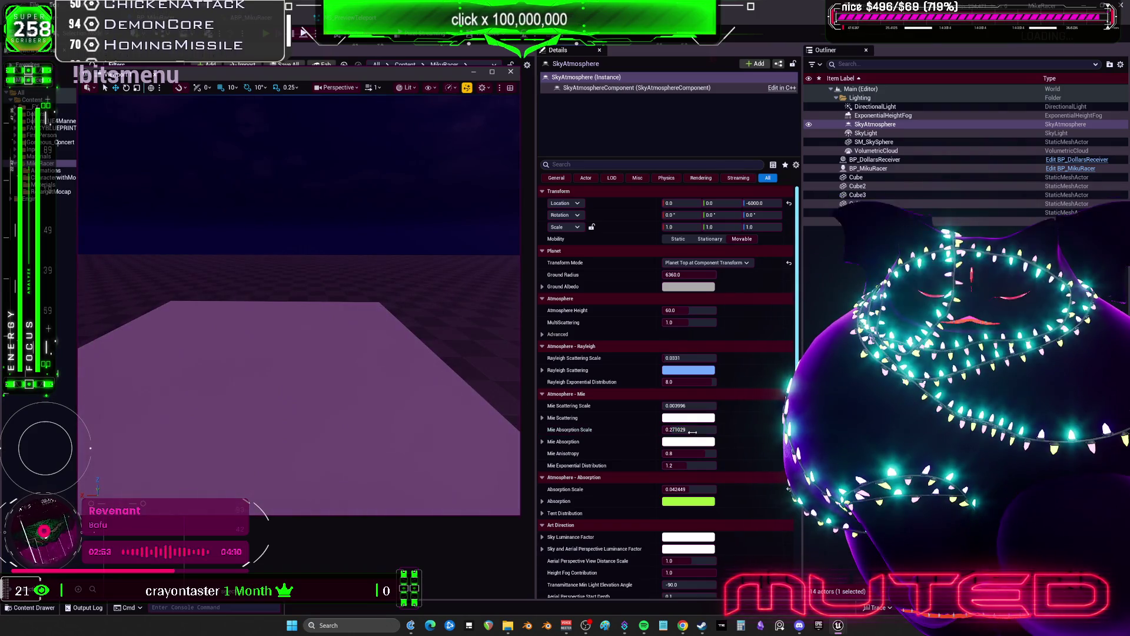
mouse_move(678, 406)
mouse_down()
mouse_move(706, 406)
mouse_move(677, 406)
mouse_up()
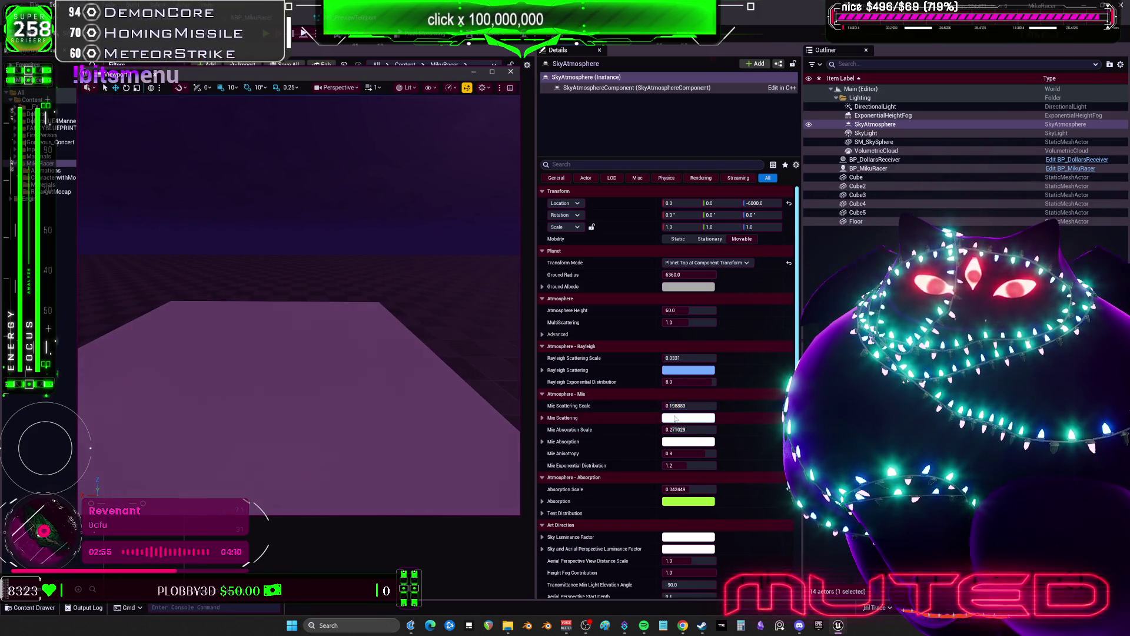
Step: Set the DirectionalLight to 3.436026 lux and lower its pitch to -27.0°
click(875, 107)
mouse_move(683, 263)
mouse_down()
mouse_move(731, 263)
mouse_move(713, 263)
mouse_up()
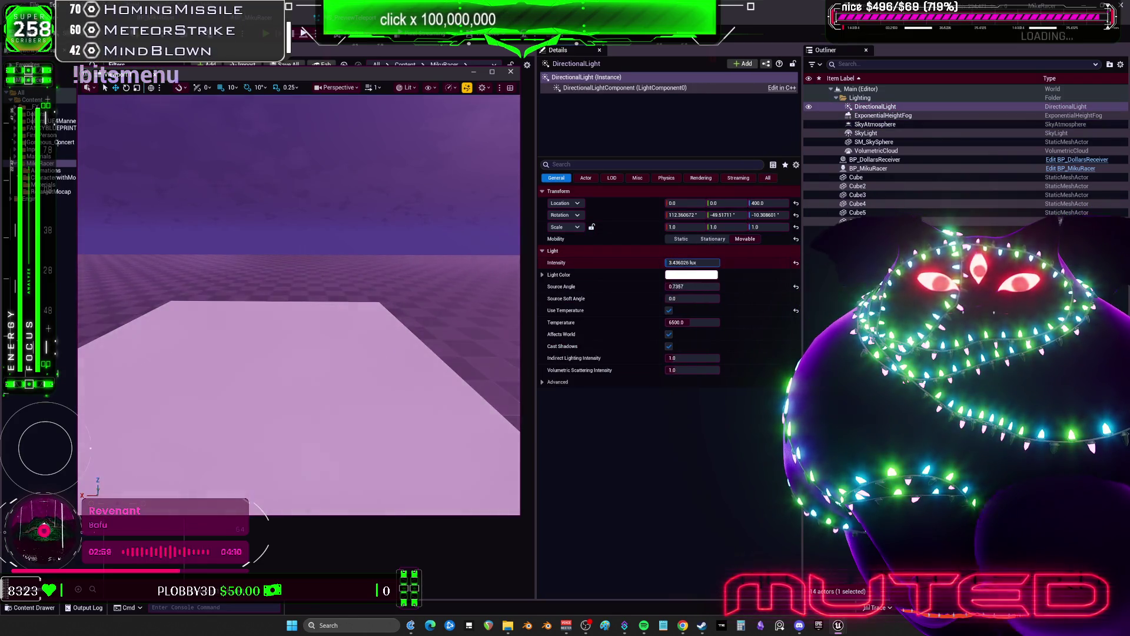
mouse_move(299, 365)
mouse_down()
mouse_move(277, 347)
mouse_move(277, 321)
mouse_up()
mouse_move(728, 215)
mouse_down()
mouse_move(750, 215)
mouse_move(730, 215)
mouse_up()
mouse_move(277, 320)
mouse_down()
mouse_move(277, 338)
mouse_move(276, 324)
mouse_move(294, 324)
mouse_up()
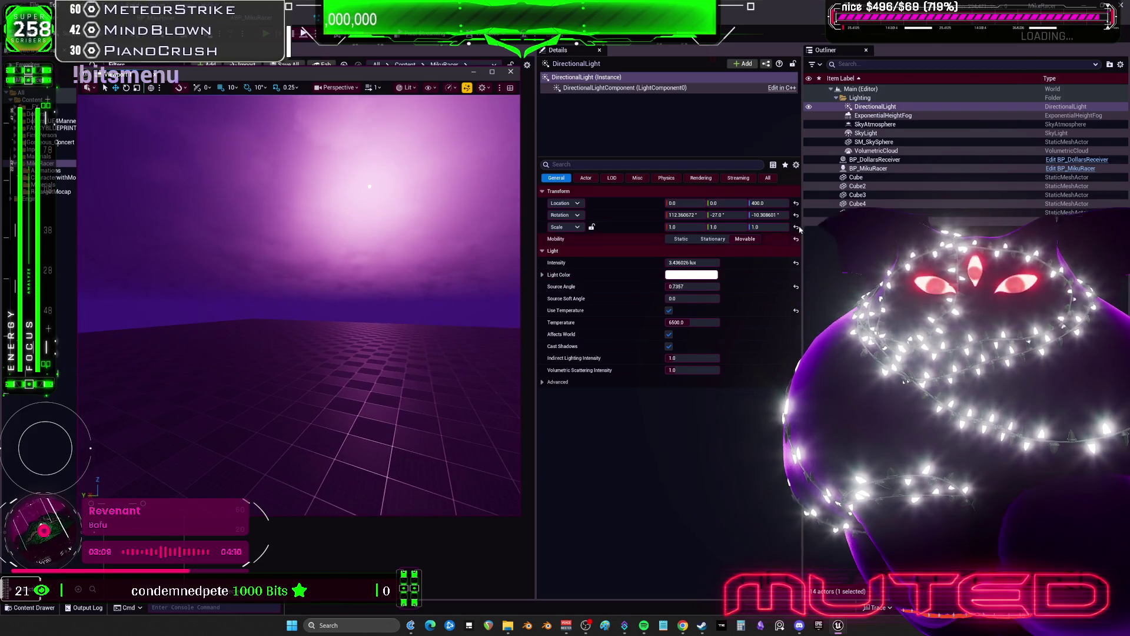
click(883, 116)
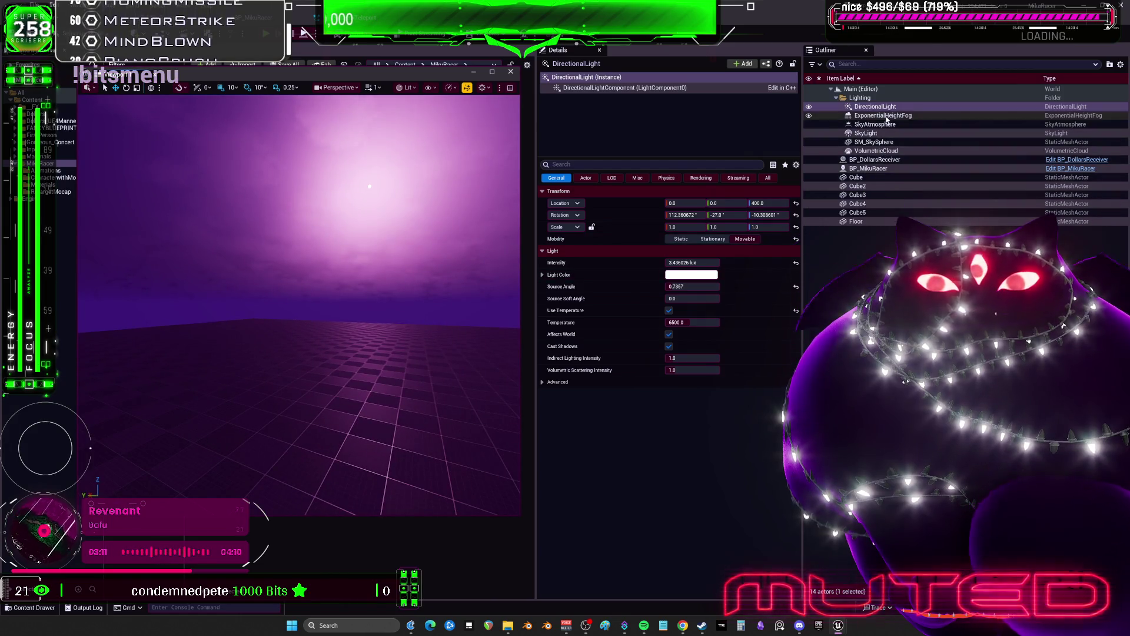
Step: Retune the height fog's Fog Density, settling around 0.0256
click(768, 177)
click(695, 263)
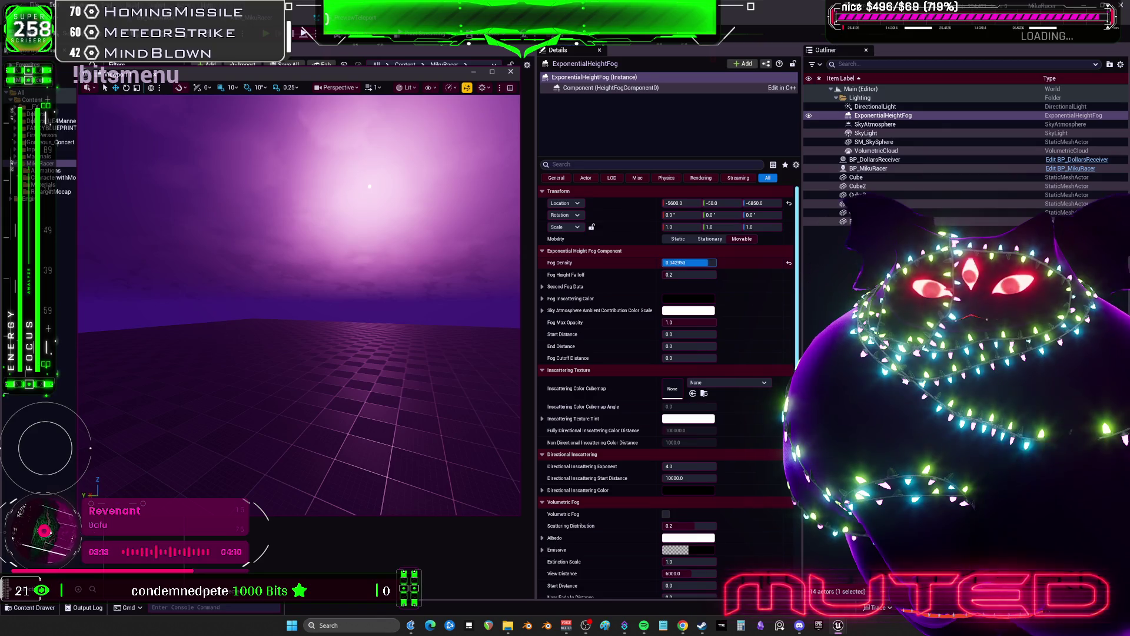
text(0.00056)
key(Return)
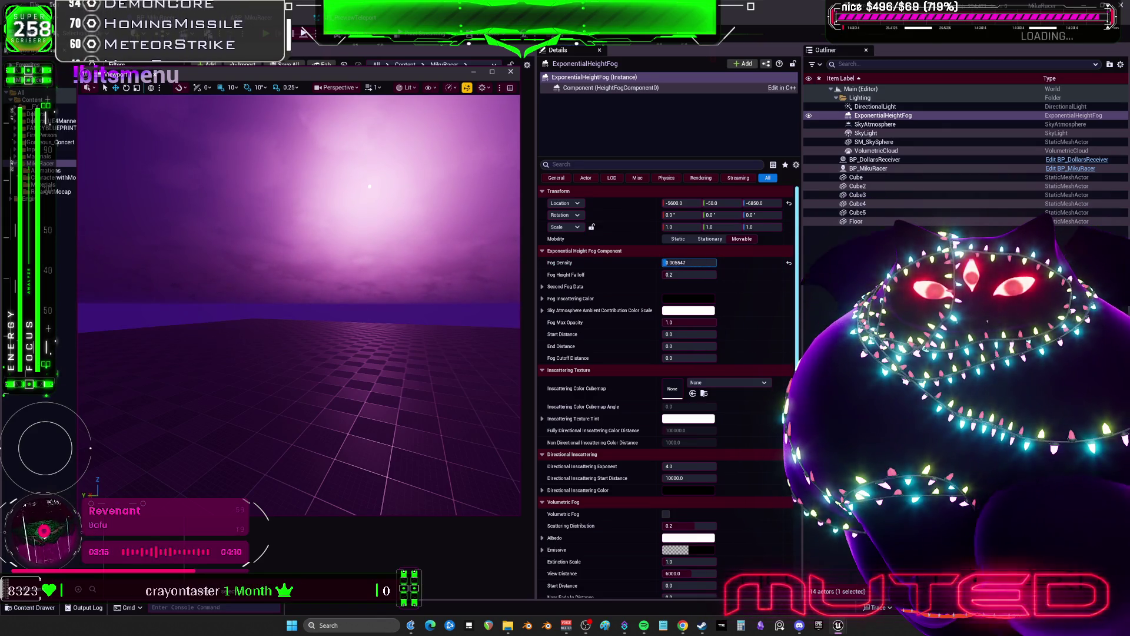
drag(665, 263, 699, 262)
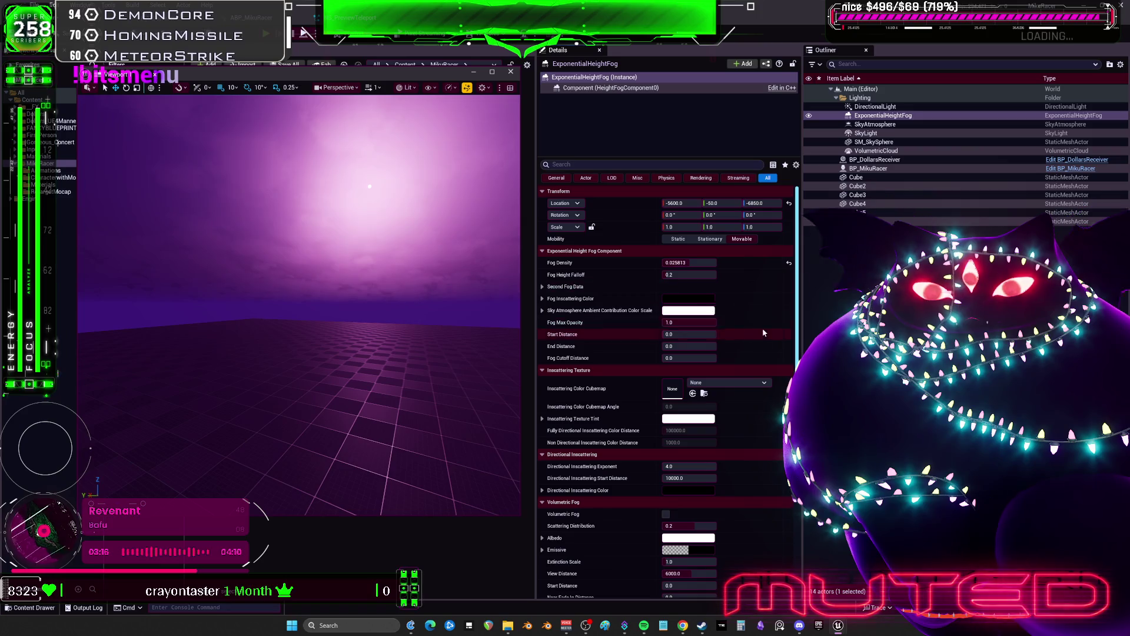
scroll(759, 333, down, 5)
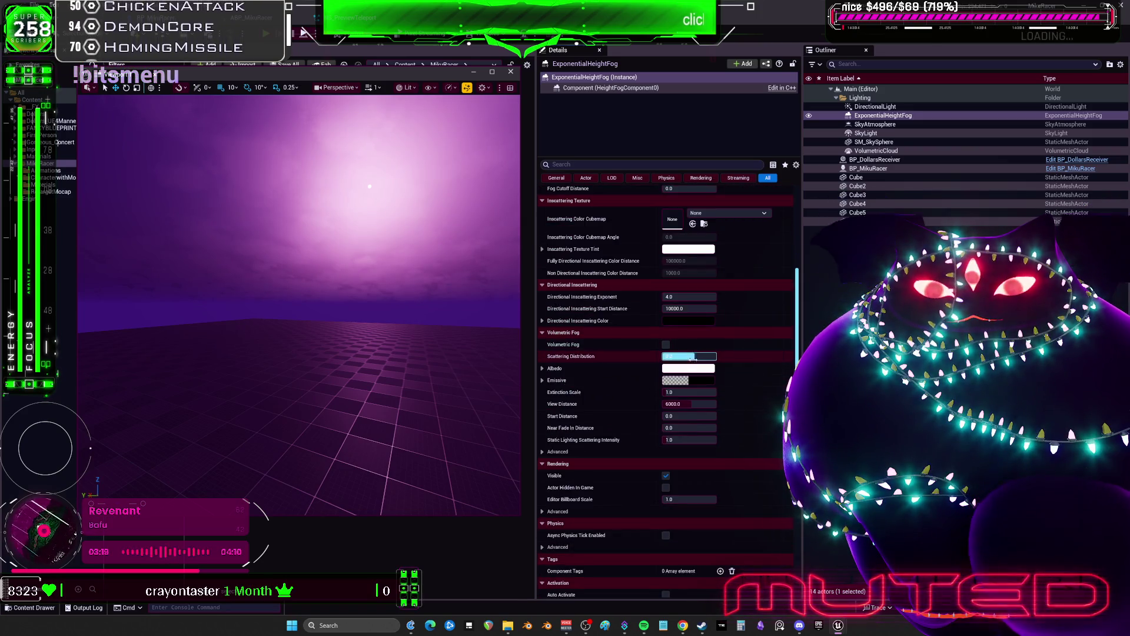
scroll(692, 358, up, 1)
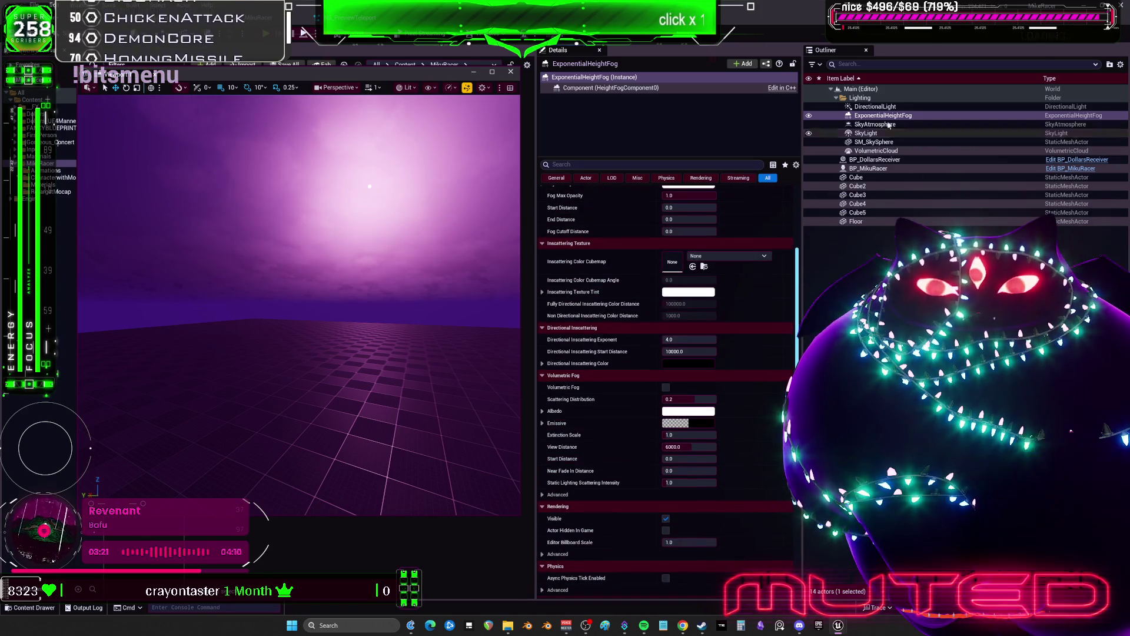
Step: Shift the SkyAtmosphere's Absorption colour toward pale cyan-green in the Color Picker
click(889, 126)
scroll(689, 330, down, 1)
click(689, 318)
mouse_move(734, 392)
mouse_down()
mouse_move(721, 402)
mouse_move(725, 380)
mouse_move(738, 369)
mouse_move(743, 385)
mouse_move(745, 370)
mouse_move(729, 370)
mouse_up()
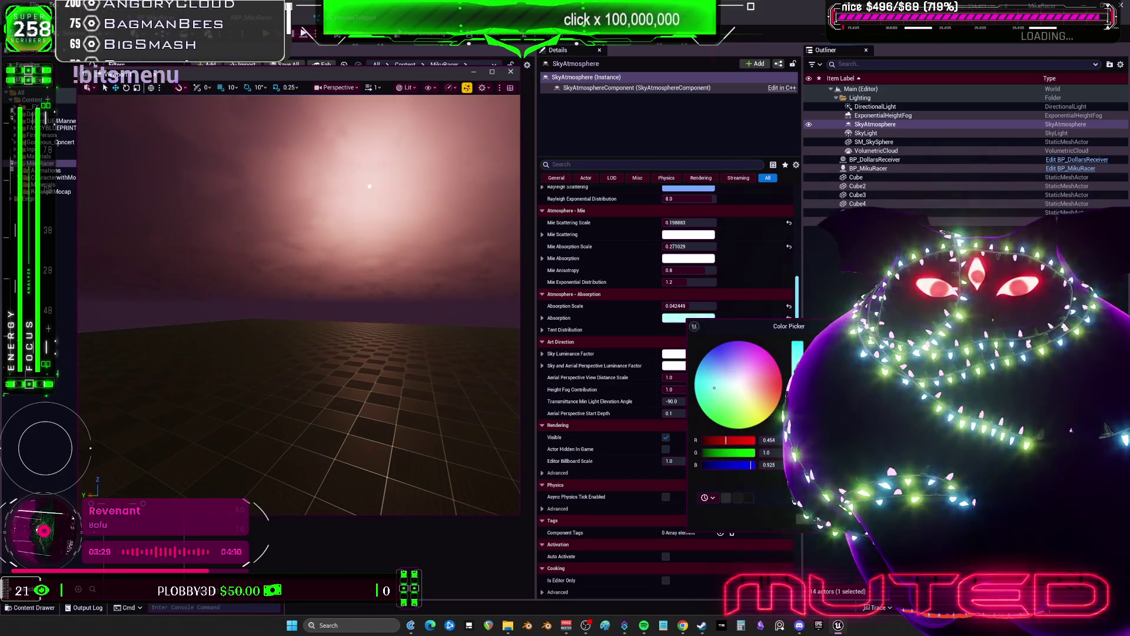
Step: Warm the Absorption colour toward beige and adjust the SkyAtmosphere's Rayleigh Scattering Scale
mouse_move(711, 381)
mouse_down()
mouse_move(716, 366)
mouse_move(716, 383)
mouse_up()
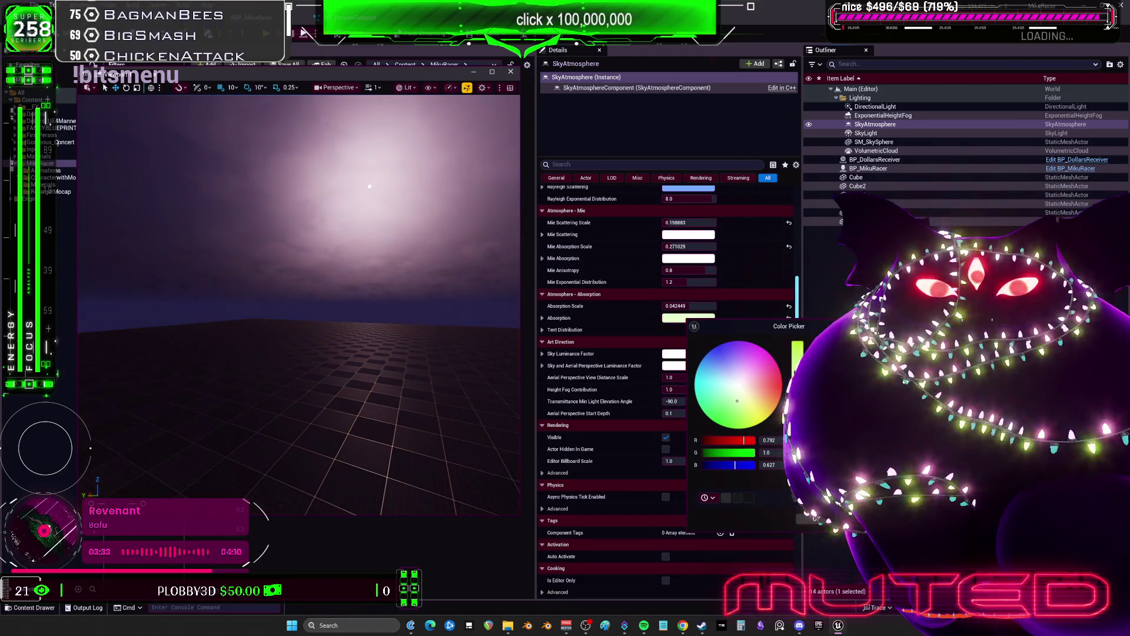
key(Escape)
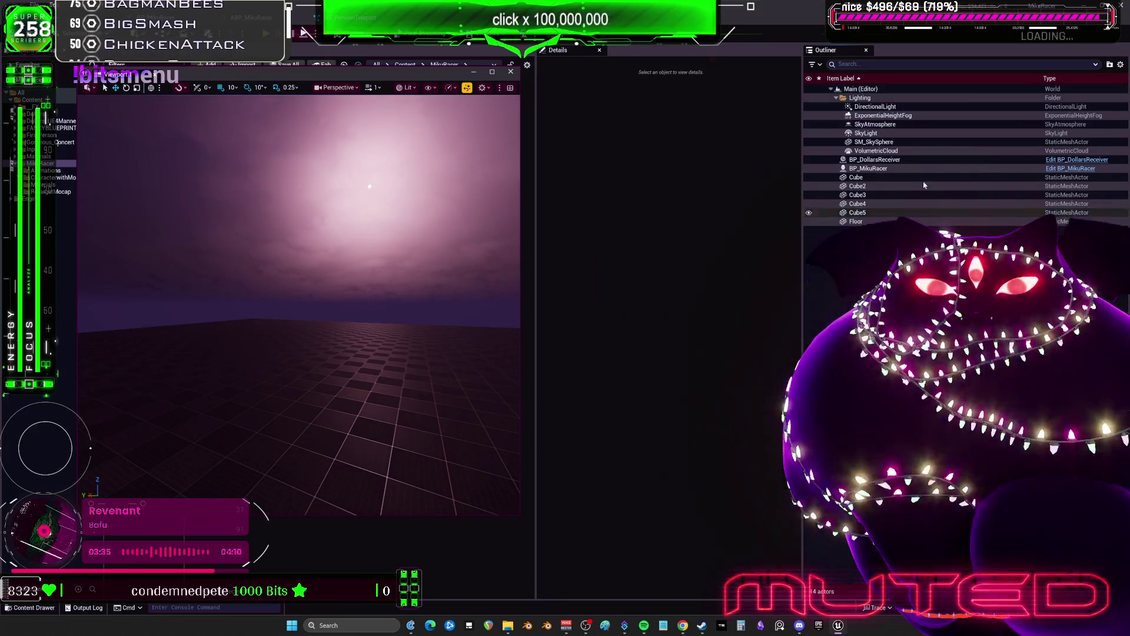
click(913, 124)
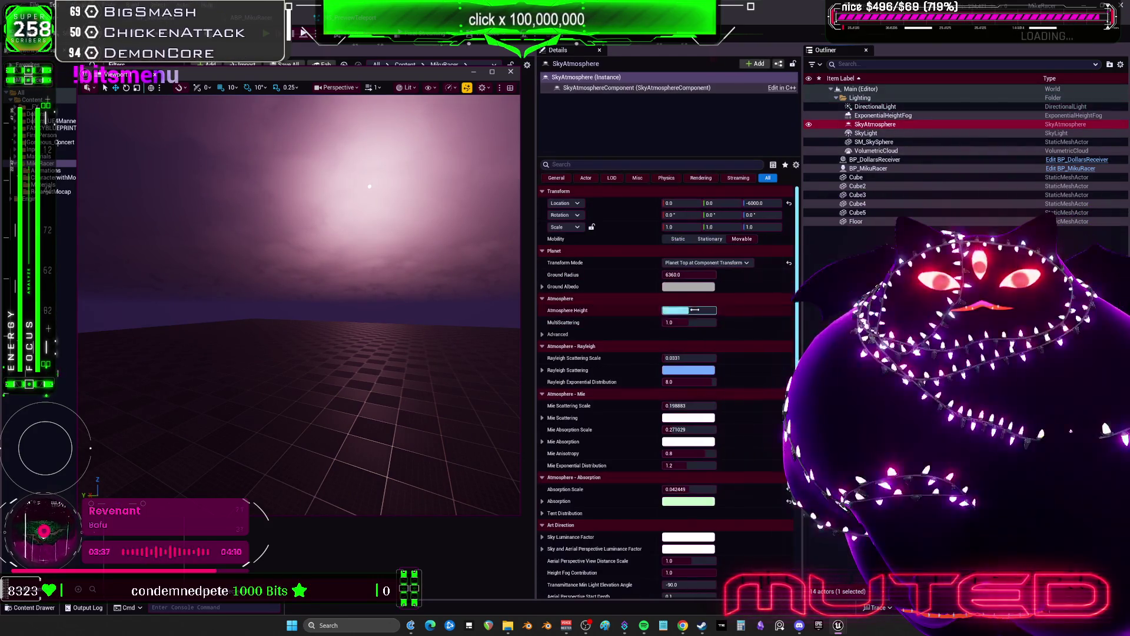
mouse_move(689, 358)
mouse_down()
mouse_move(739, 358)
mouse_move(710, 358)
mouse_up()
text(0)
key(Return)
Step: Lower Mie Scattering Scale and Absorption Scale for a hazy peach sky, then start a play test
mouse_move(688, 405)
mouse_down()
mouse_move(668, 405)
mouse_move(680, 405)
mouse_move(683, 429)
mouse_move(671, 430)
mouse_move(686, 429)
mouse_up()
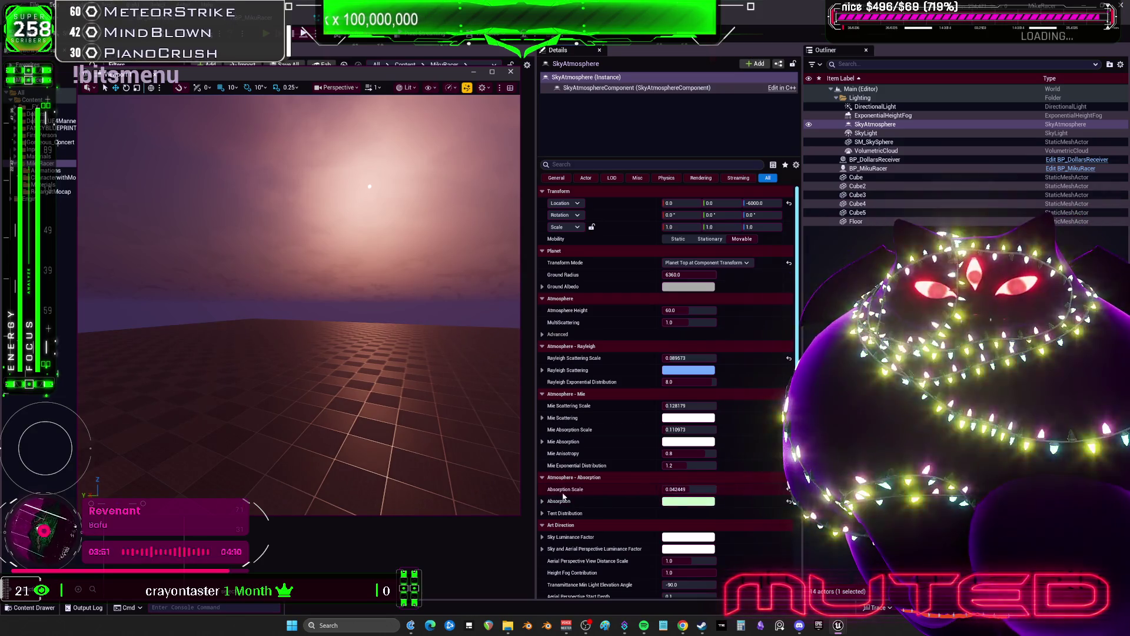
drag(688, 489, 680, 489)
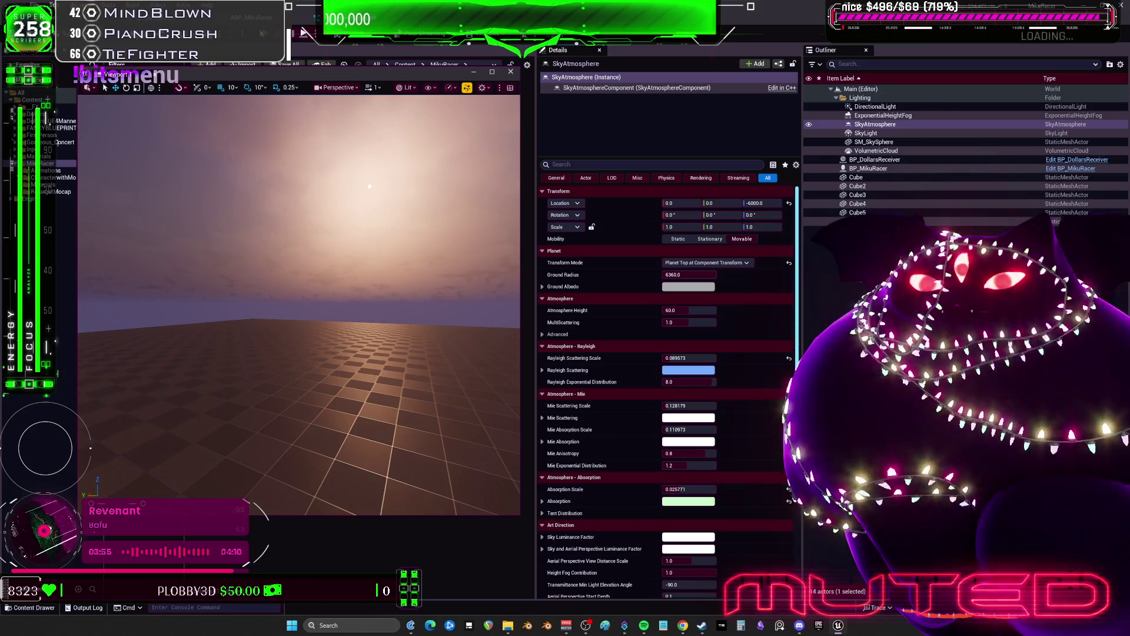
click(267, 34)
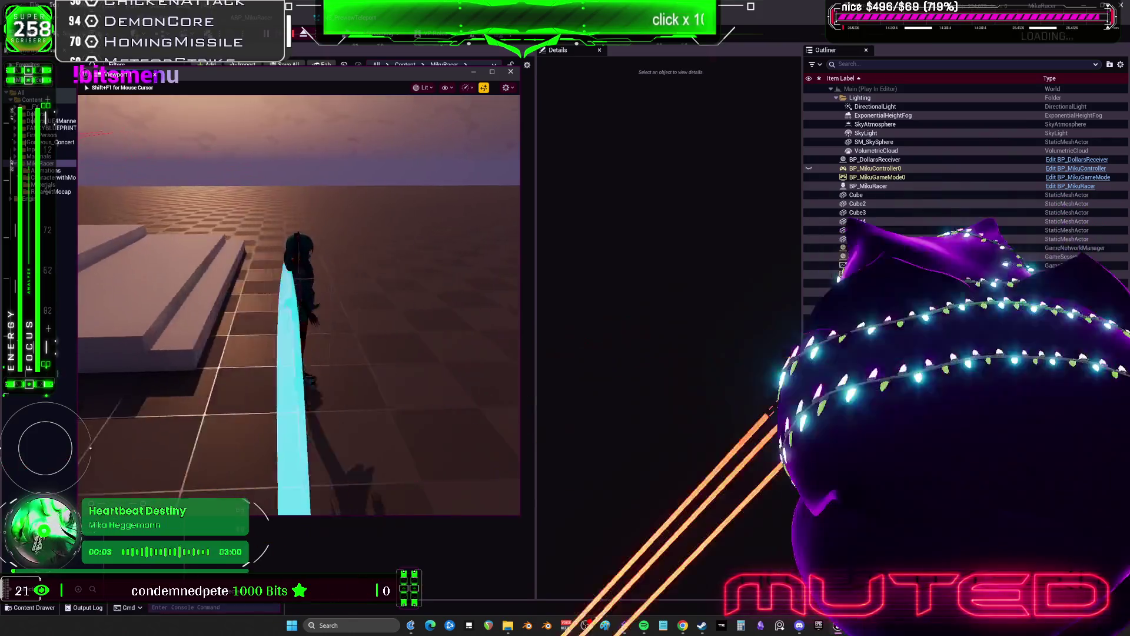
Step: Stop the play test and bring up BP_MikuRacer's Blueprint EventGraph
key(Escape)
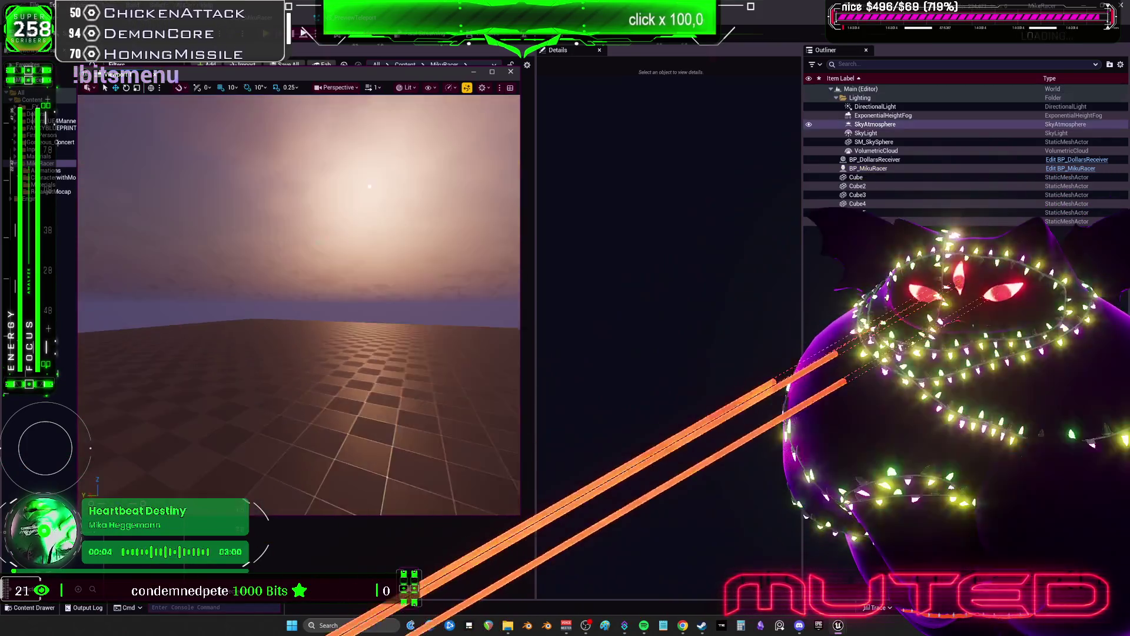
click(989, 124)
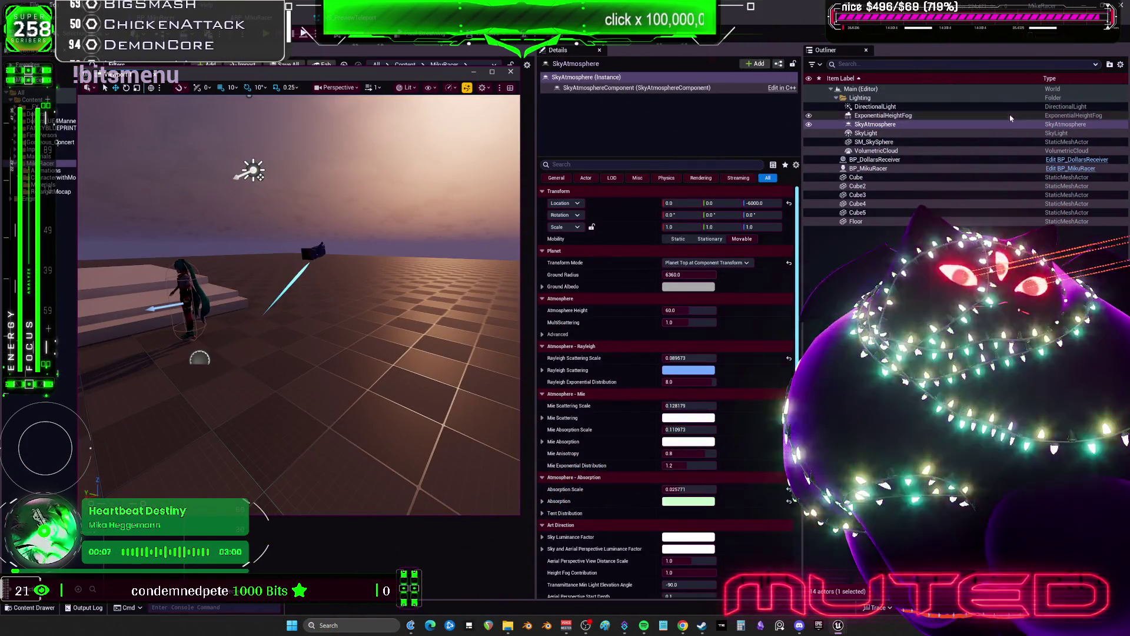
click(1070, 168)
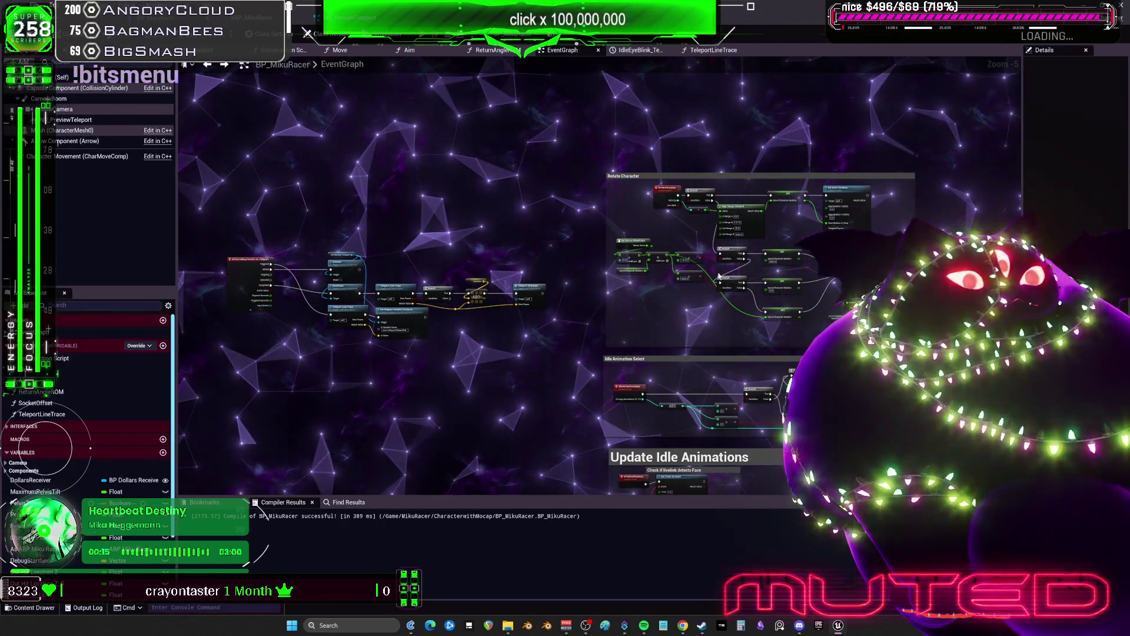
Step: Frame the teleport nodes and duplicate the Set Niagara Variable (Vector3) node
scroll(524, 182, down, 5)
scroll(524, 182, up, 10)
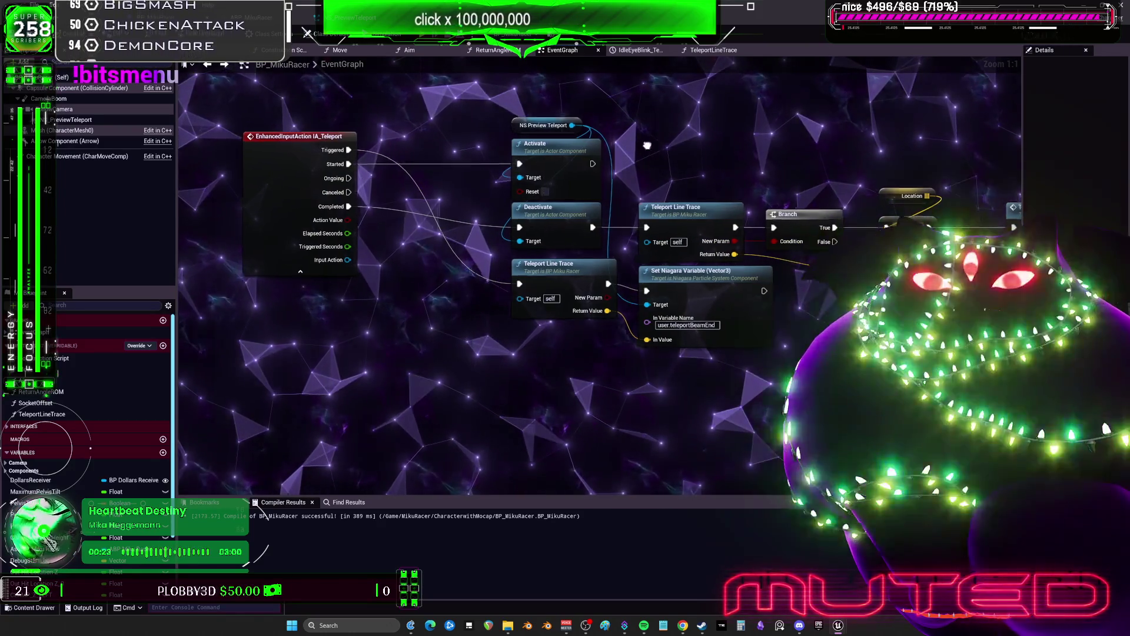
drag(660, 159, 633, 186)
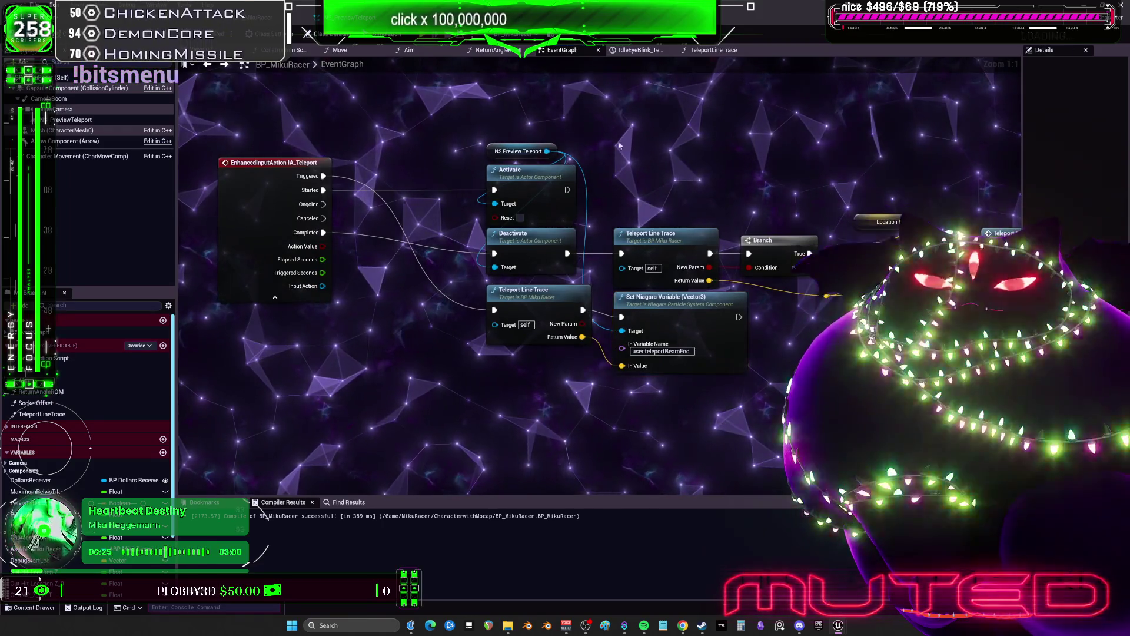
key(ctrl+v)
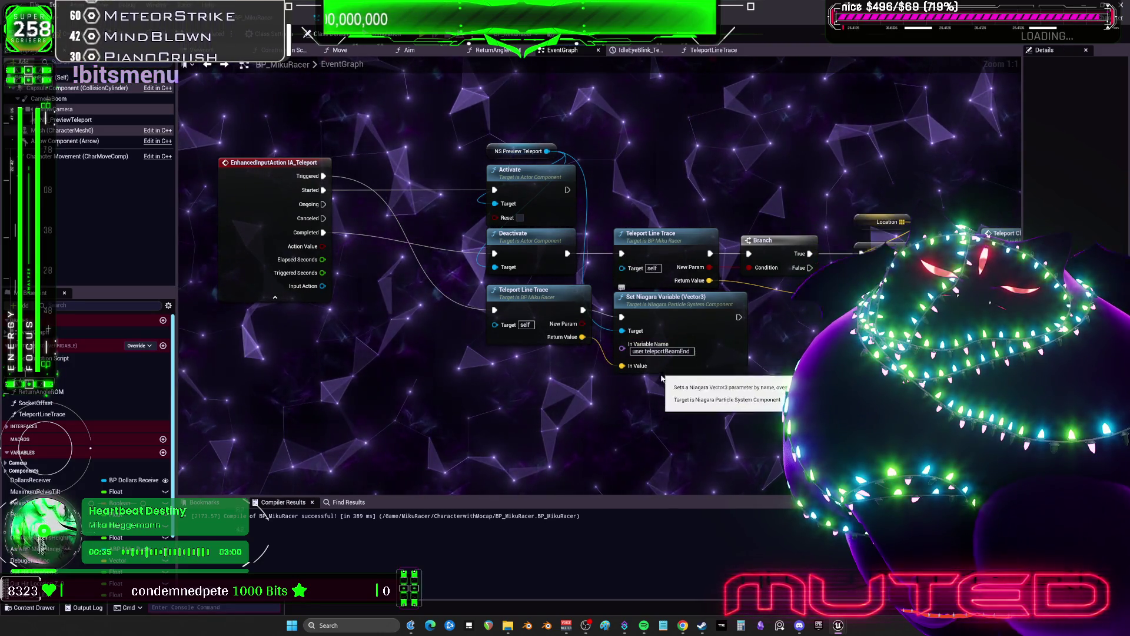
Step: Move TeleportLineTrace's Add node beside the Line Trace End input, then open NS_PreviewTeleport
double_click(537, 302)
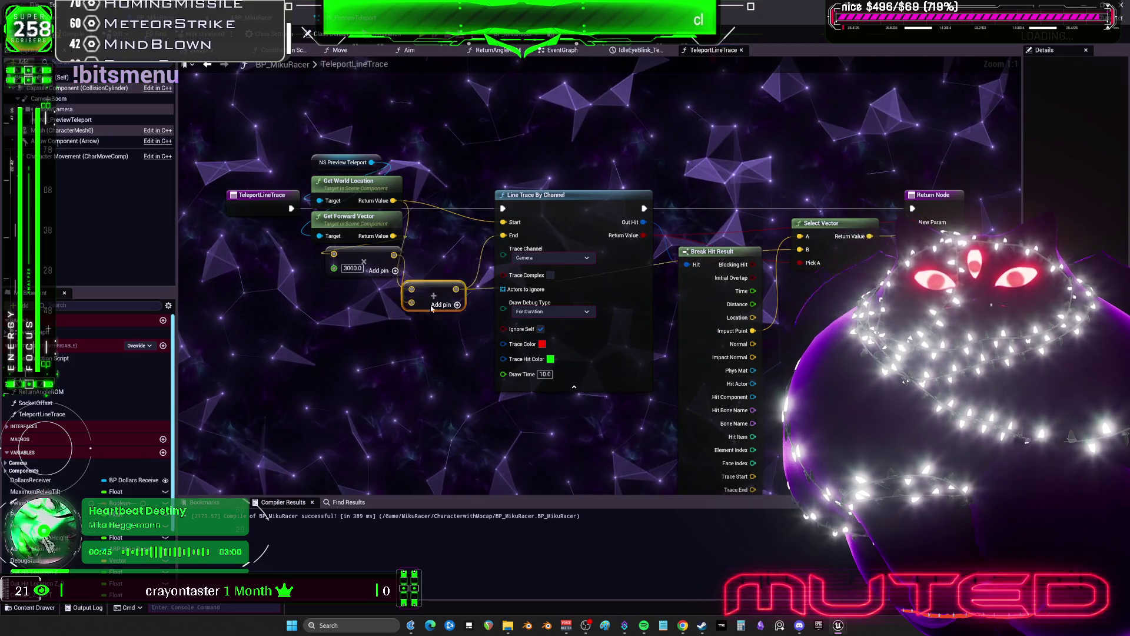
mouse_move(433, 332)
mouse_down()
mouse_move(448, 240)
mouse_move(448, 251)
mouse_up()
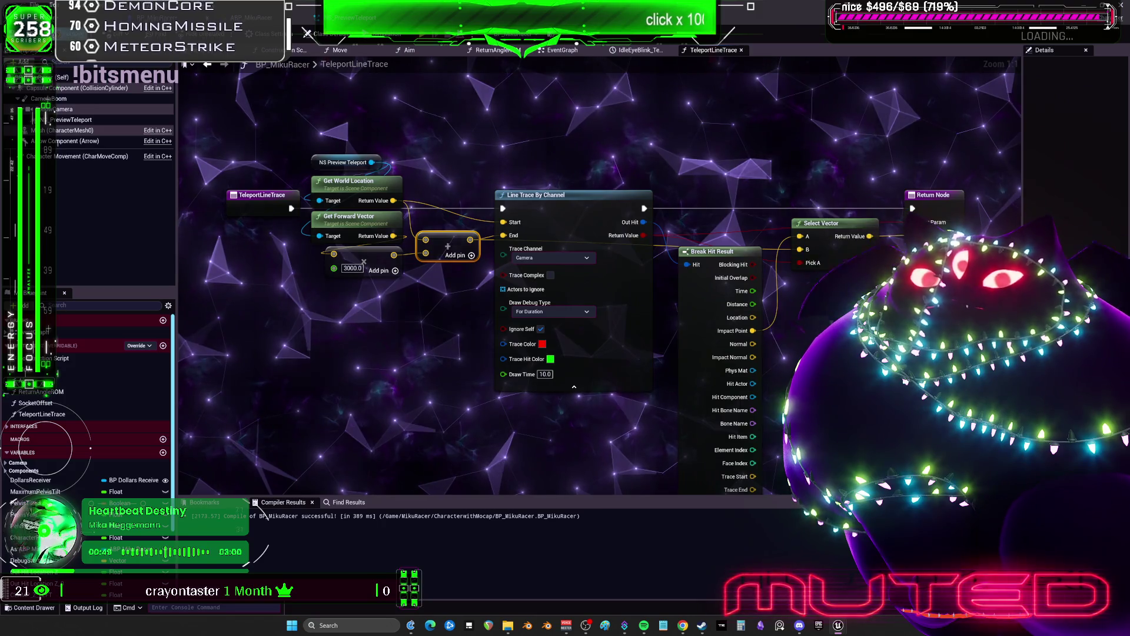
click(560, 51)
click(356, 17)
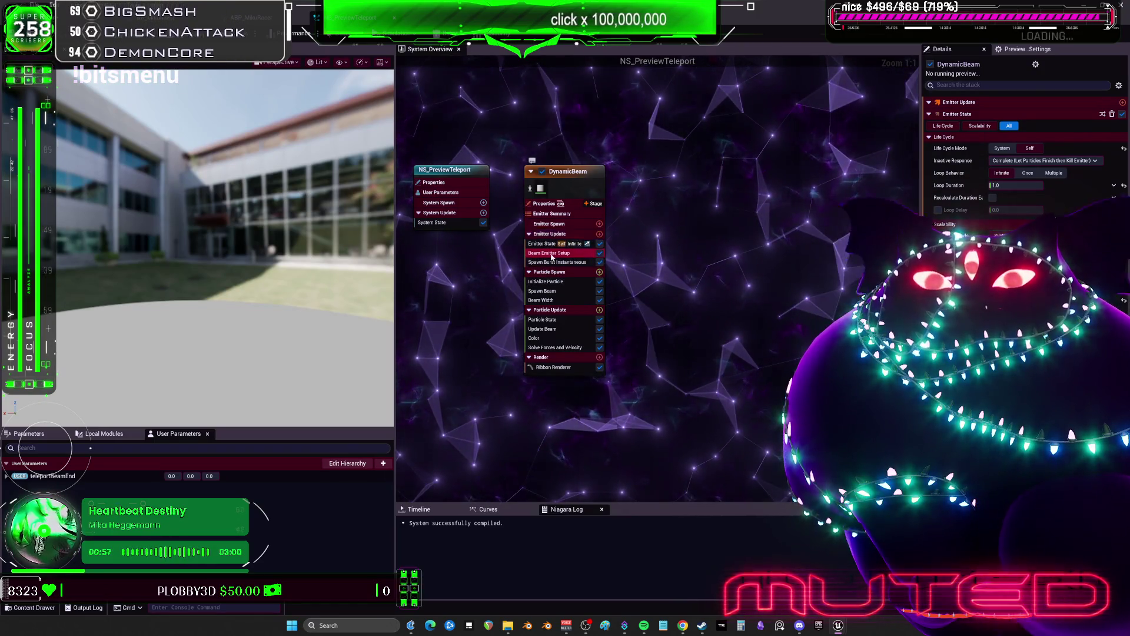
Step: Set the DynamicBeam emitter's Initialize Particle Lifetime to 3.0 and return to the BP_MikuRacer EventGraph
click(552, 255)
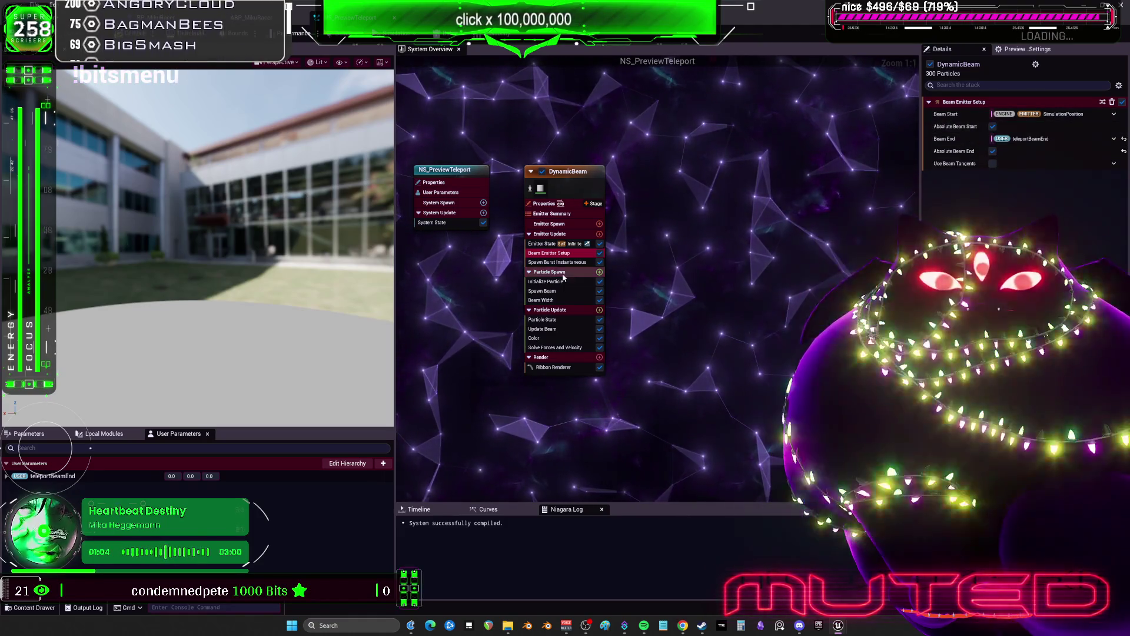
click(543, 243)
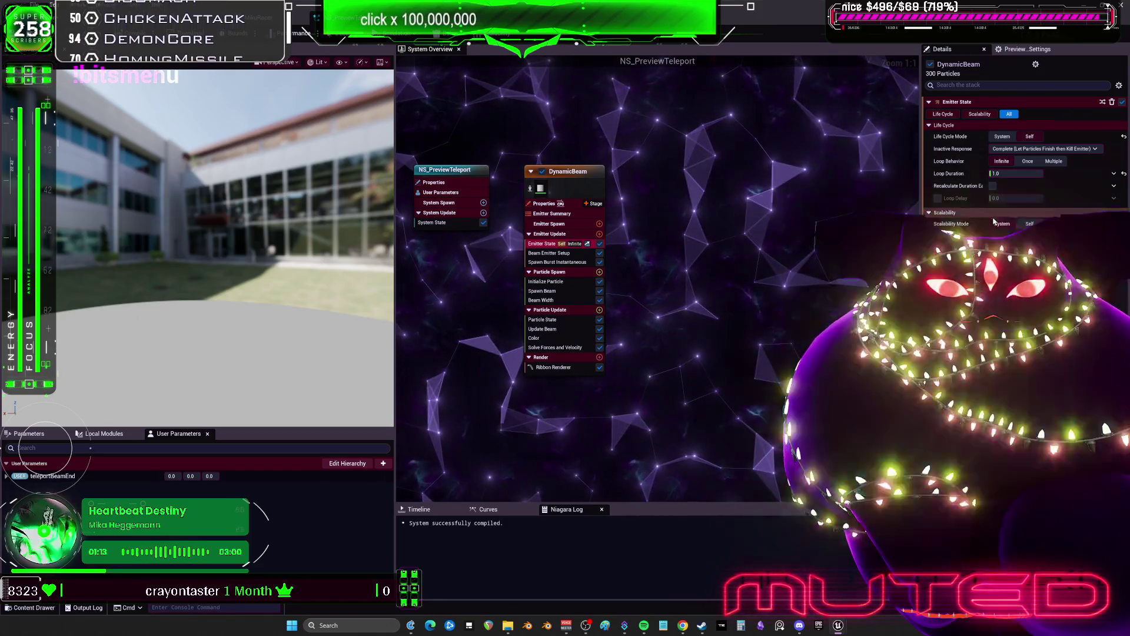
click(551, 254)
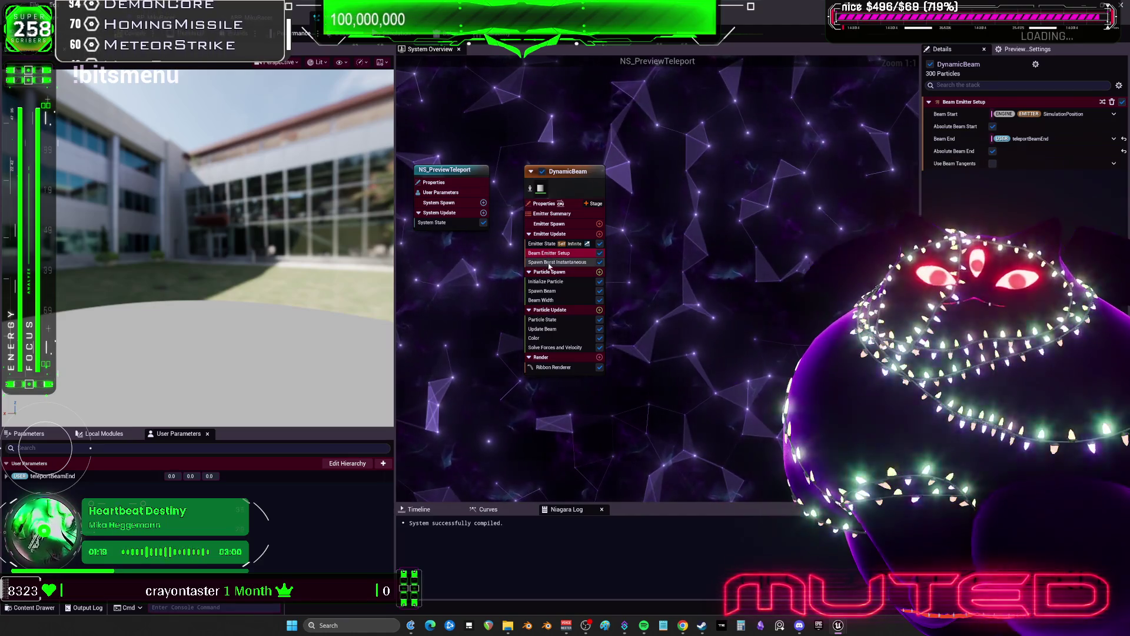
click(545, 281)
click(1009, 149)
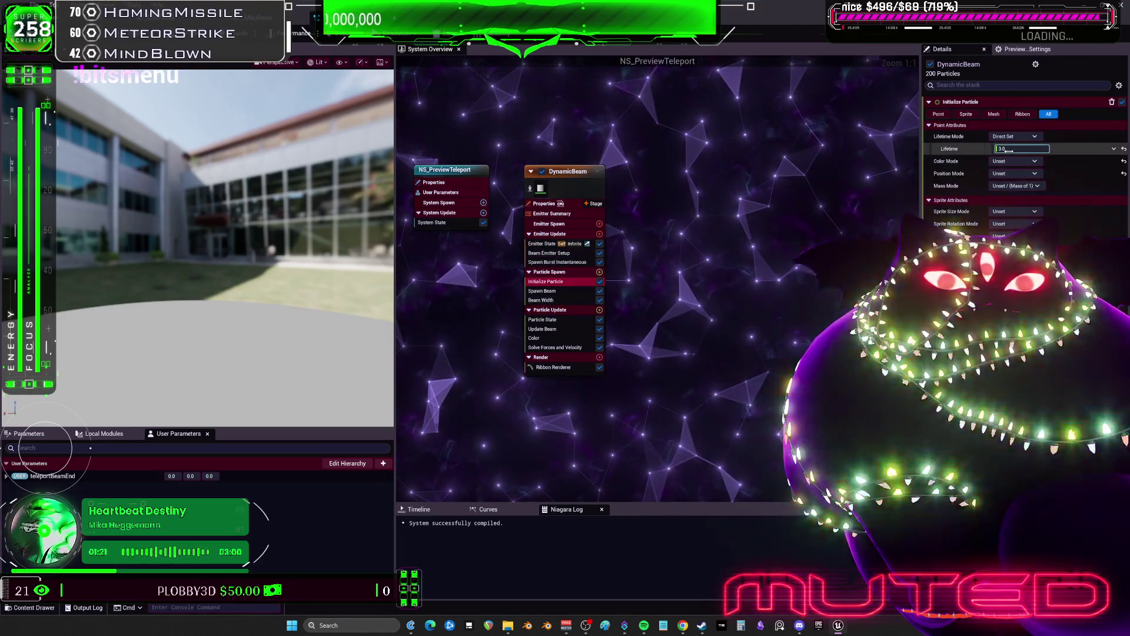
key(Return)
mouse_move(207, 266)
mouse_down()
mouse_move(153, 268)
mouse_move(241, 245)
mouse_up()
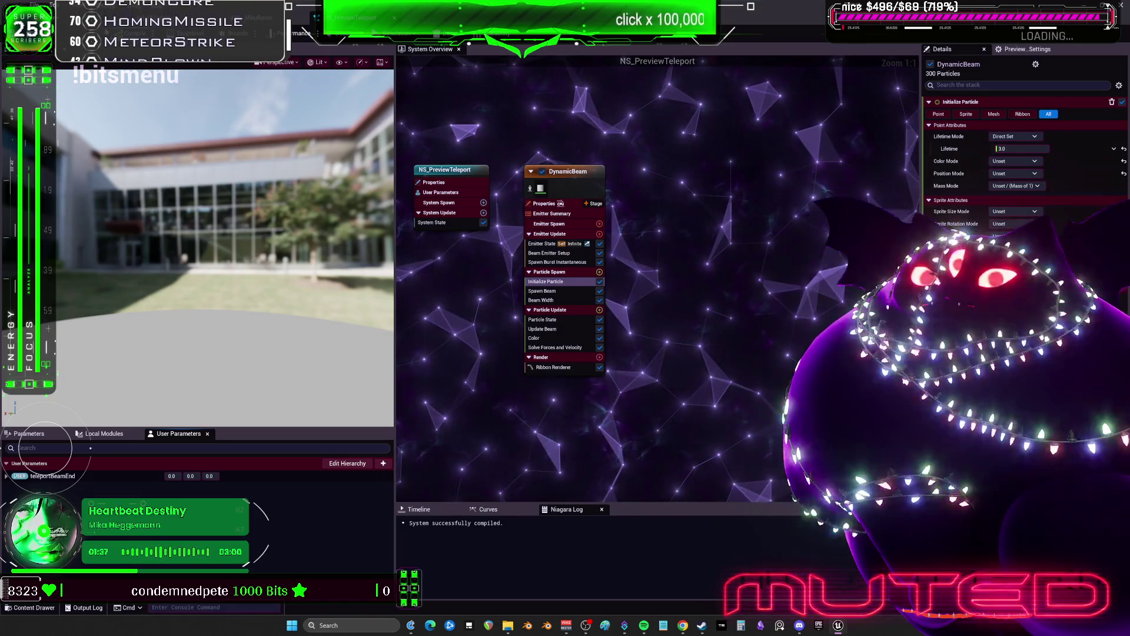
key(ctrl+Tab)
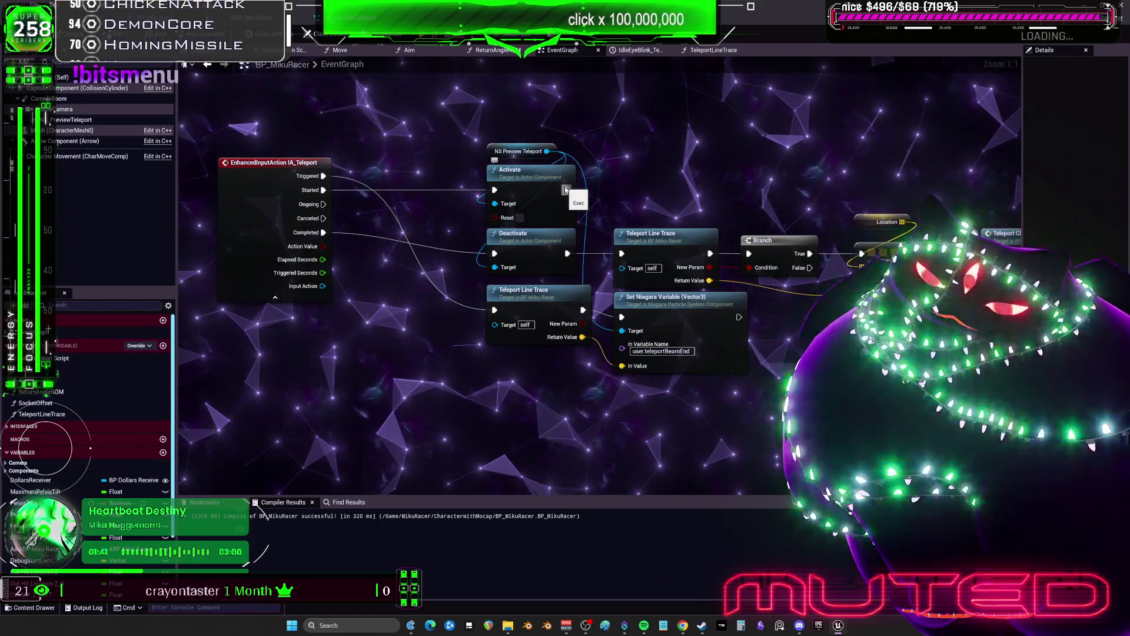
Step: Open IA_Teleport from the Input Actions folder and expand its Triggers list
key(ctrl+Tab)
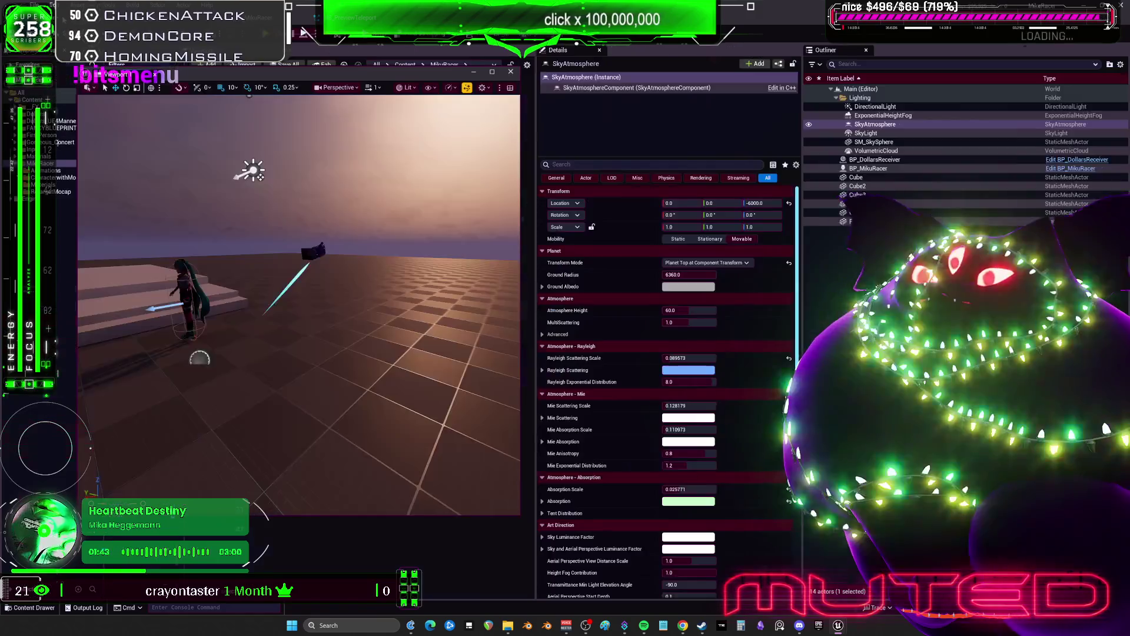
drag(249, 76, 741, 132)
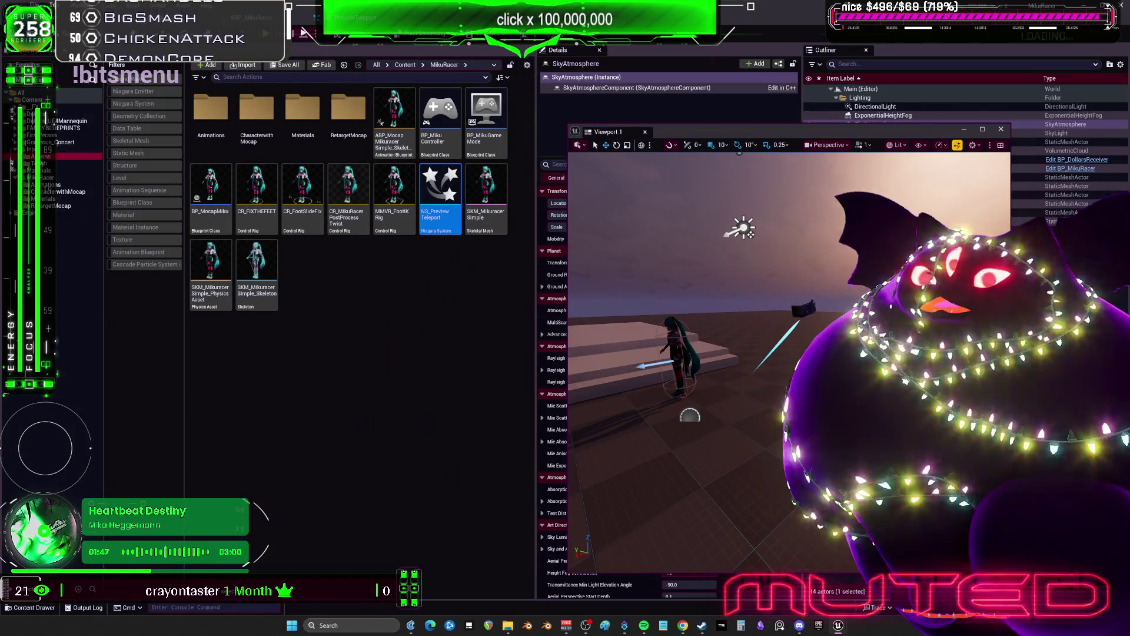
key(alt+Left)
double_click(211, 191)
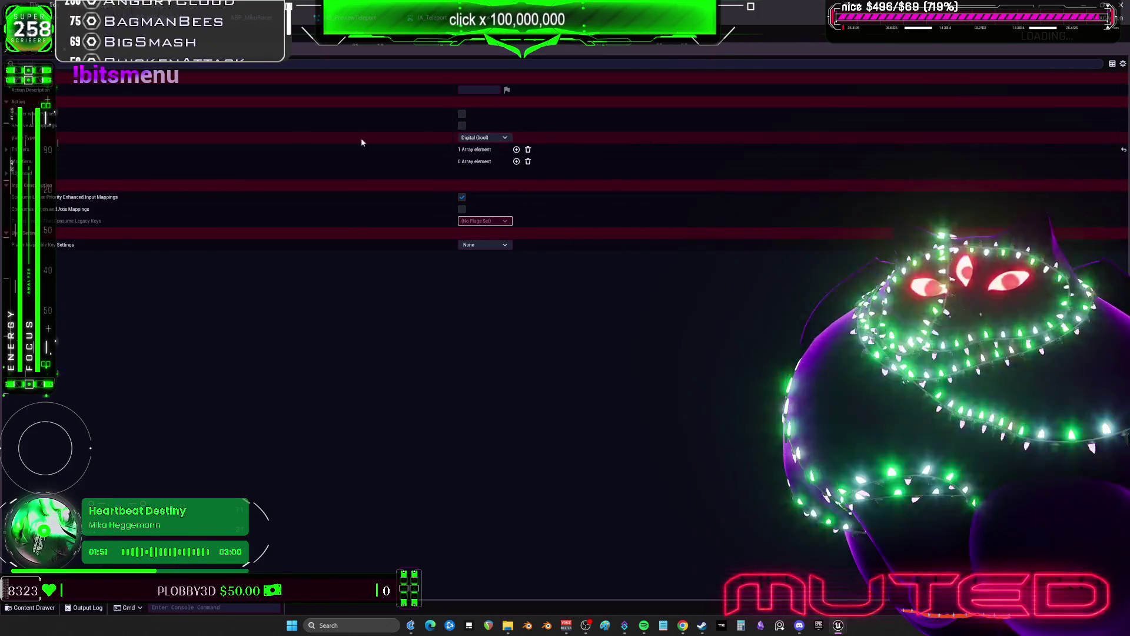
click(9, 150)
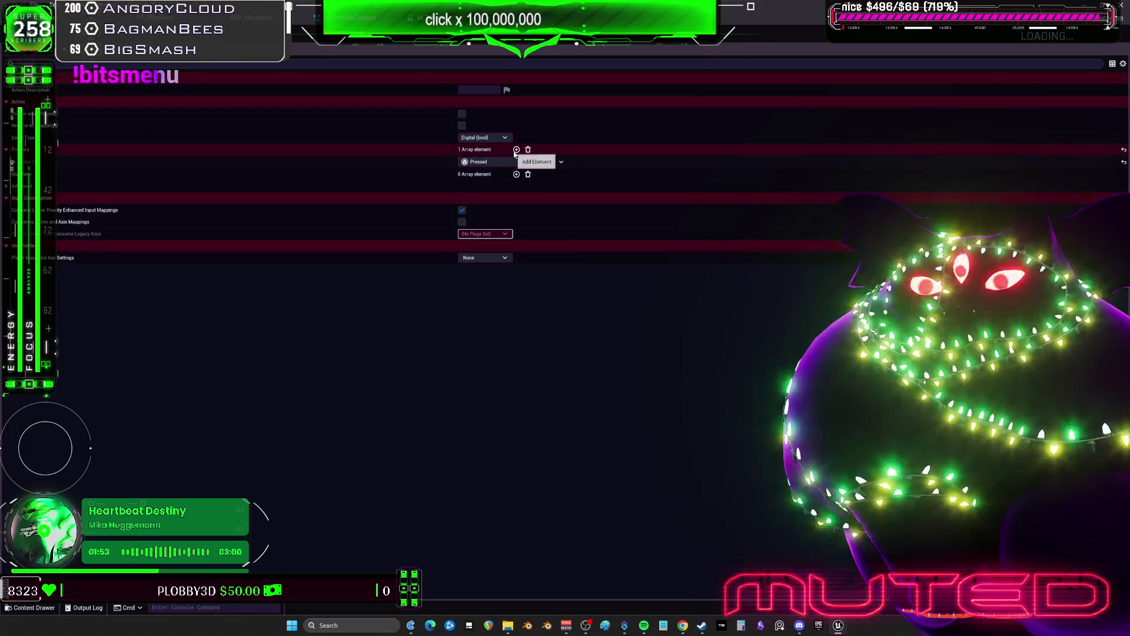
Step: Add Down and Released triggers after Pressed, then close the IA_Teleport editor
click(516, 150)
click(501, 175)
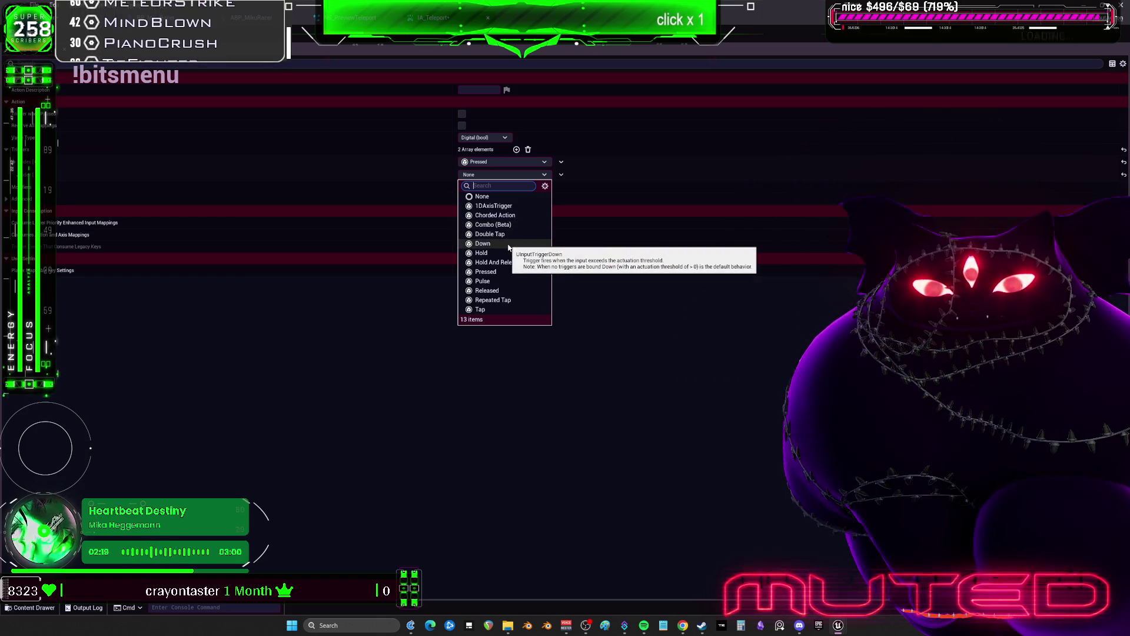
click(483, 243)
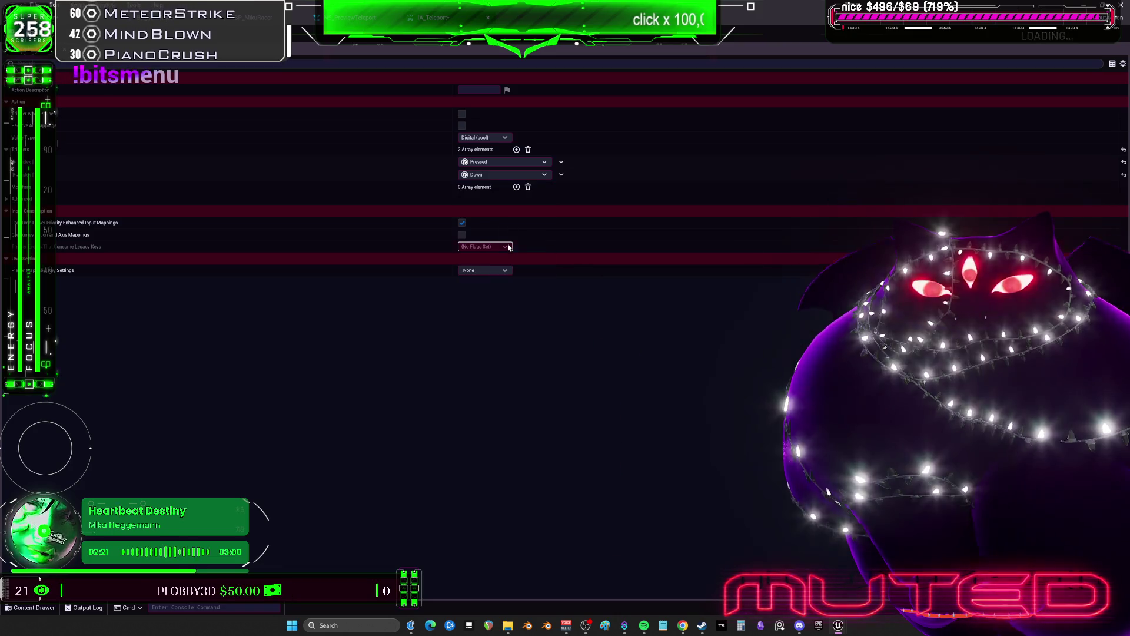
click(516, 150)
click(497, 187)
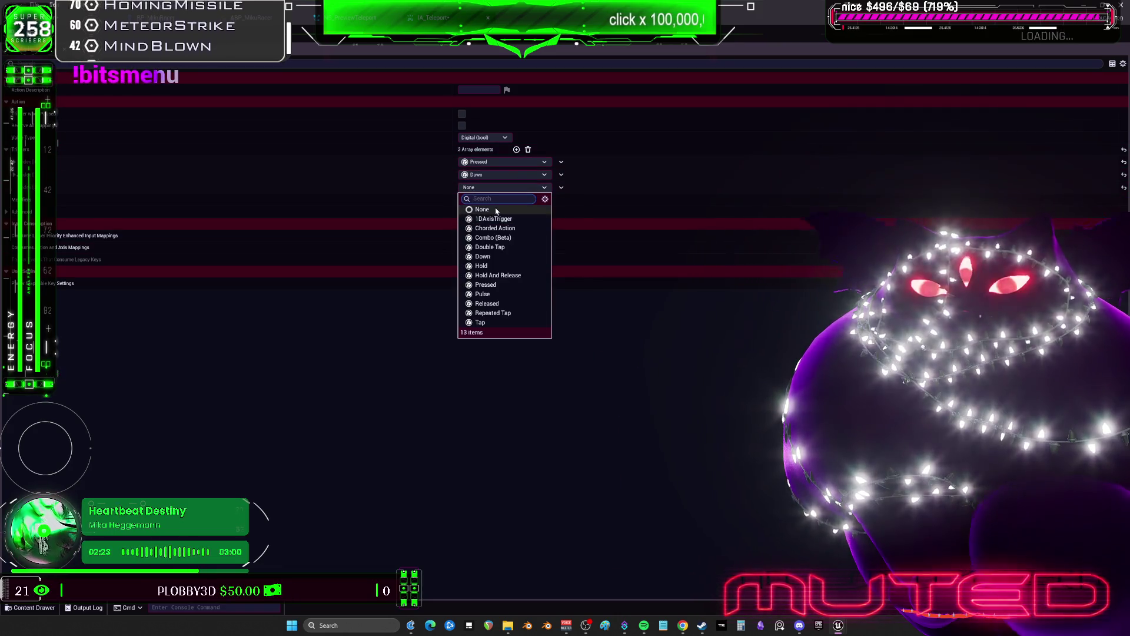
click(506, 304)
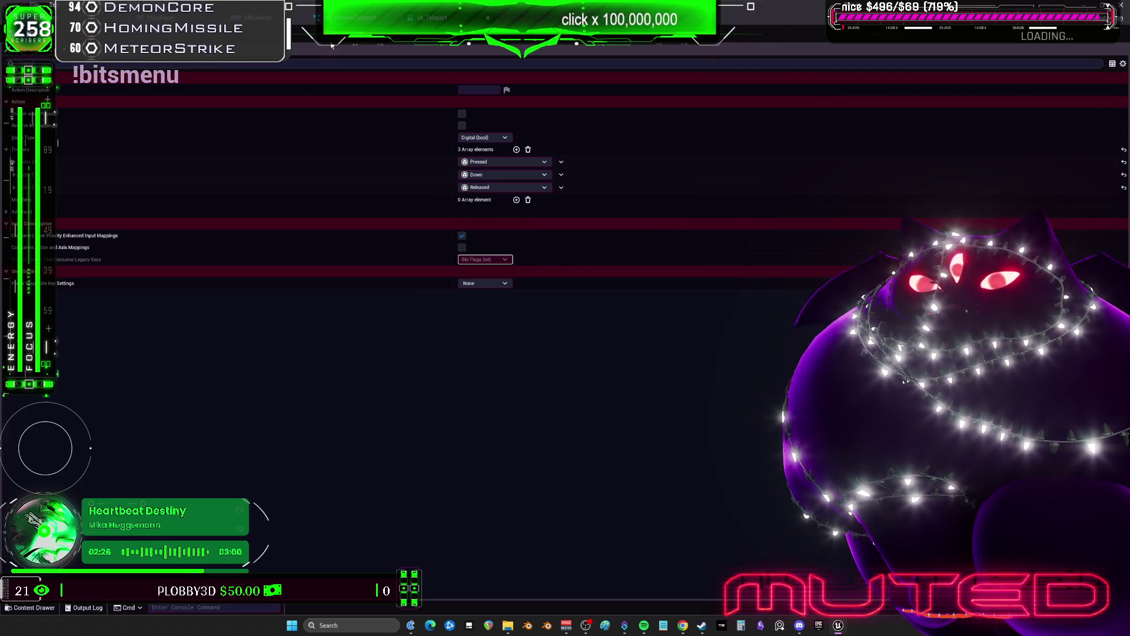
key(alt+Tab)
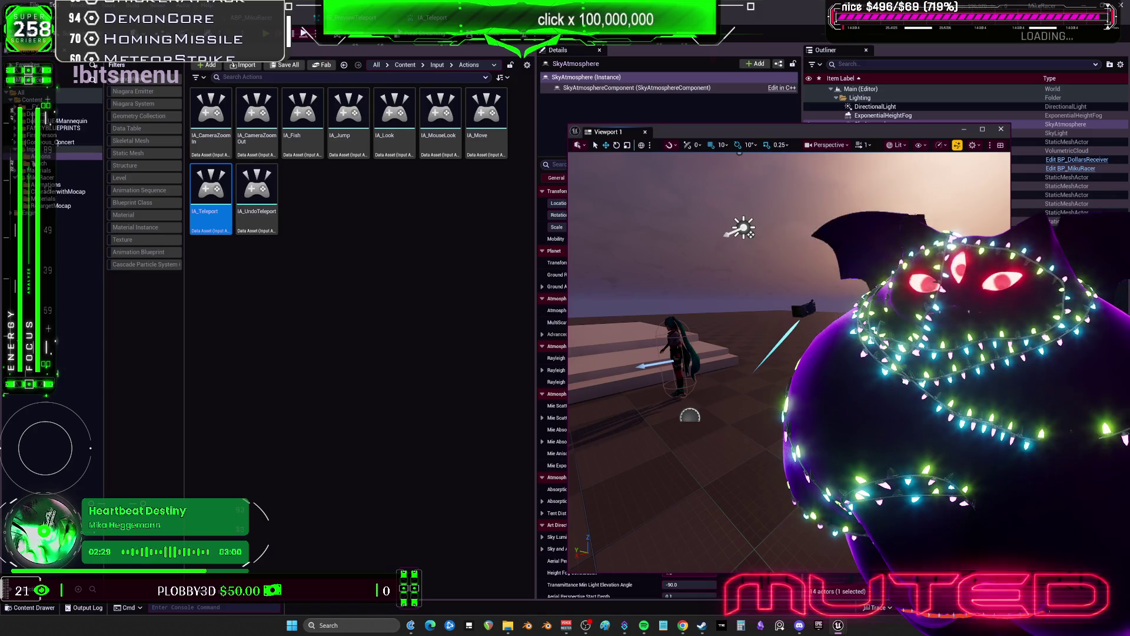
Step: Open IMC_Default, check the teleport mapping's Pressed, Down and Released triggers, and save
double_click(302, 124)
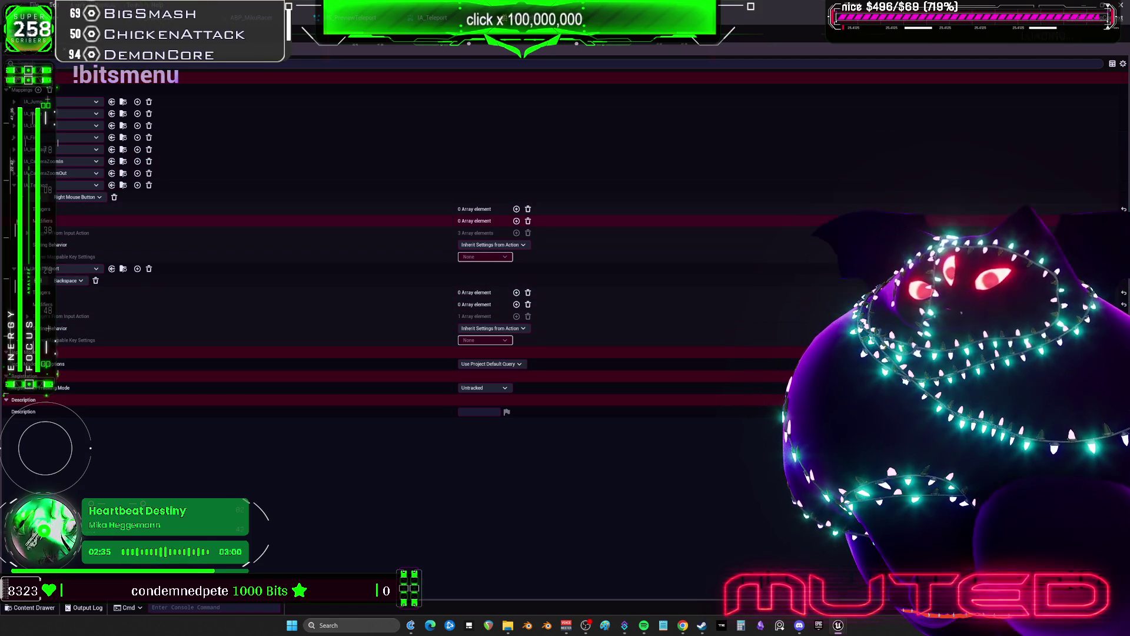
click(28, 233)
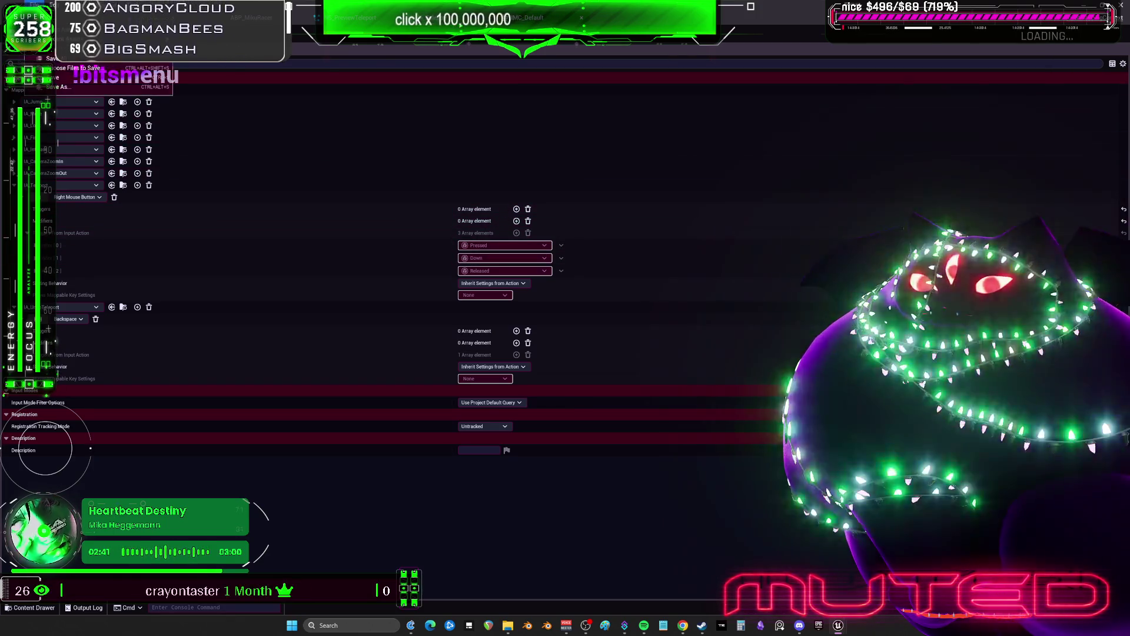
click(52, 58)
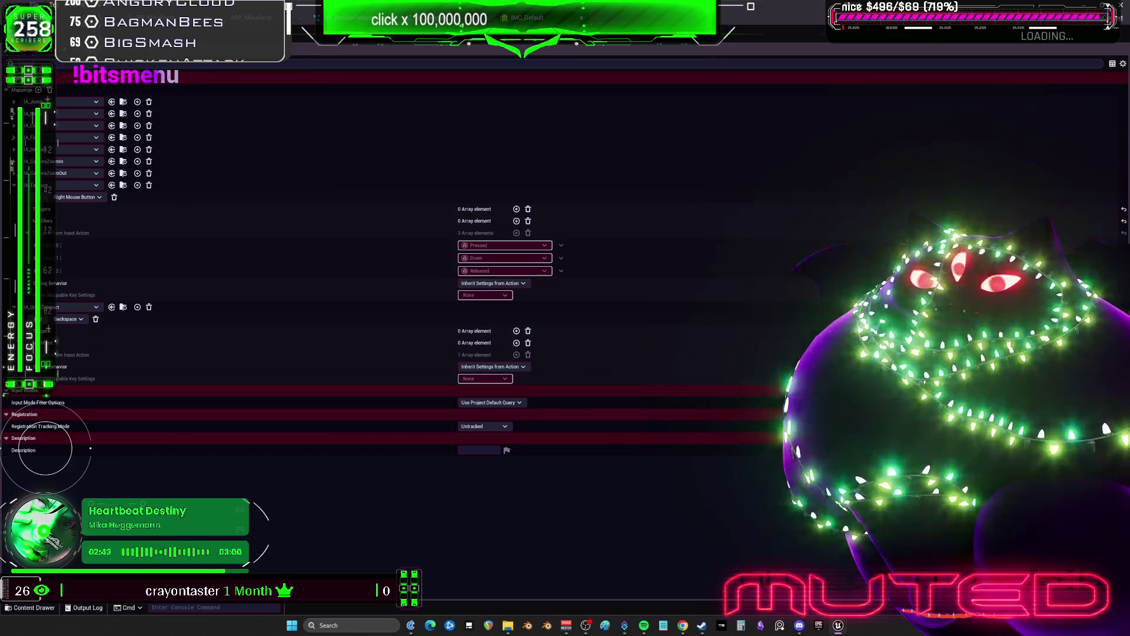
key(alt+Tab)
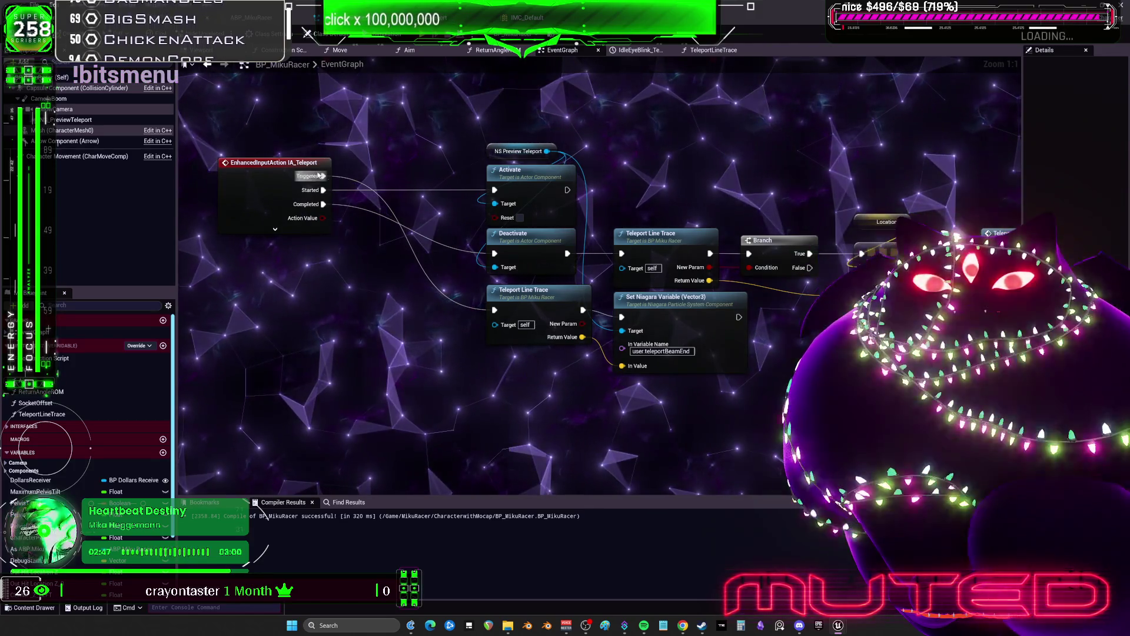
Step: Rename the Set Niagara Variable's In Variable Name to USER.teleportBeamEnd
click(535, 300)
click(691, 314)
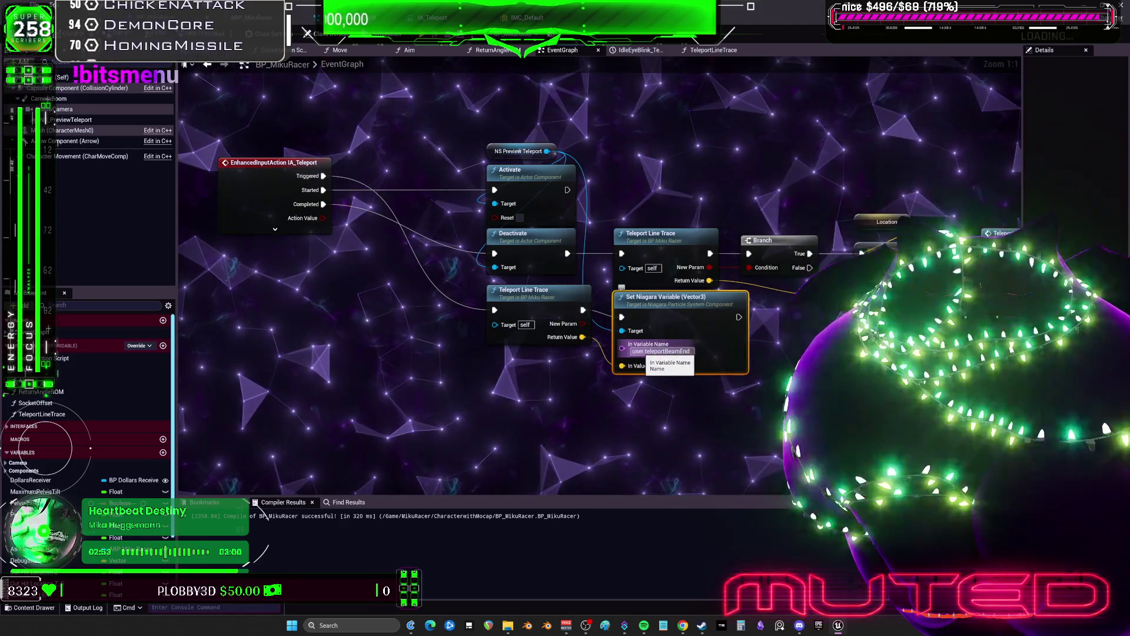
click(660, 351)
key(Home)
key(Delete)
key(Delete)
key(Delete)
key(Return)
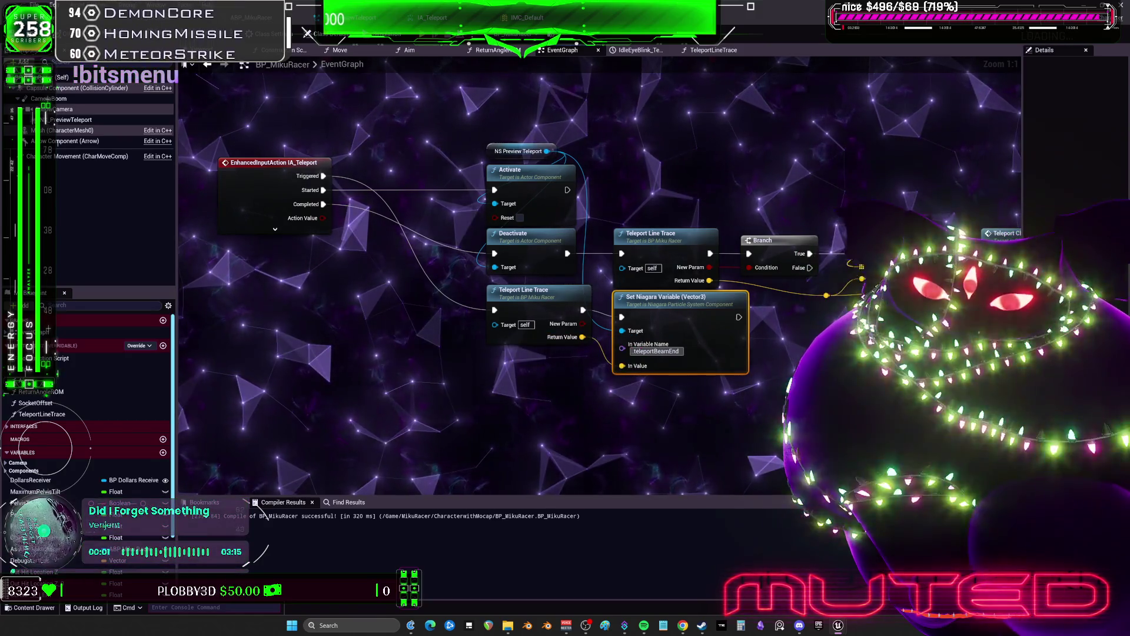
text(USSER.)
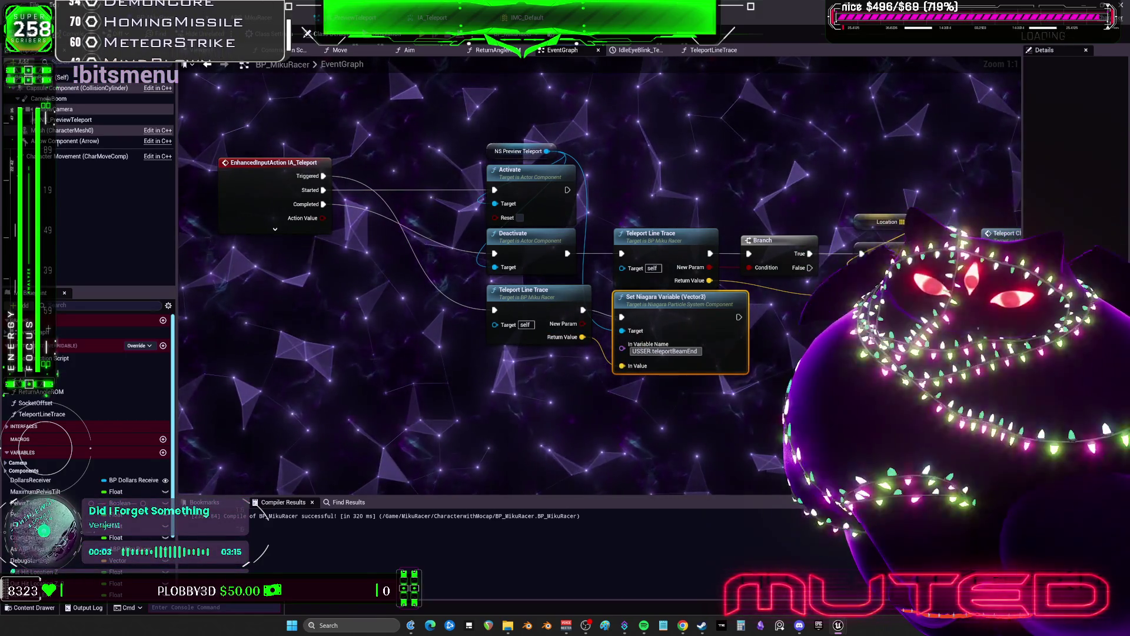
click(612, 313)
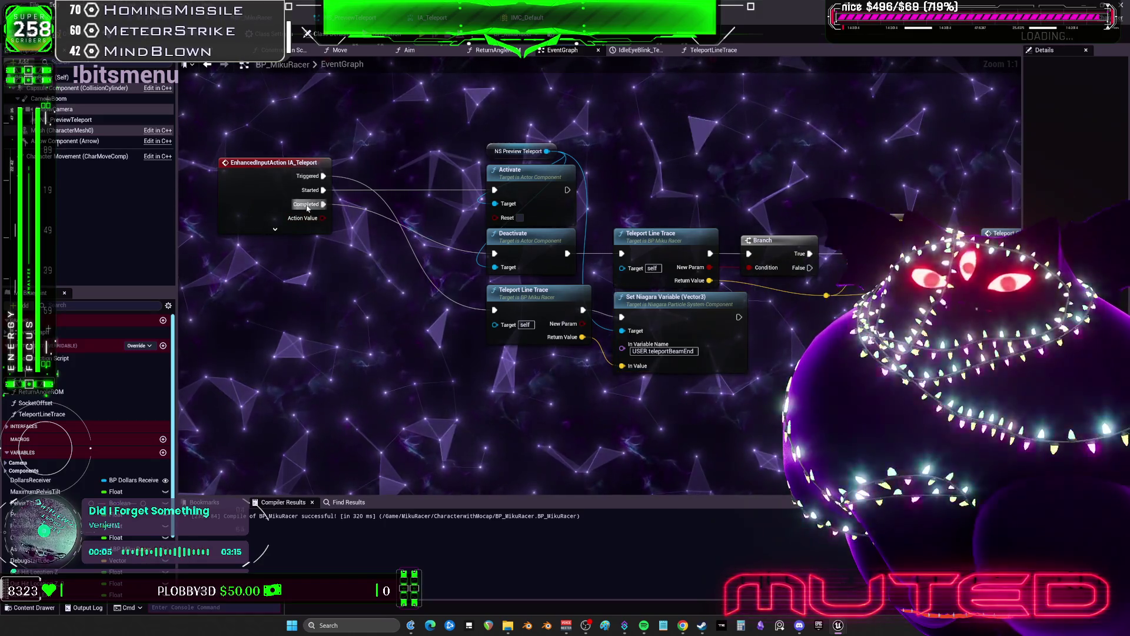
Step: Move the Deactivate node to the right of the ADD node
click(529, 248)
mouse_move(670, 188)
mouse_down()
mouse_move(513, 204)
mouse_move(613, 203)
mouse_move(455, 197)
mouse_up()
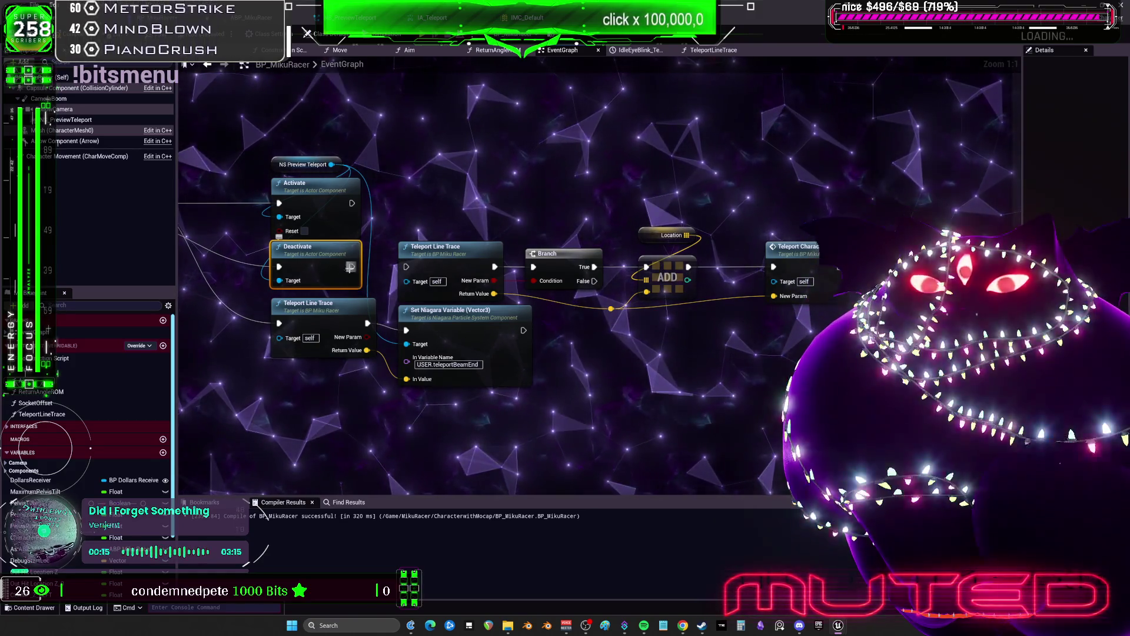
key(Delete)
drag(350, 267, 447, 275)
mouse_move(846, 268)
mouse_down()
mouse_move(771, 192)
mouse_move(738, 205)
mouse_move(754, 219)
mouse_move(683, 206)
mouse_move(889, 207)
mouse_move(899, 264)
mouse_move(715, 303)
mouse_move(680, 342)
mouse_move(676, 321)
mouse_up()
Step: Expand the IA_Teleport event, rearrange the trace, Niagara and branch nodes, and start a play test
drag(201, 227, 353, 229)
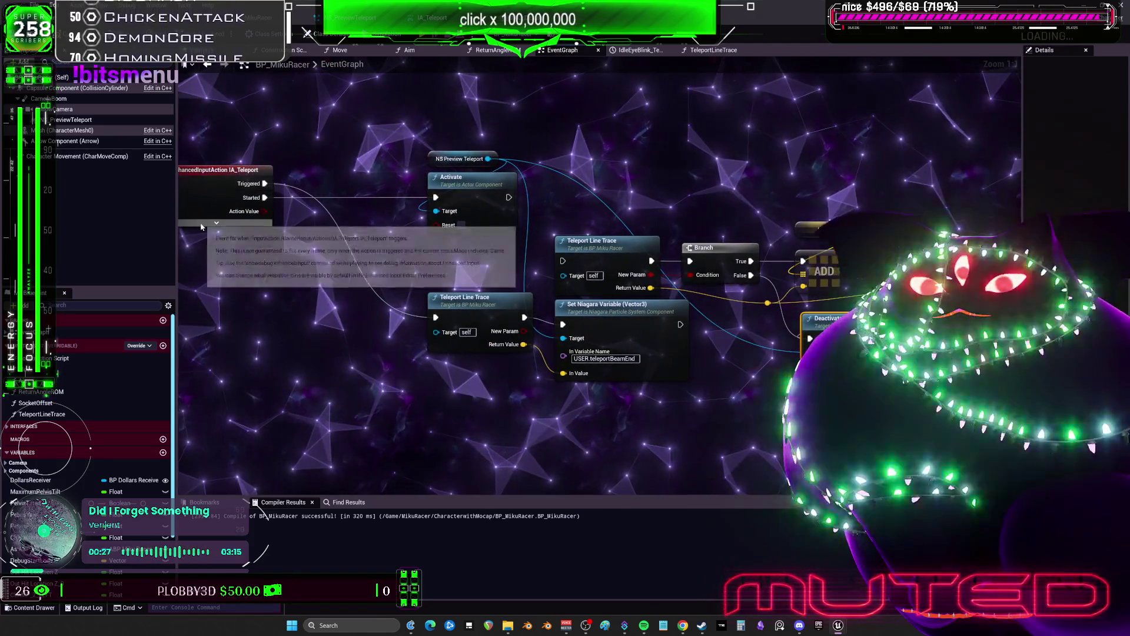
click(217, 222)
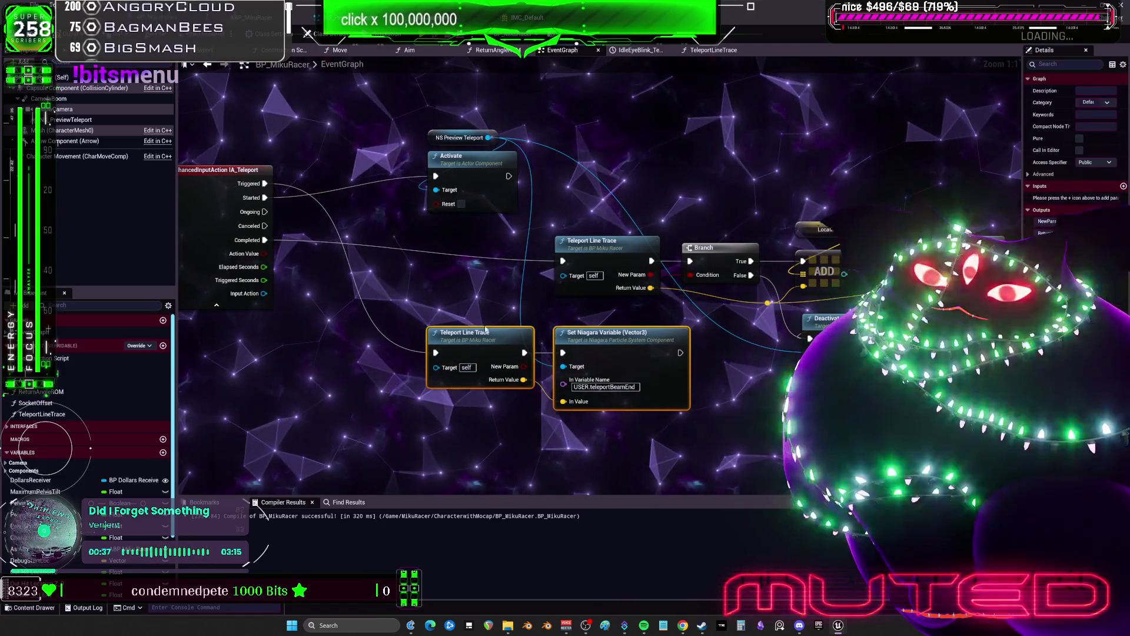
drag(482, 340, 482, 125)
drag(532, 182, 420, 272)
drag(471, 210, 471, 225)
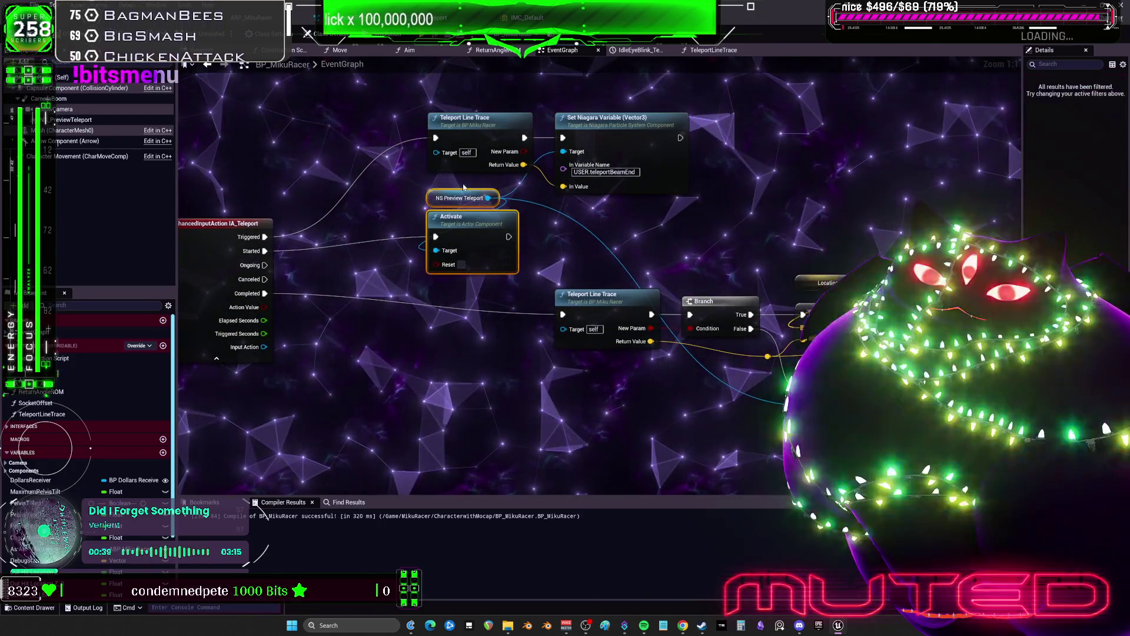
mouse_move(995, 444)
mouse_down()
mouse_move(766, 330)
mouse_move(606, 217)
mouse_up()
drag(678, 263, 551, 278)
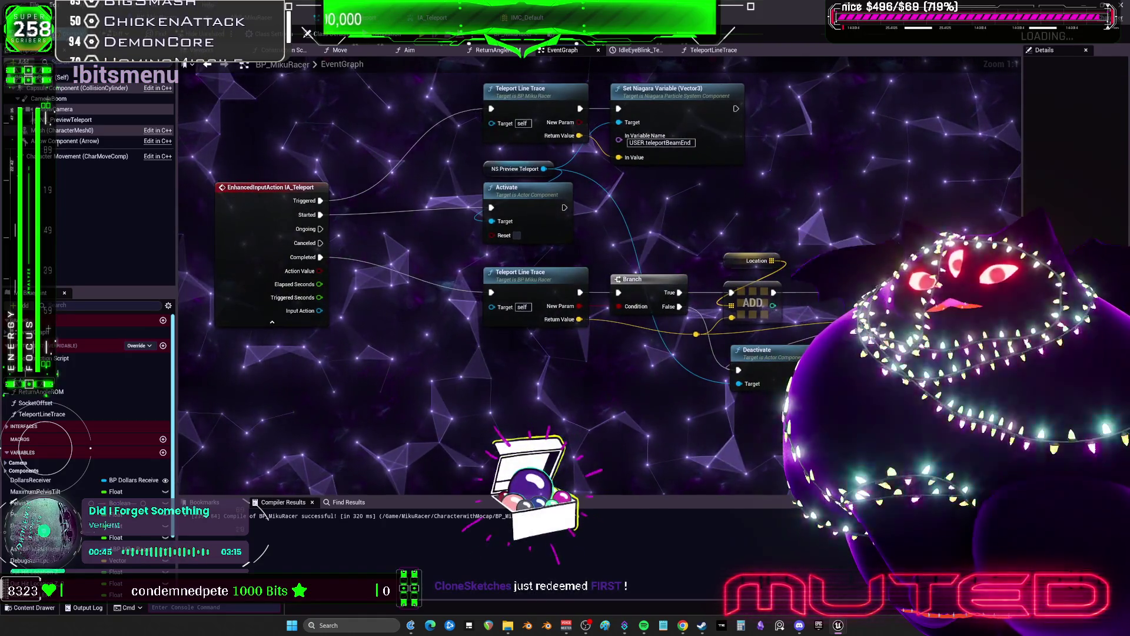
key(alt+p)
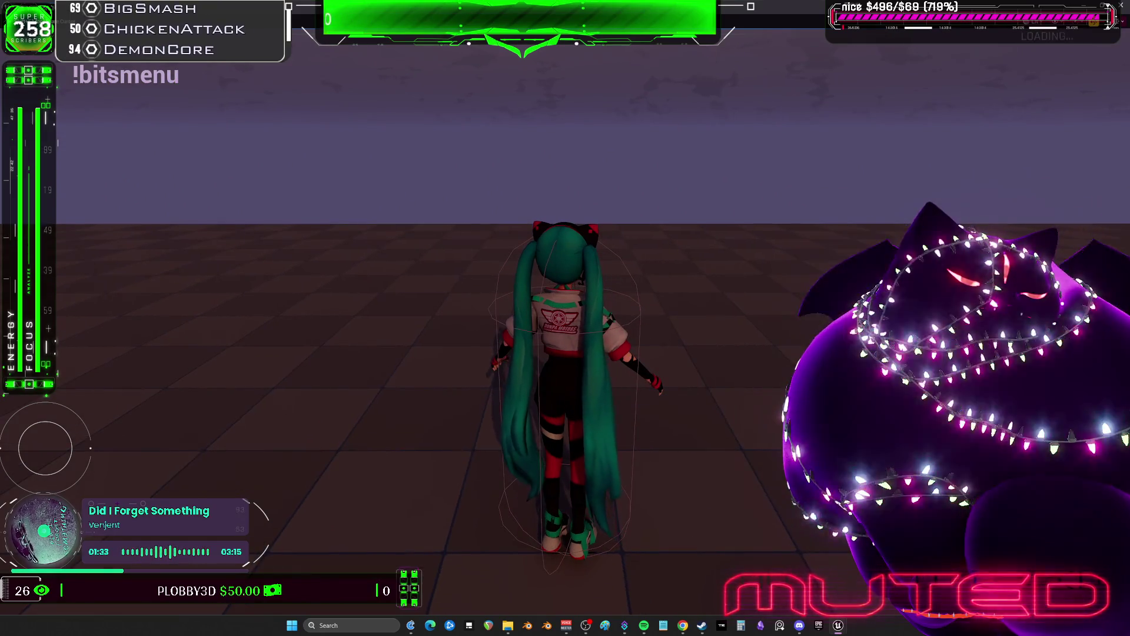
Step: Stop the play test and return the full-screen viewport to its floating window
key(Escape)
key(F11)
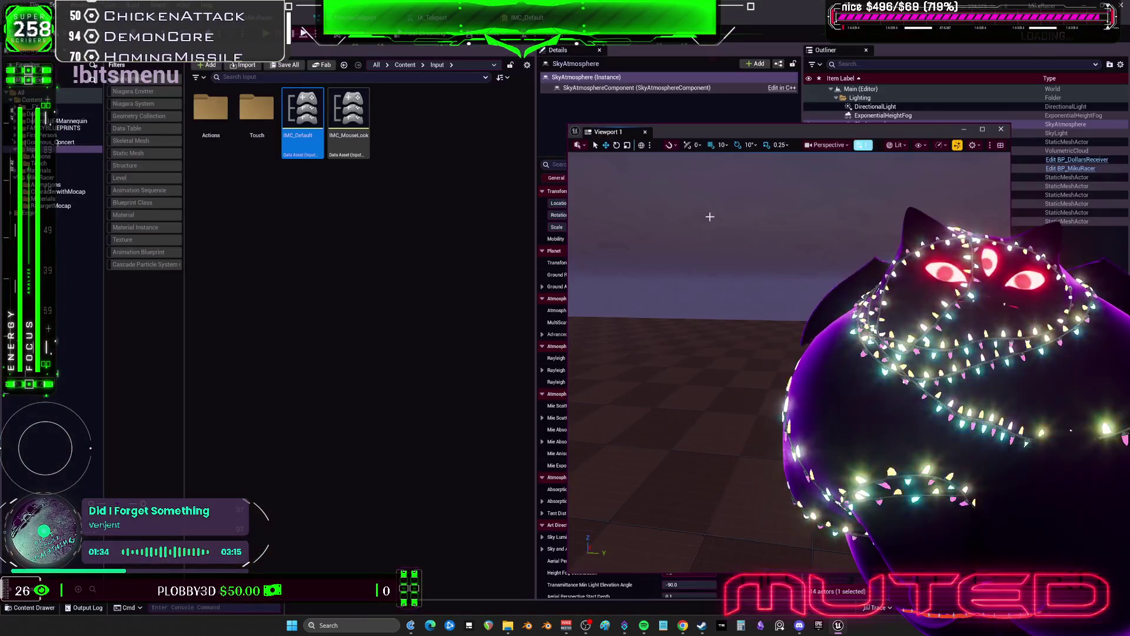
Step: Open NS_PreviewTeleport and review its Initialize Particle and Beam Emitter Setup modules
mouse_move(676, 127)
mouse_down()
mouse_move(419, 166)
mouse_move(177, 130)
mouse_up()
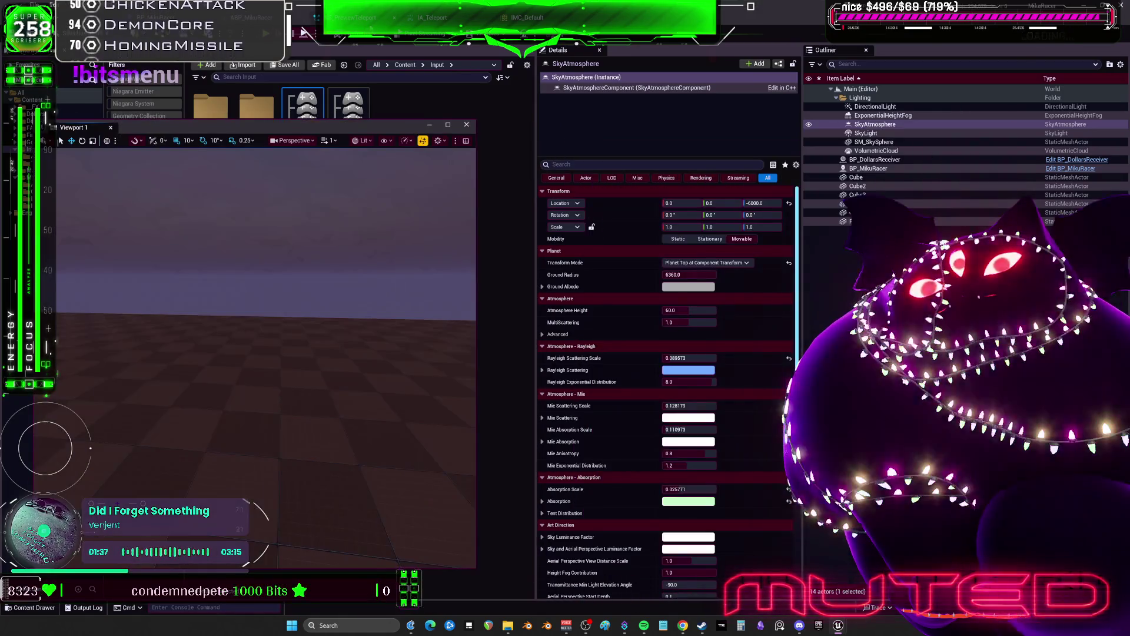
click(353, 18)
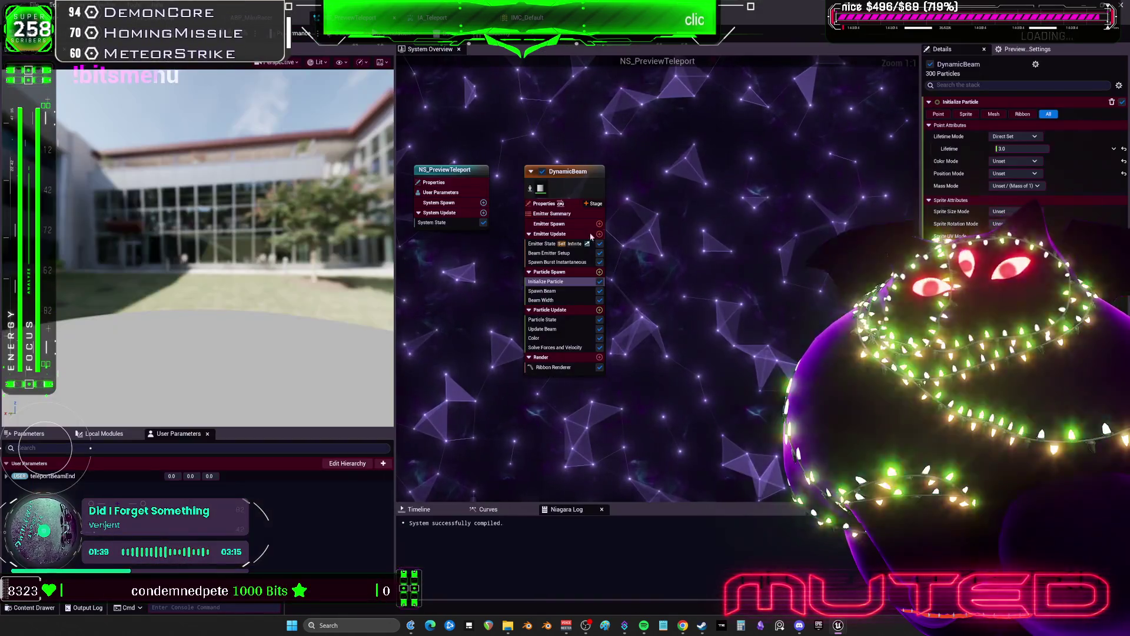
click(551, 242)
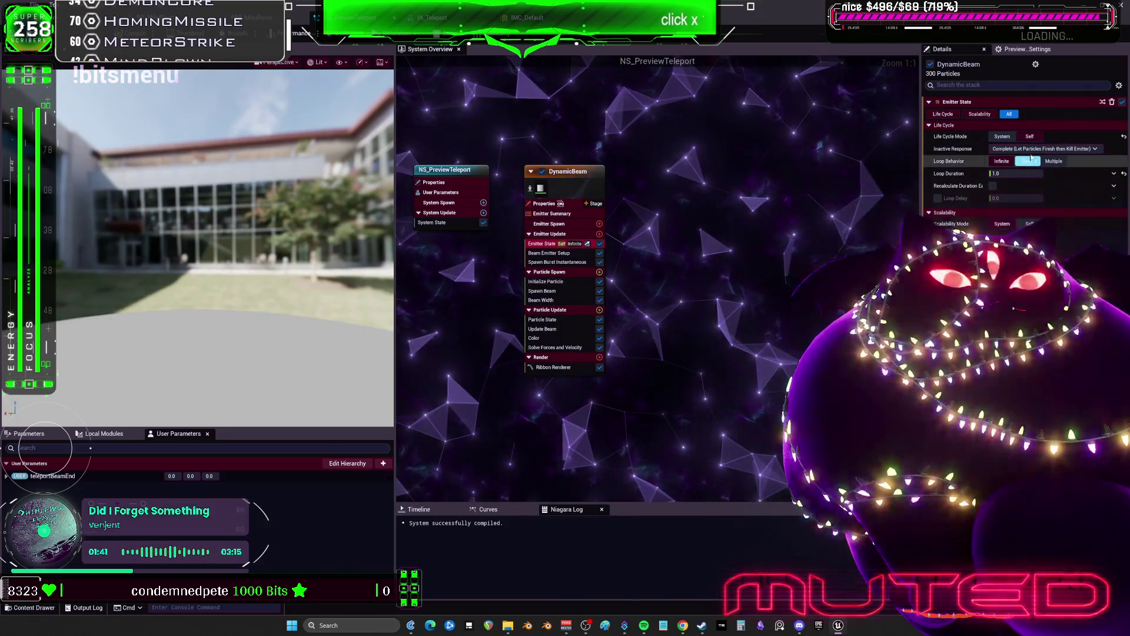
click(551, 282)
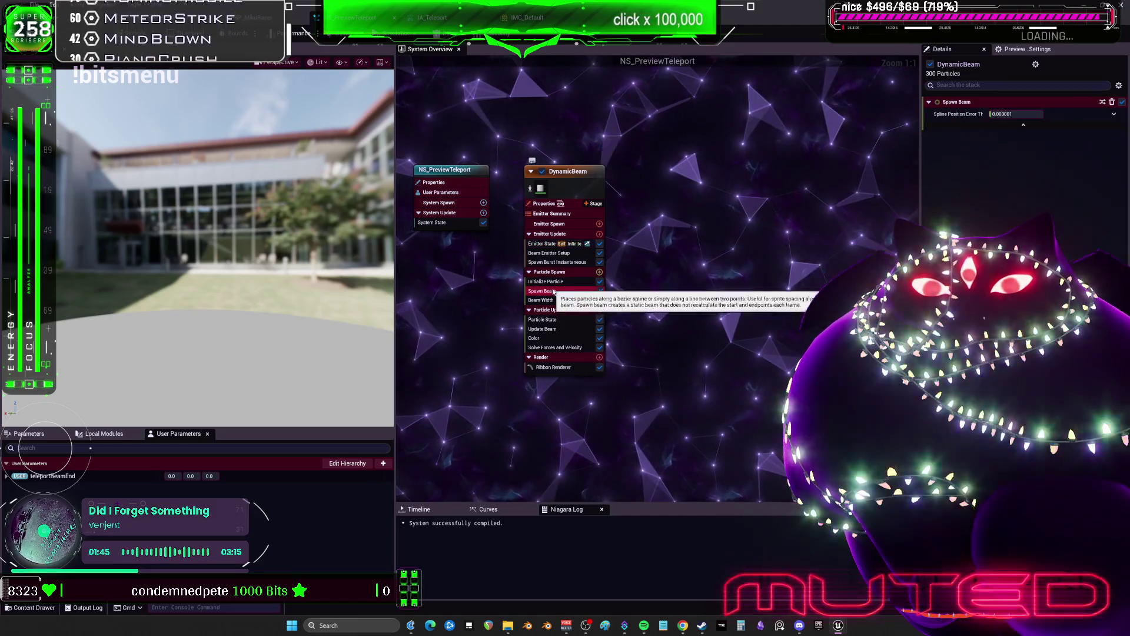
click(548, 253)
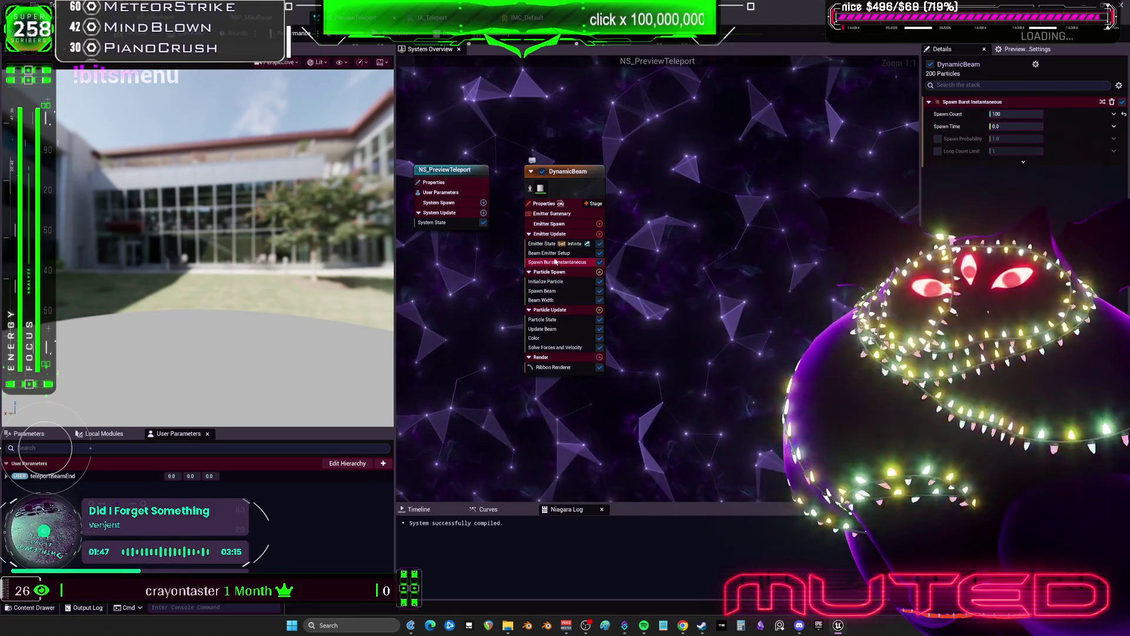
Step: Toggle Absolute Beam Start off and back on, check Beam Start sources, then view DynamicBeam's emitter properties
click(993, 127)
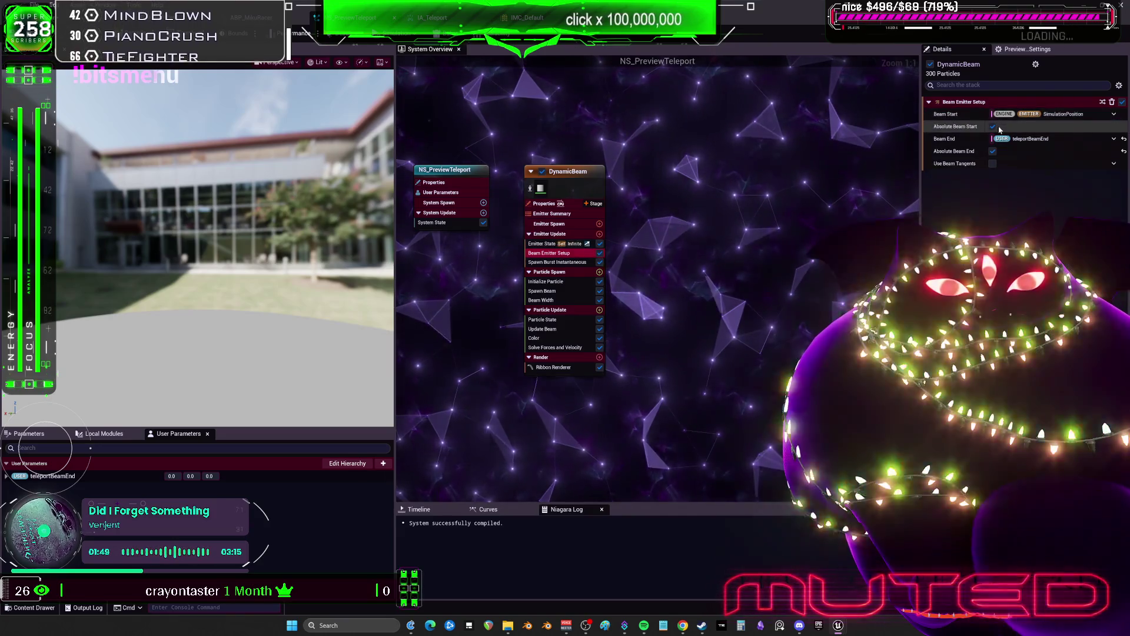
click(993, 126)
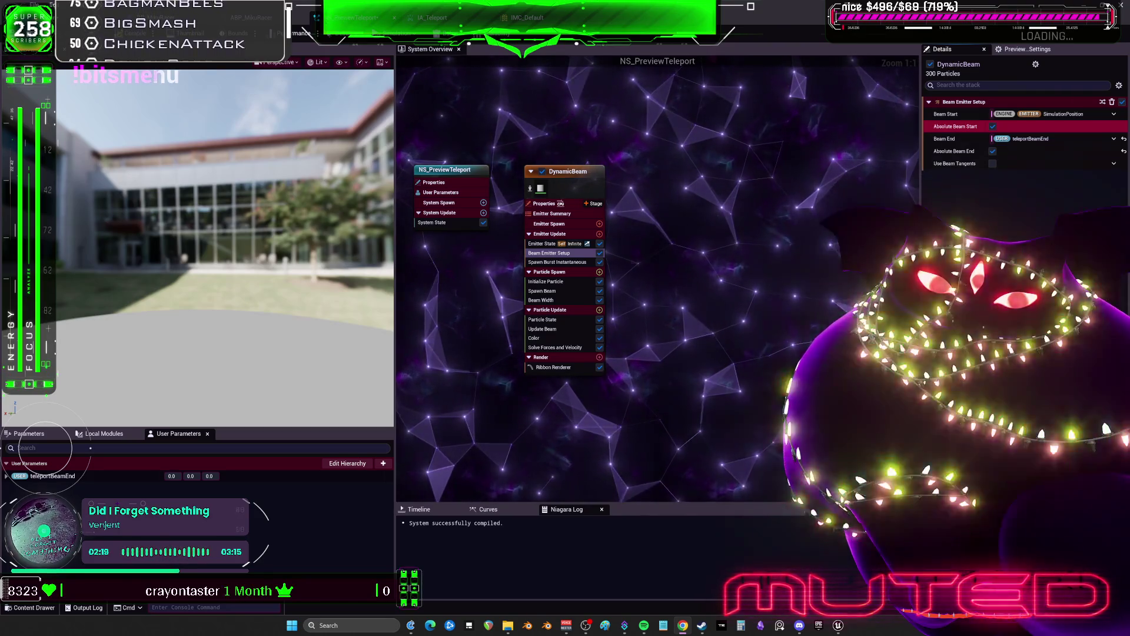
click(1108, 115)
click(1079, 112)
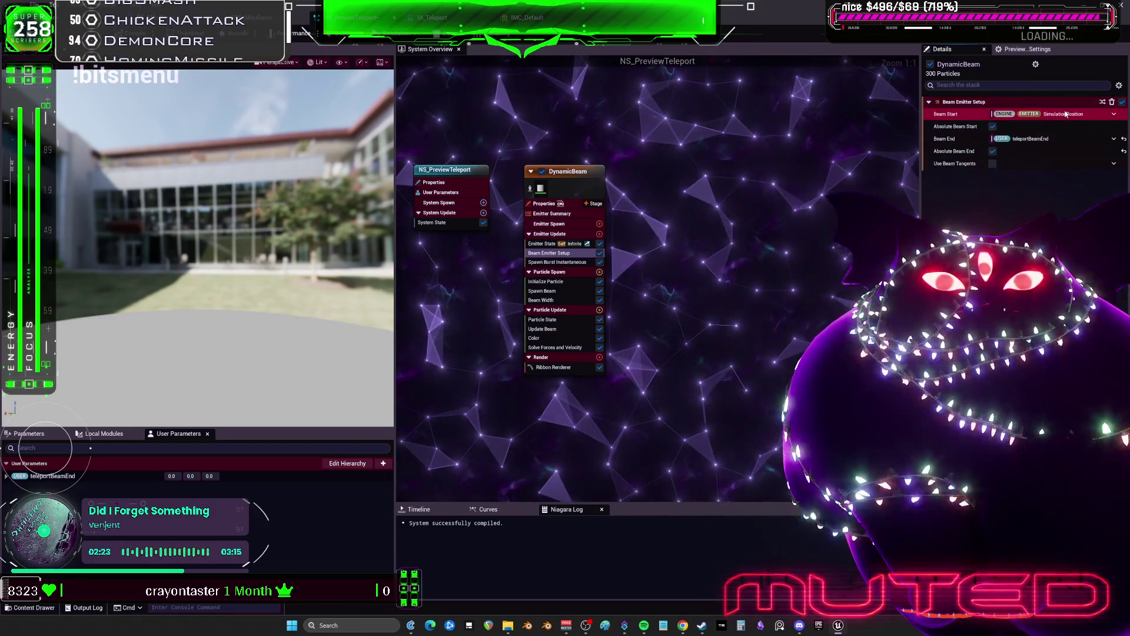
click(560, 224)
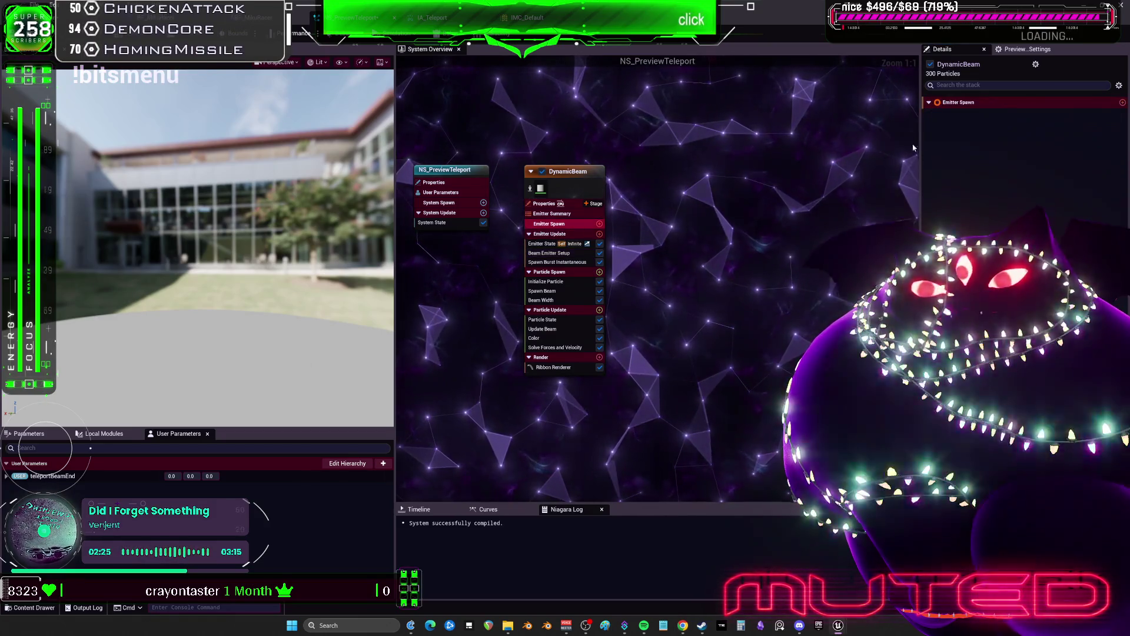
click(544, 203)
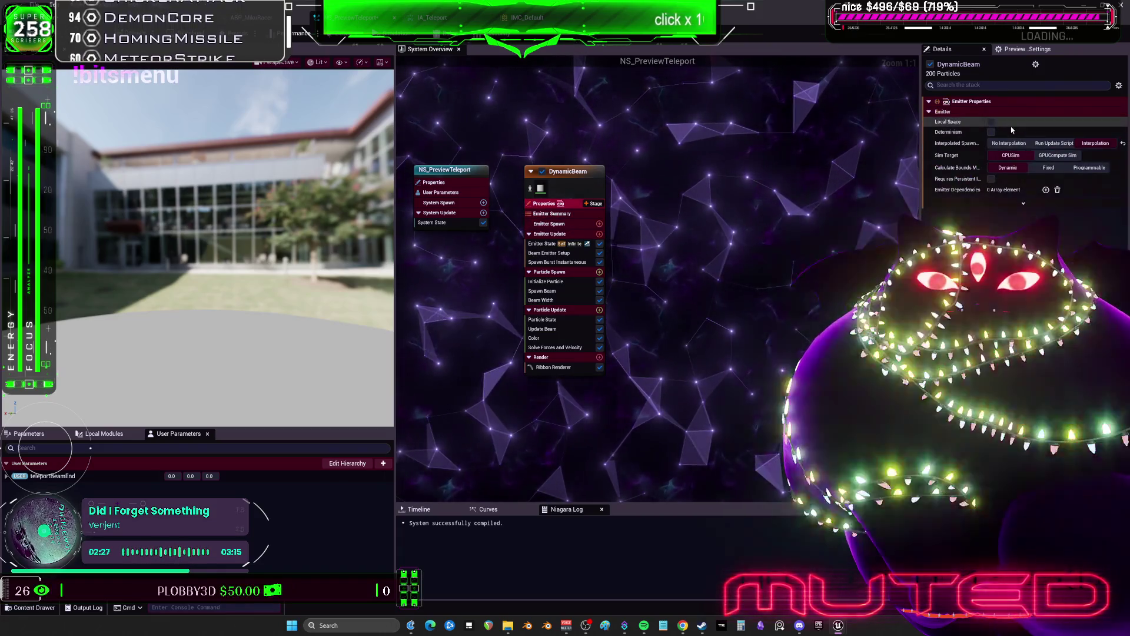
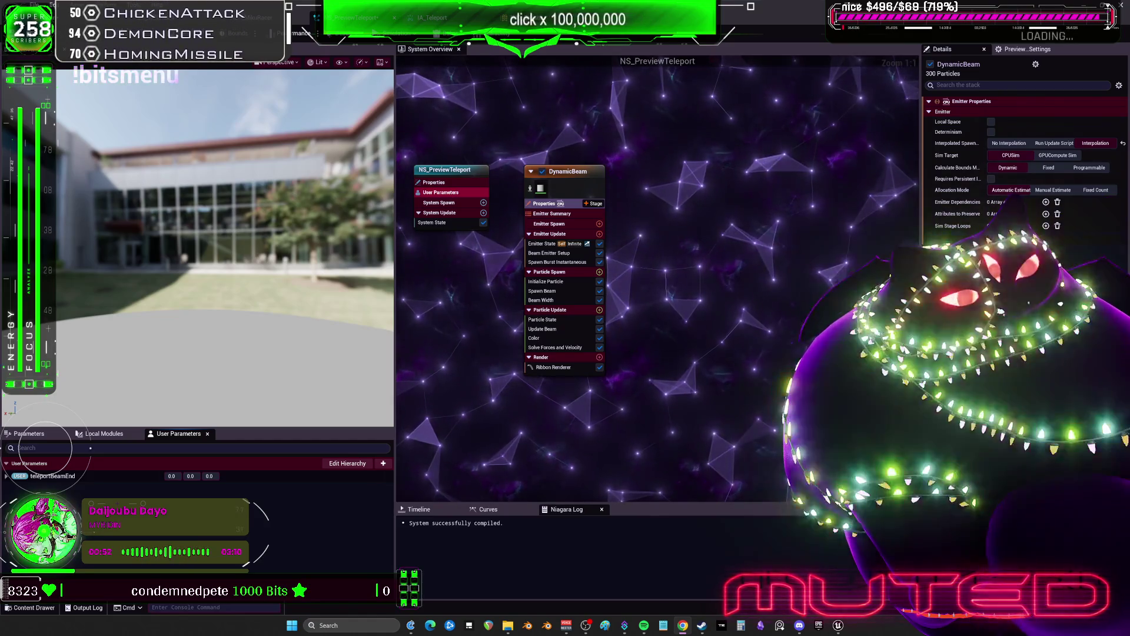
Step: Check the DynamicBeam's Beam Start source, then compile and close NS_PreviewTeleport
click(559, 252)
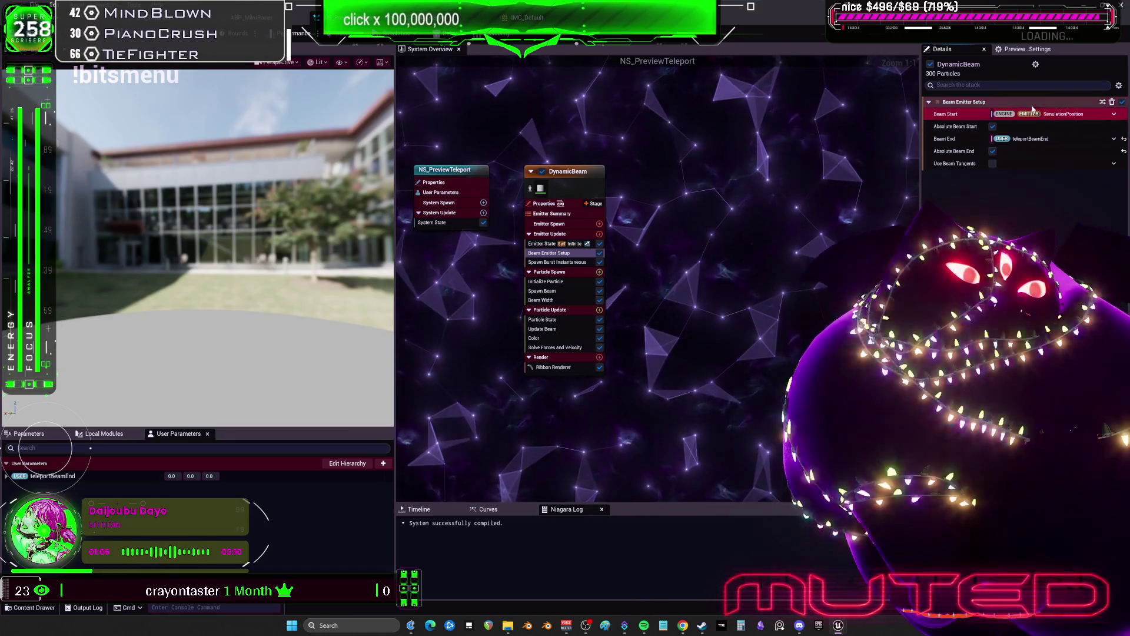
click(1114, 114)
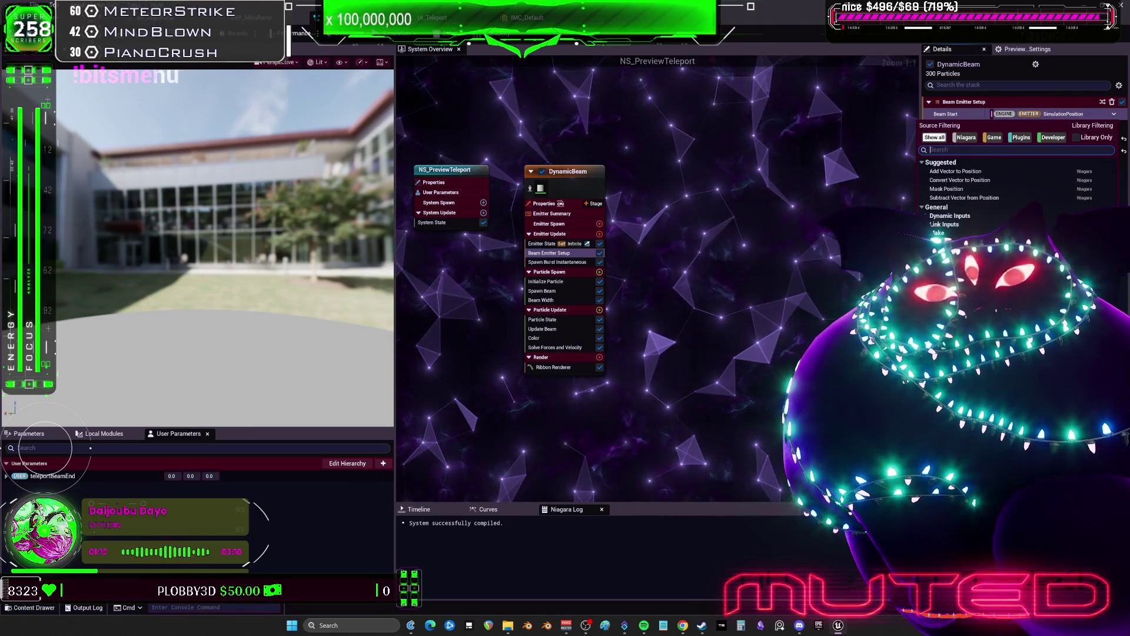
key(Escape)
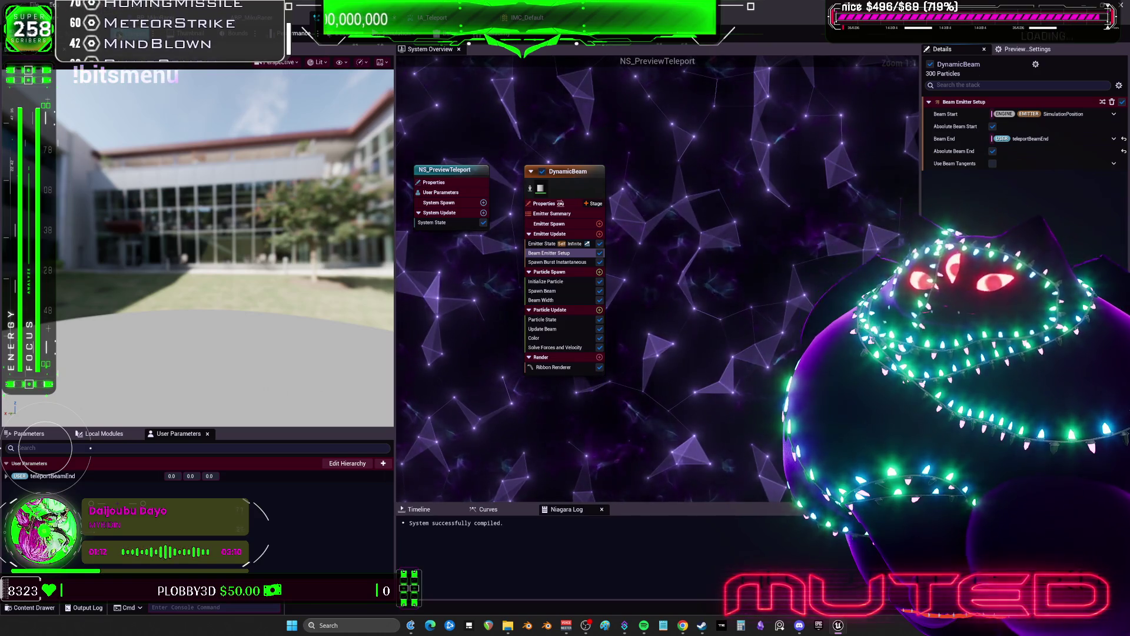
key(alt+F4)
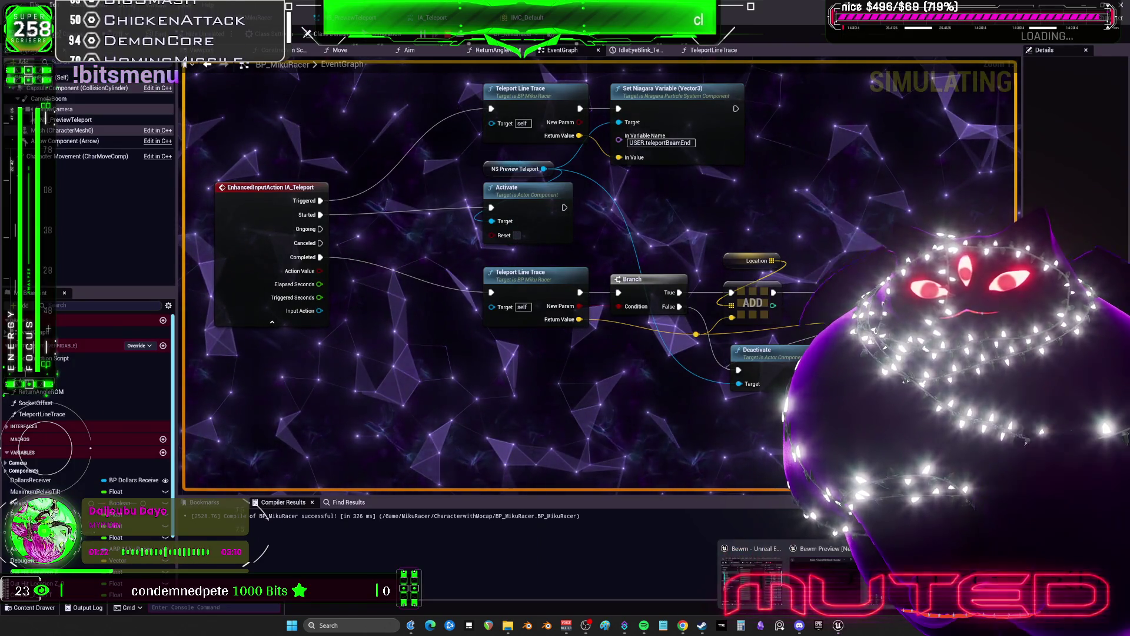
Step: Reposition and enlarge the BP_MikuRacer Blueprint window over the level editor
mouse_move(838, 627)
click(751, 579)
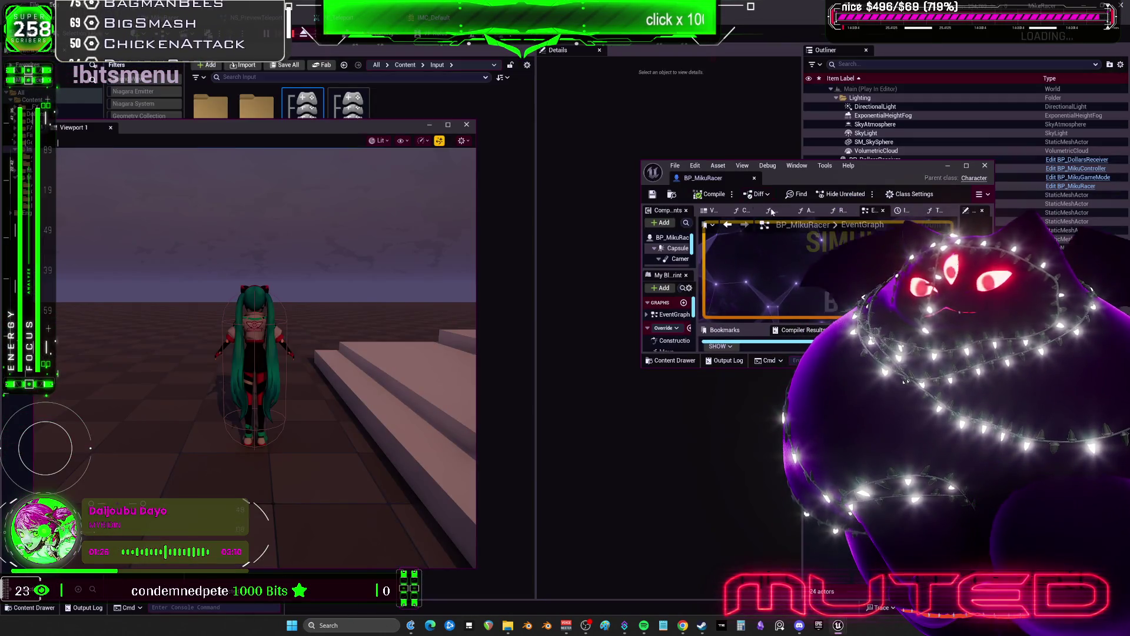
drag(836, 180, 731, 125)
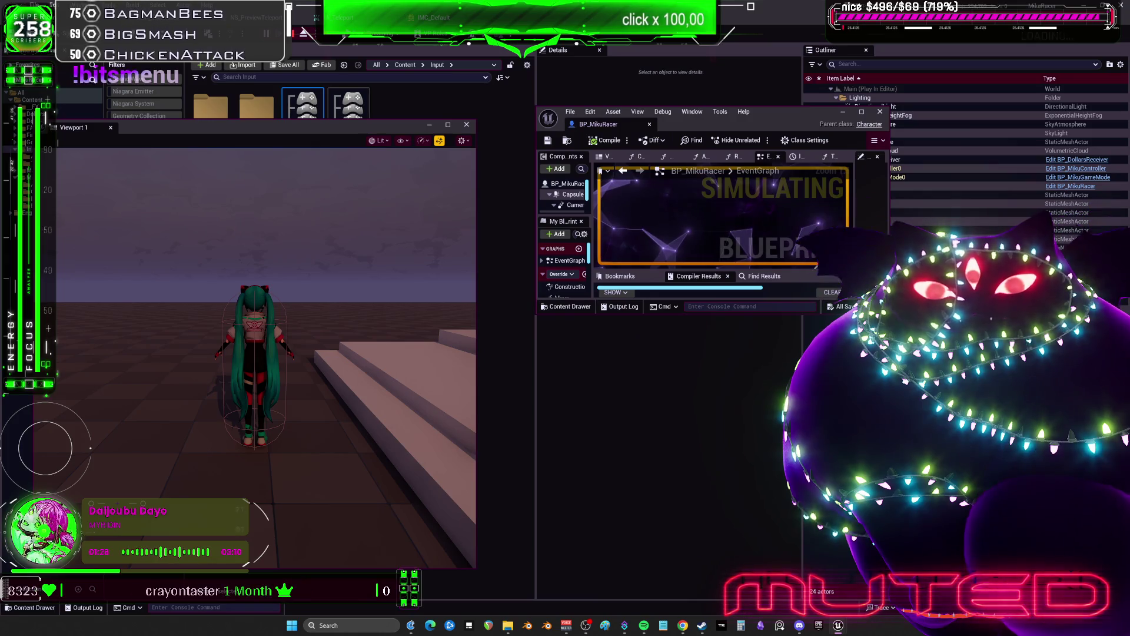
drag(931, 538, 996, 588)
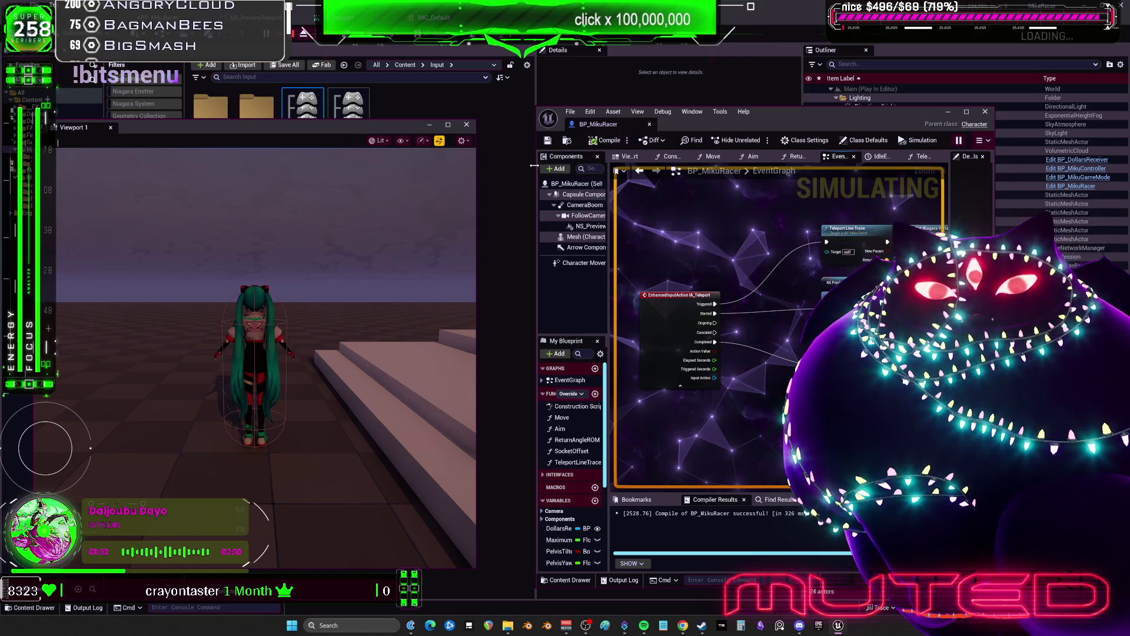
drag(536, 162, 294, 162)
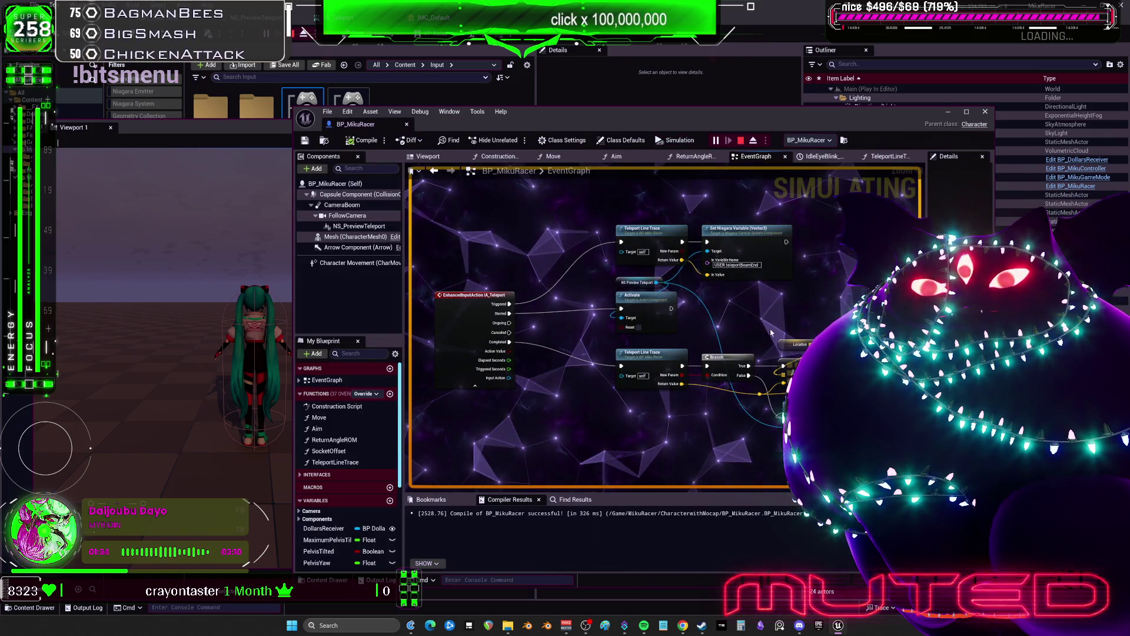
Step: In the running game, aim the teleport beam along the platform edge and release to teleport
click(57, 141)
key(e)
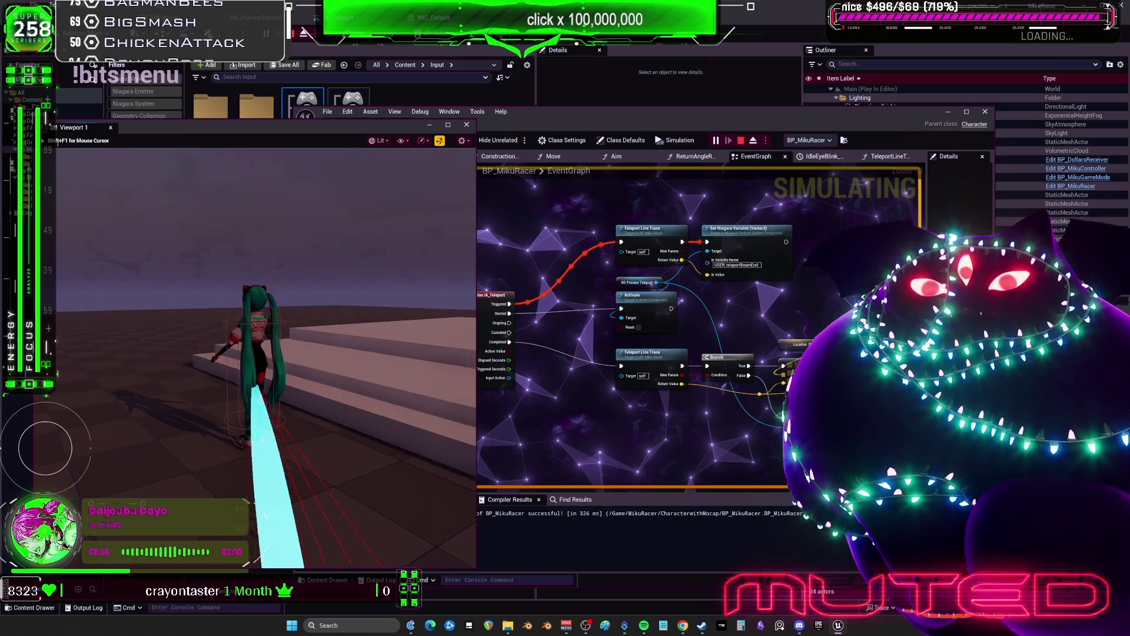
key(w)
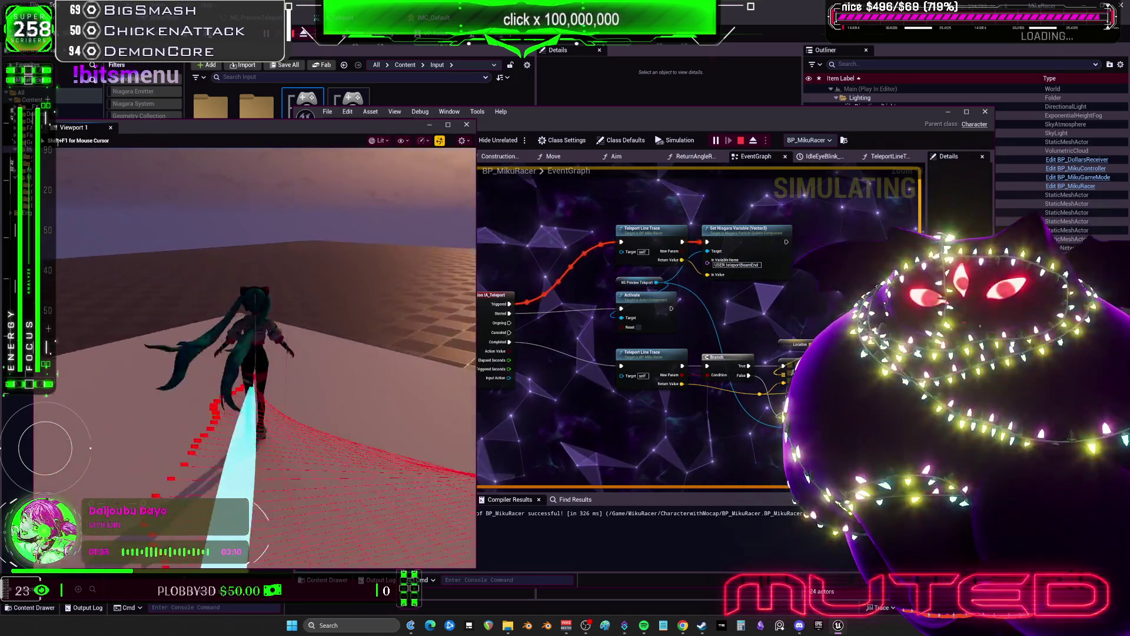
key(w)
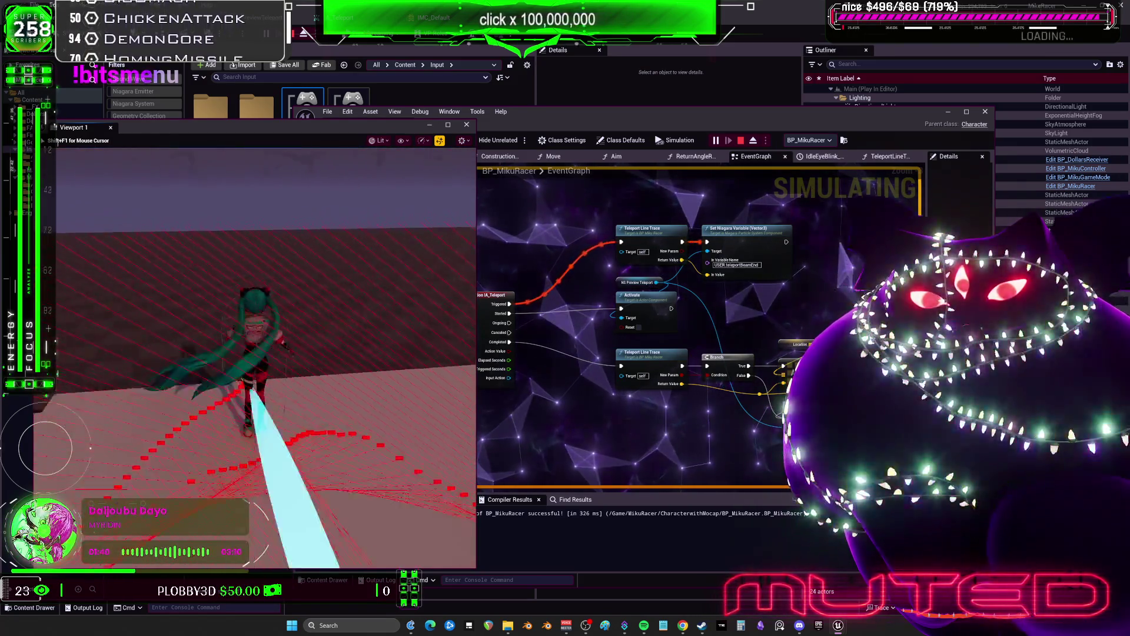
key(w)
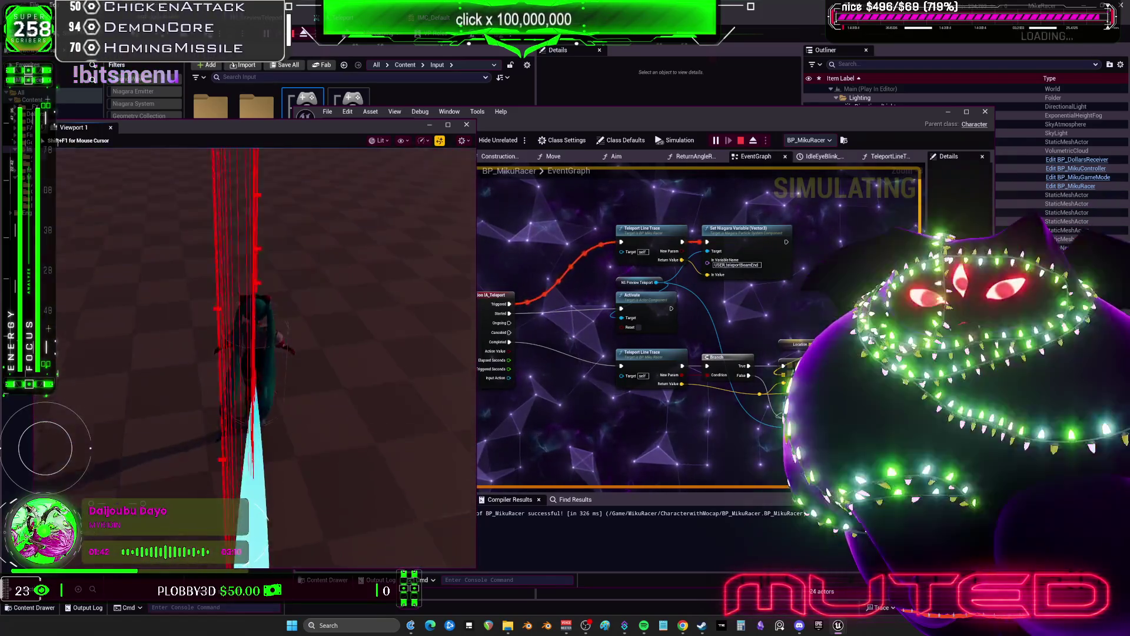
key(w)
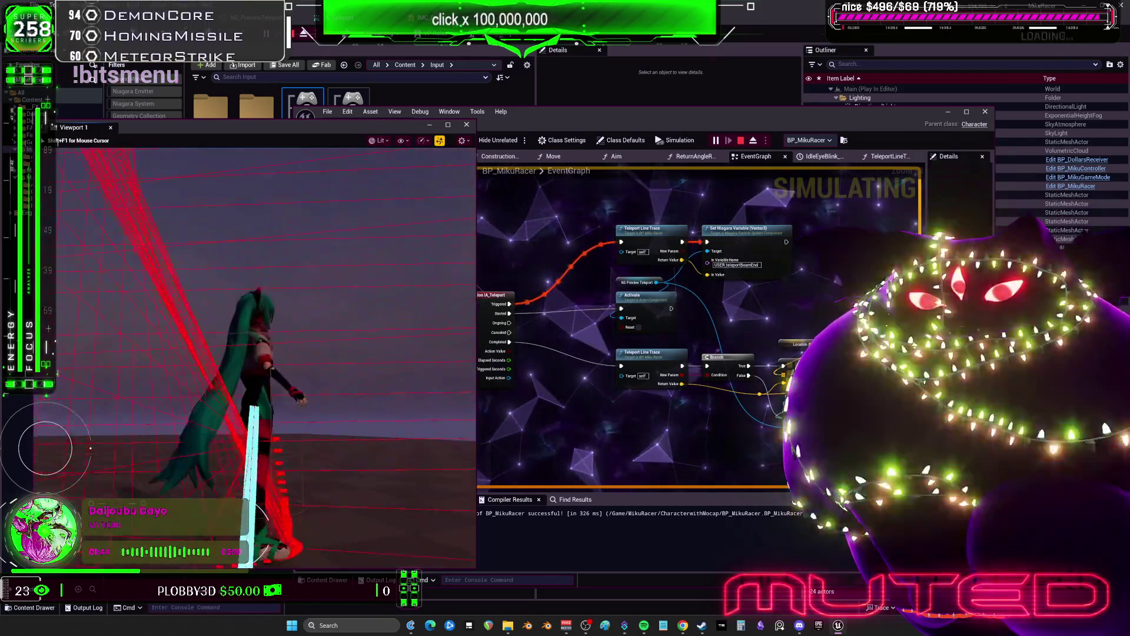
key(w)
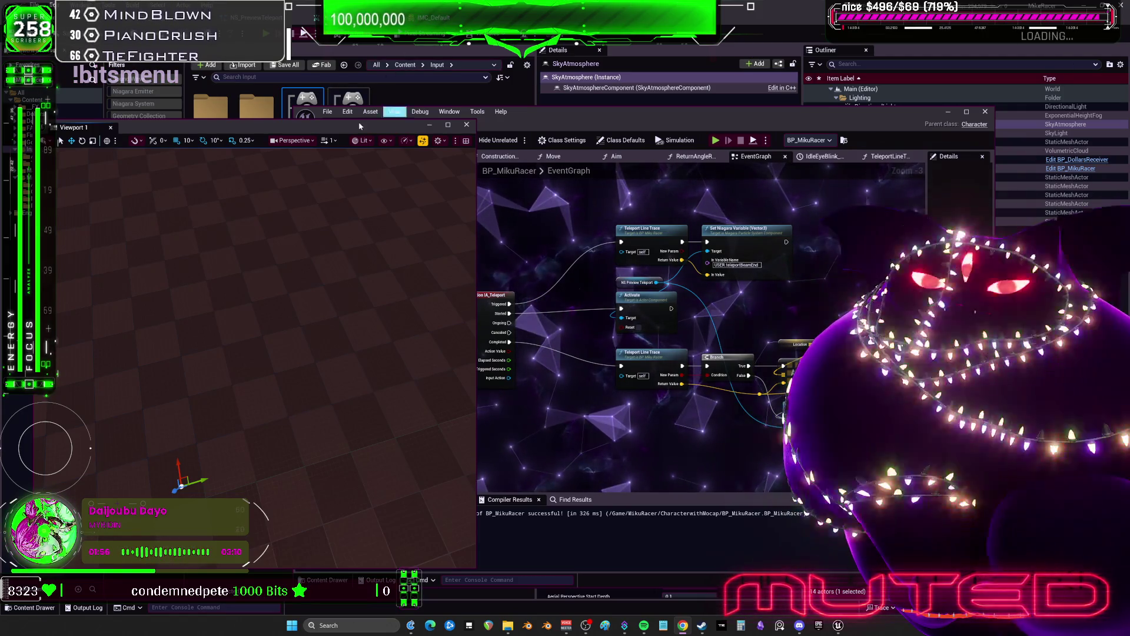
Step: Play fullscreen, walking Miku up the stairs while aiming, then stop playing
key(alt+p)
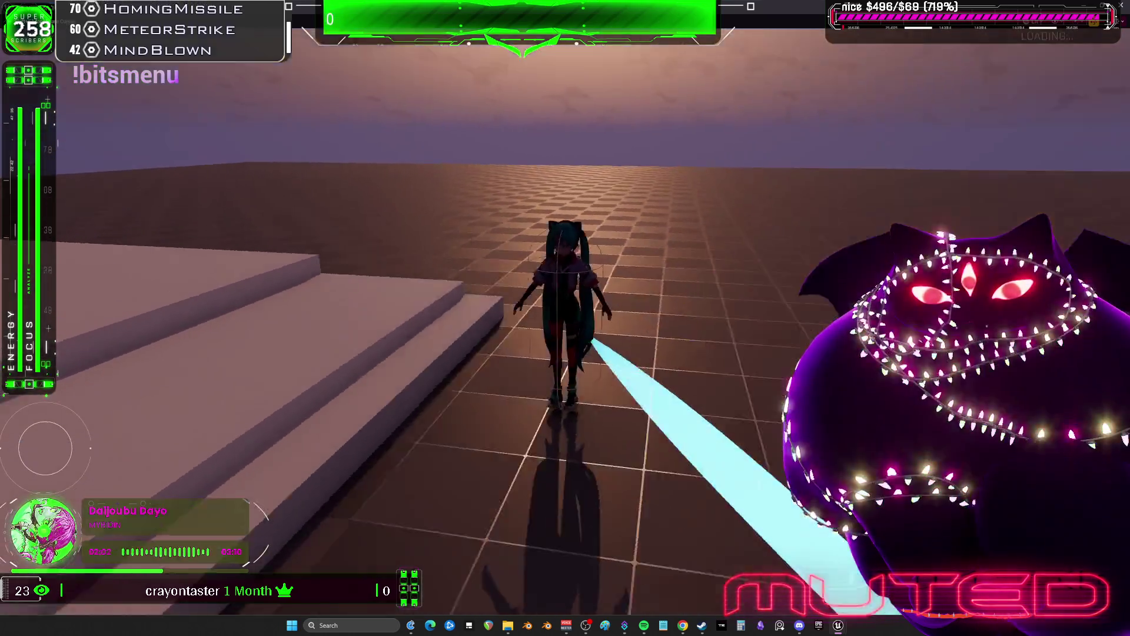
key(w)
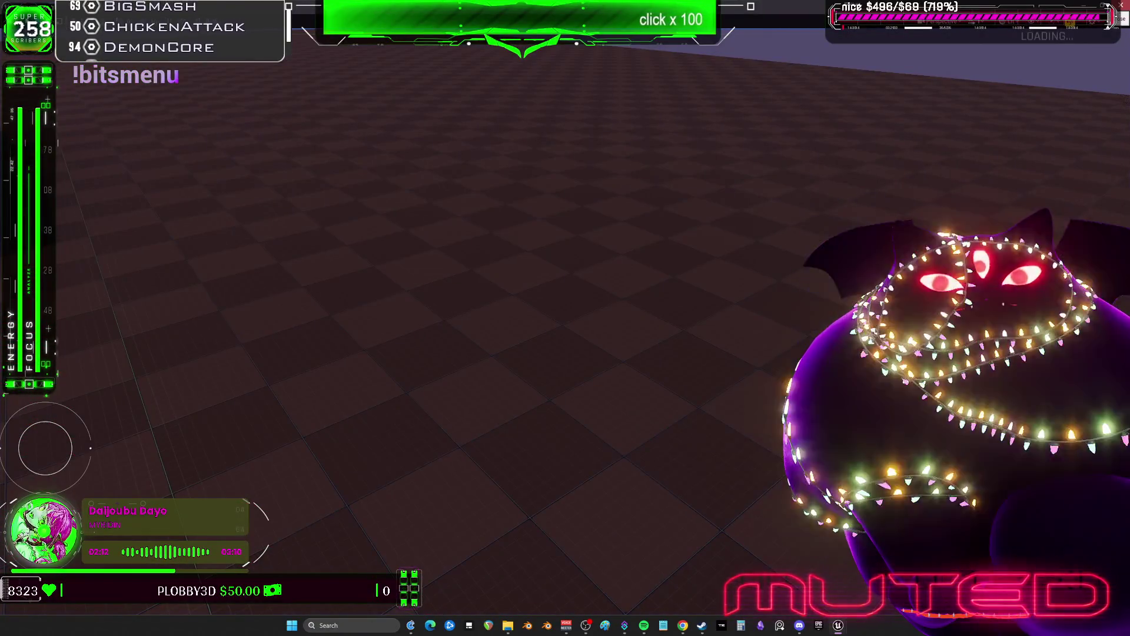
key(Escape)
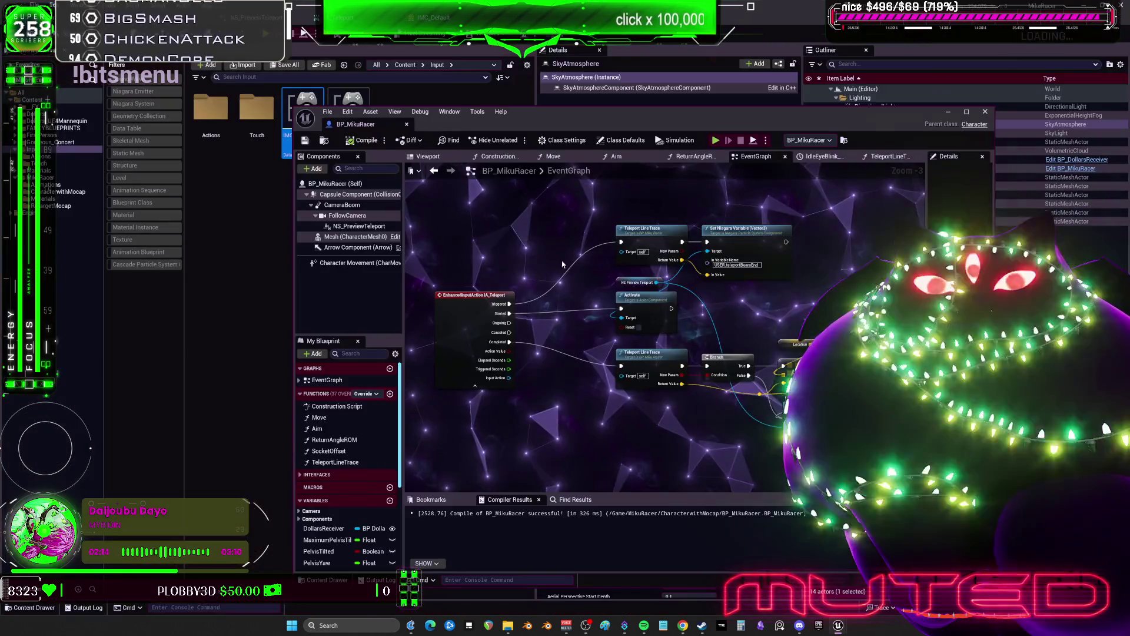
Step: Maximize the Blueprint editor, select the NS_PreviewTeleport component and widen the Details panel
key(super+Up)
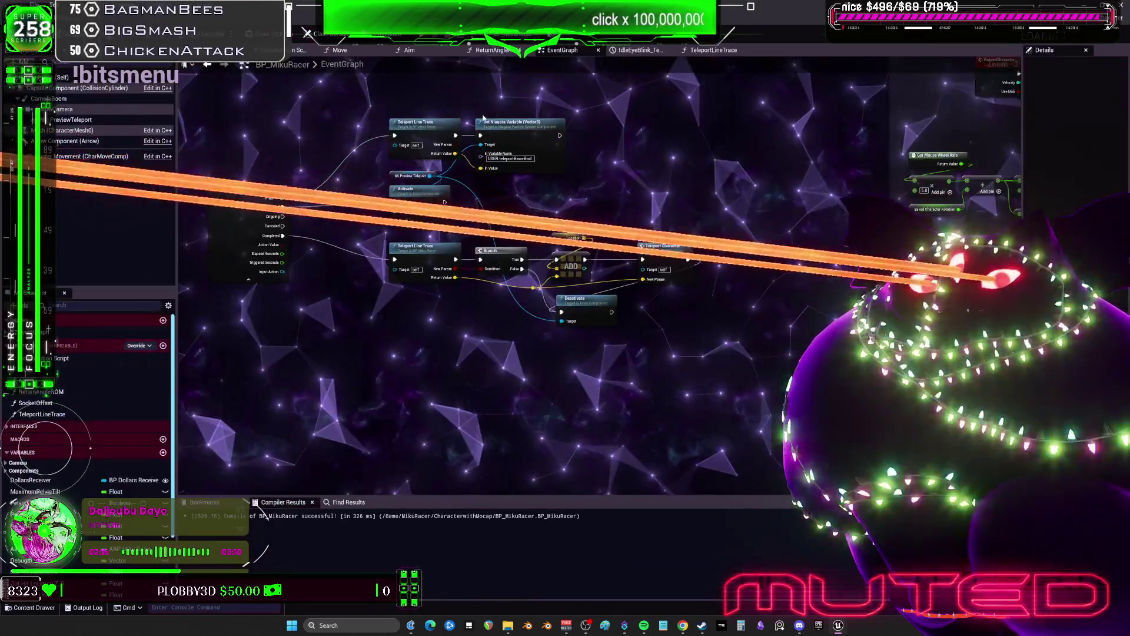
click(71, 120)
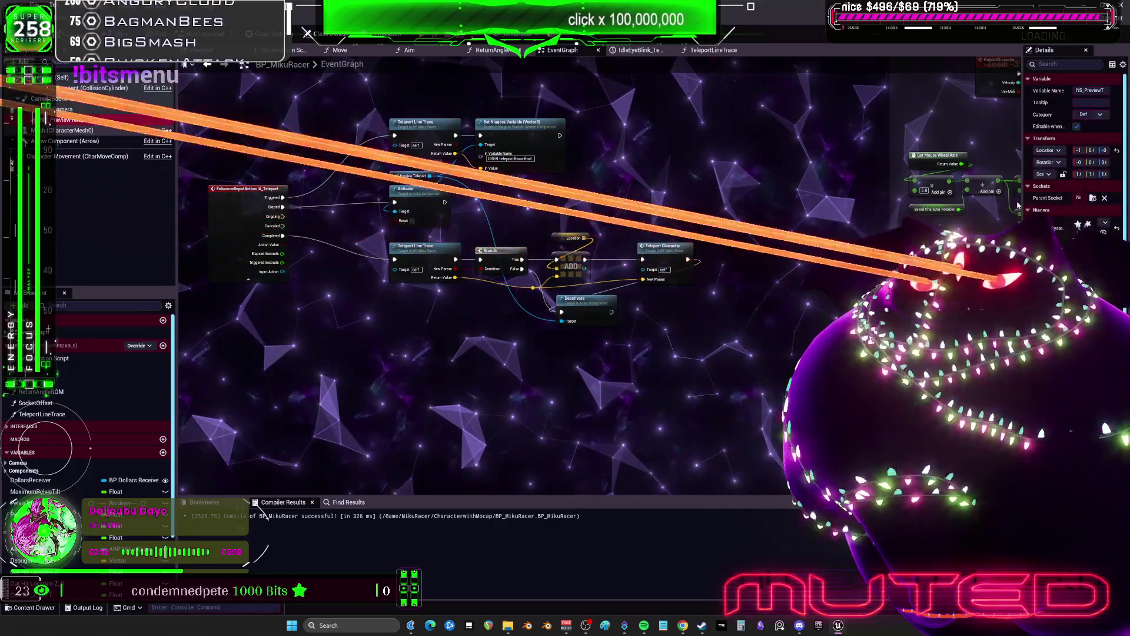
mouse_move(1024, 210)
mouse_down()
mouse_move(642, 226)
mouse_move(785, 227)
mouse_up()
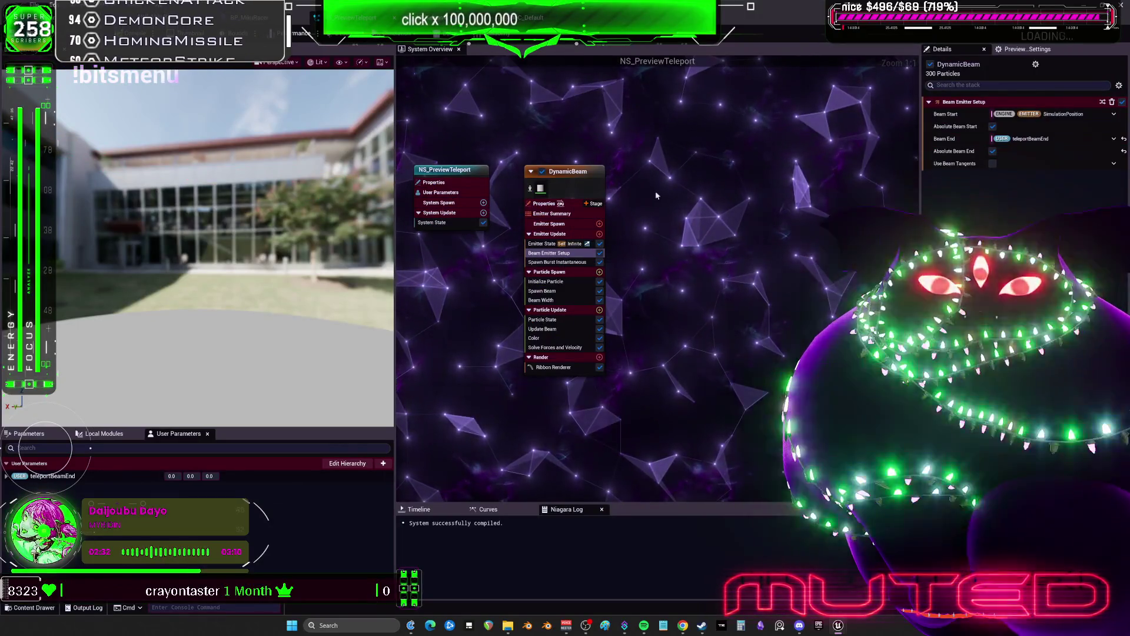
Step: Set the DynamicBeam emitter's loop duration to 0.1
click(545, 243)
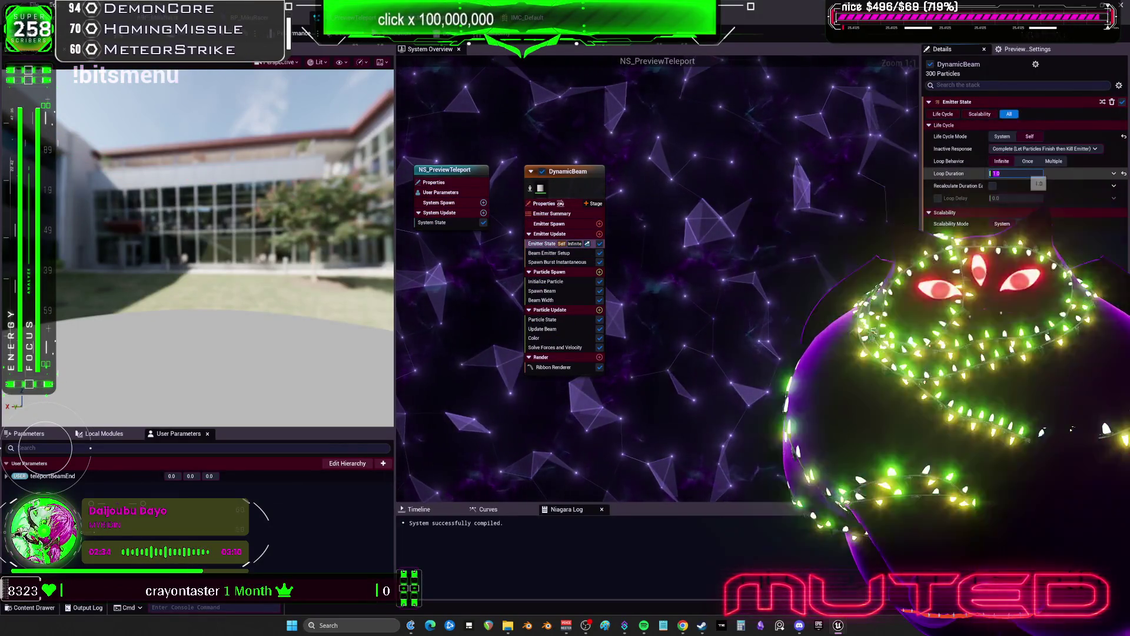
key(BackSpace)
key(Return)
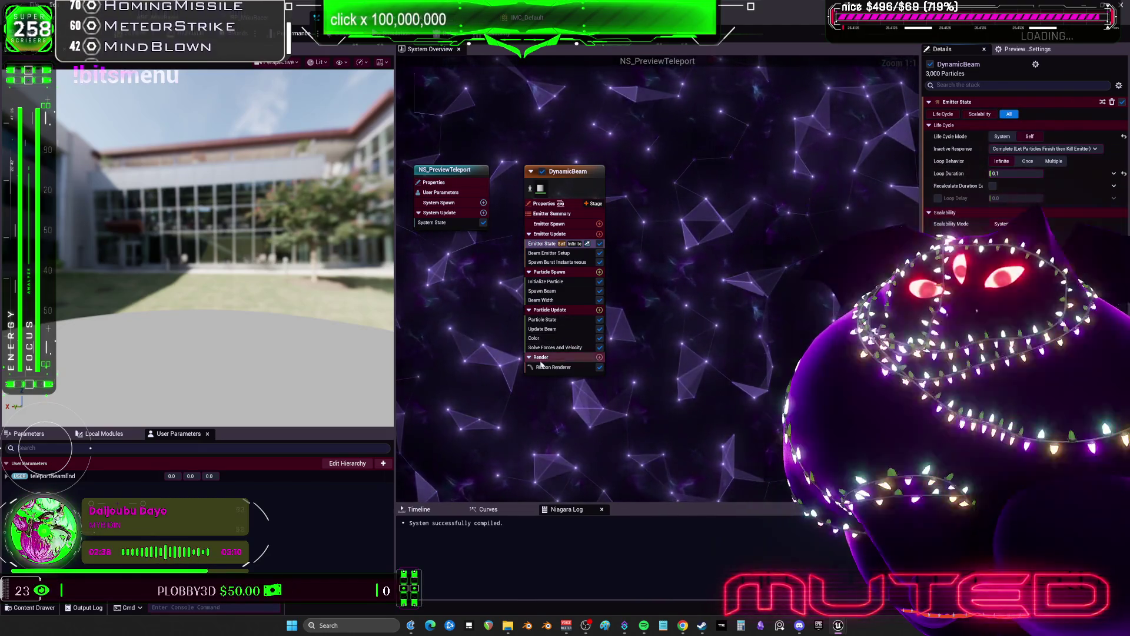
Step: Review the beam's modules and reshape the Beam Width curve keys
click(553, 347)
click(534, 338)
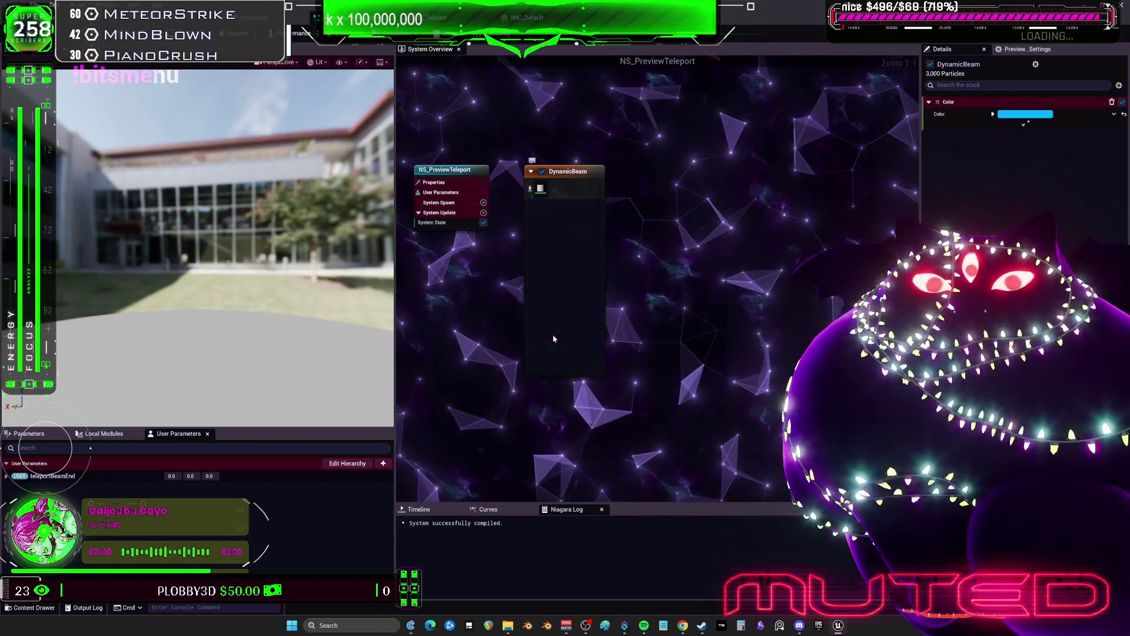
click(542, 328)
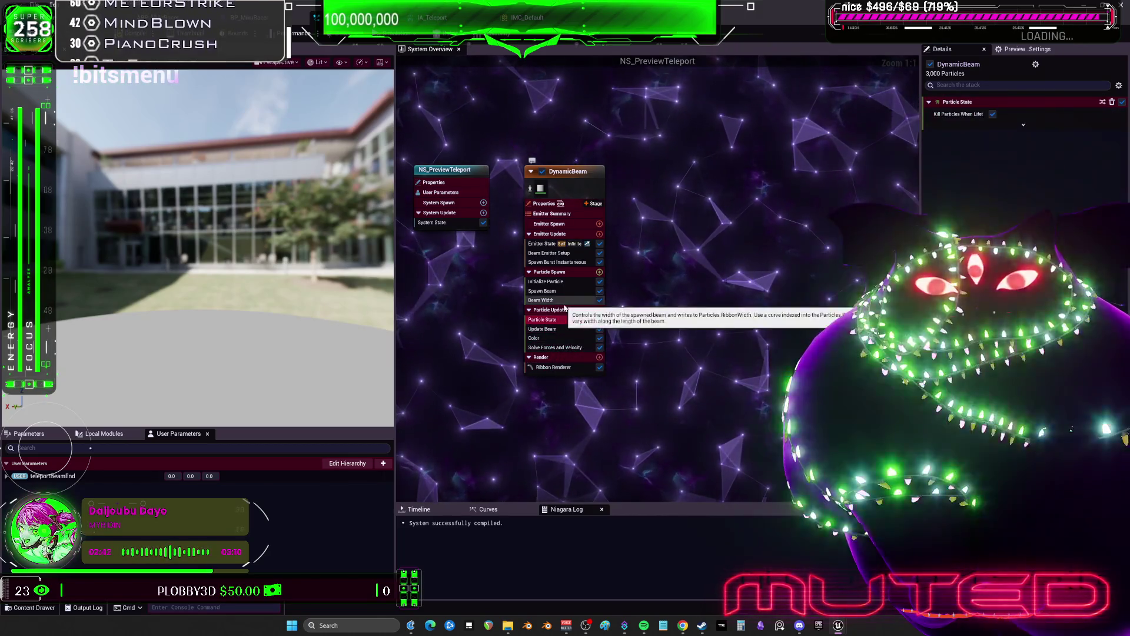
click(543, 291)
click(542, 300)
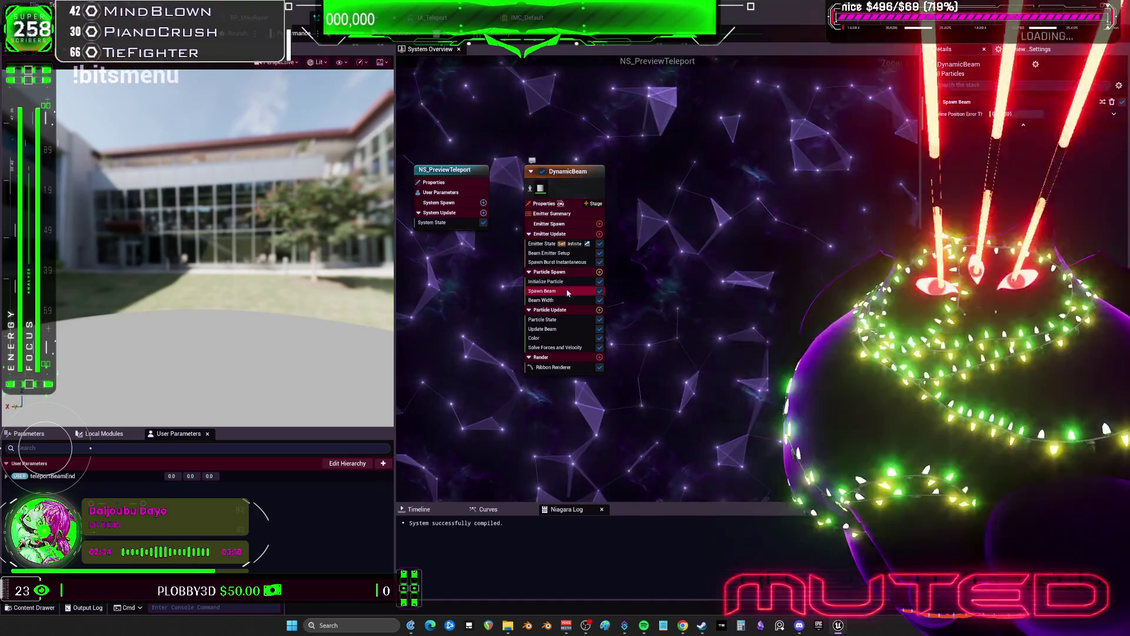
scroll(1067, 185, down, 2)
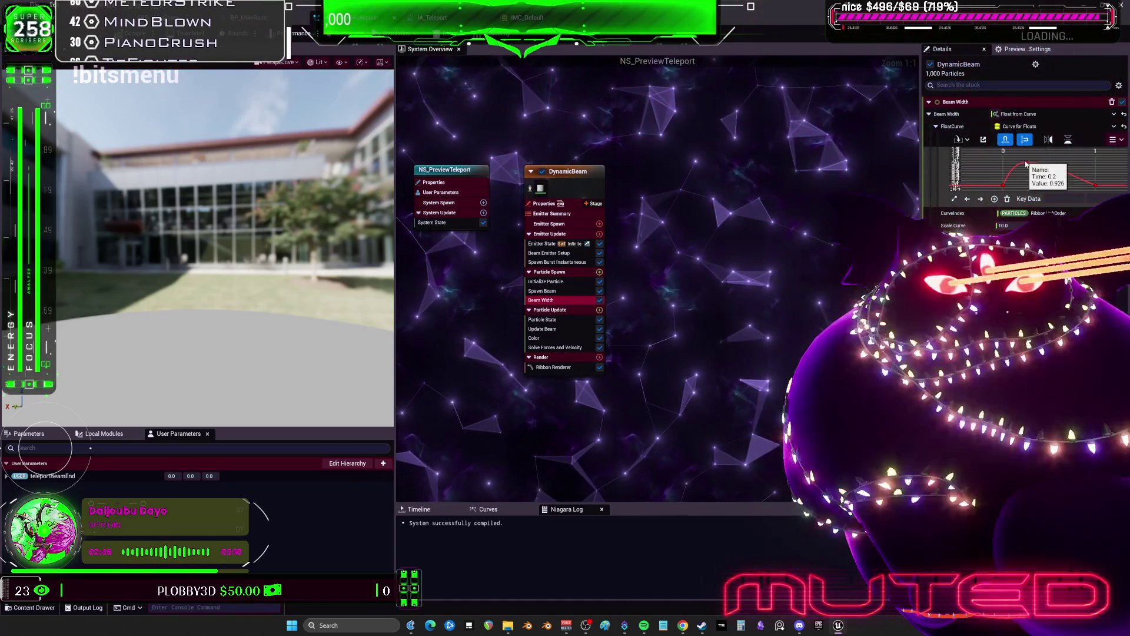
drag(1054, 171, 1061, 179)
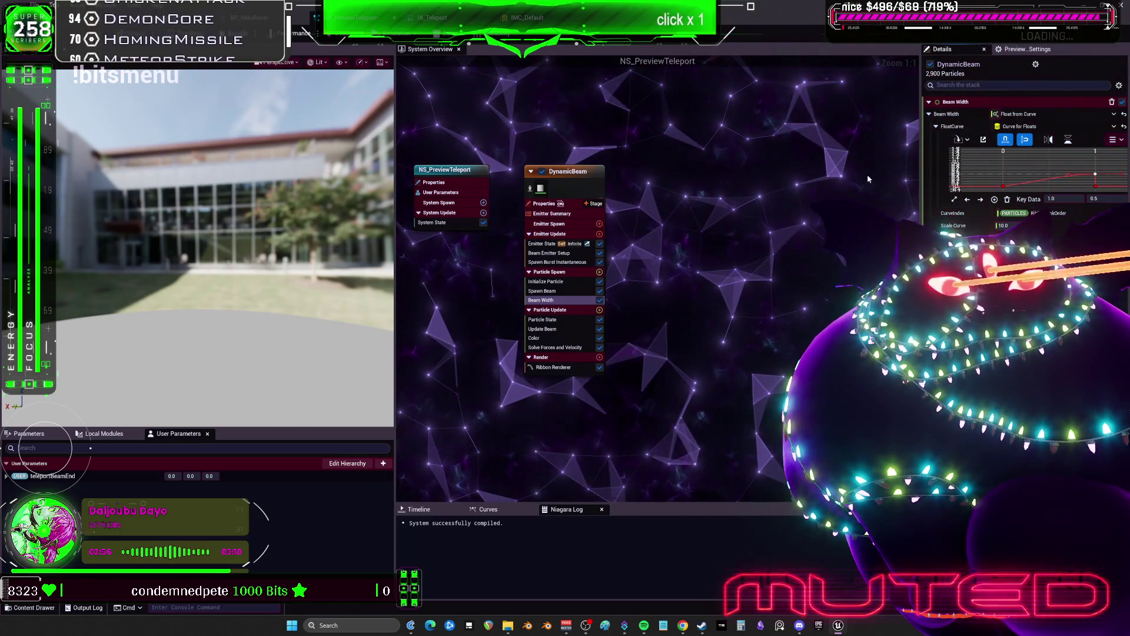
mouse_move(1067, 179)
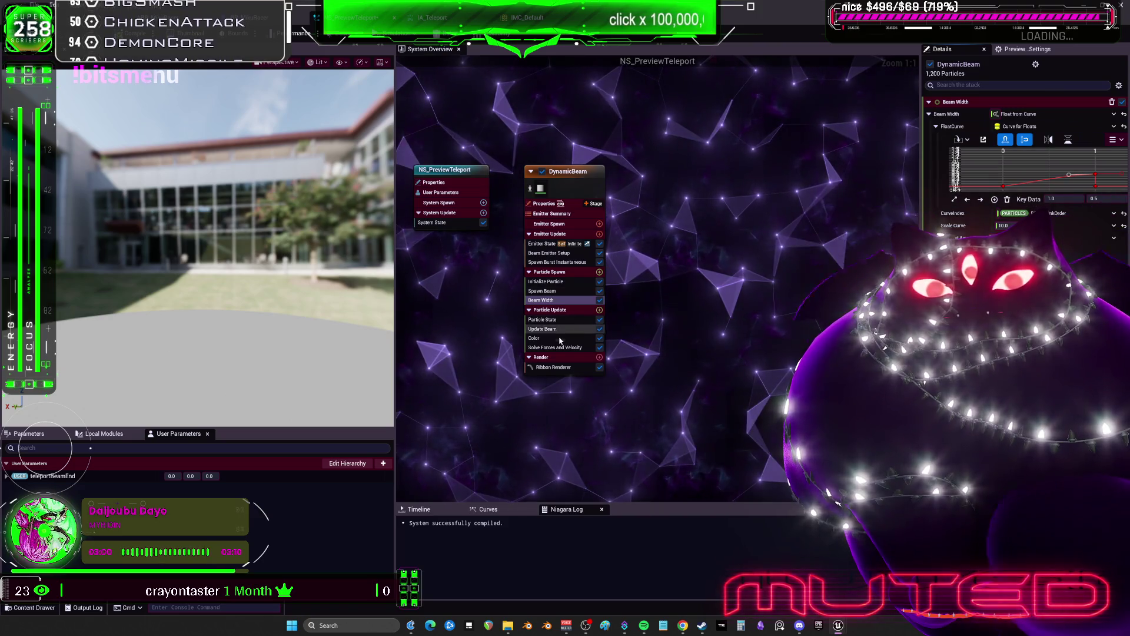
click(559, 290)
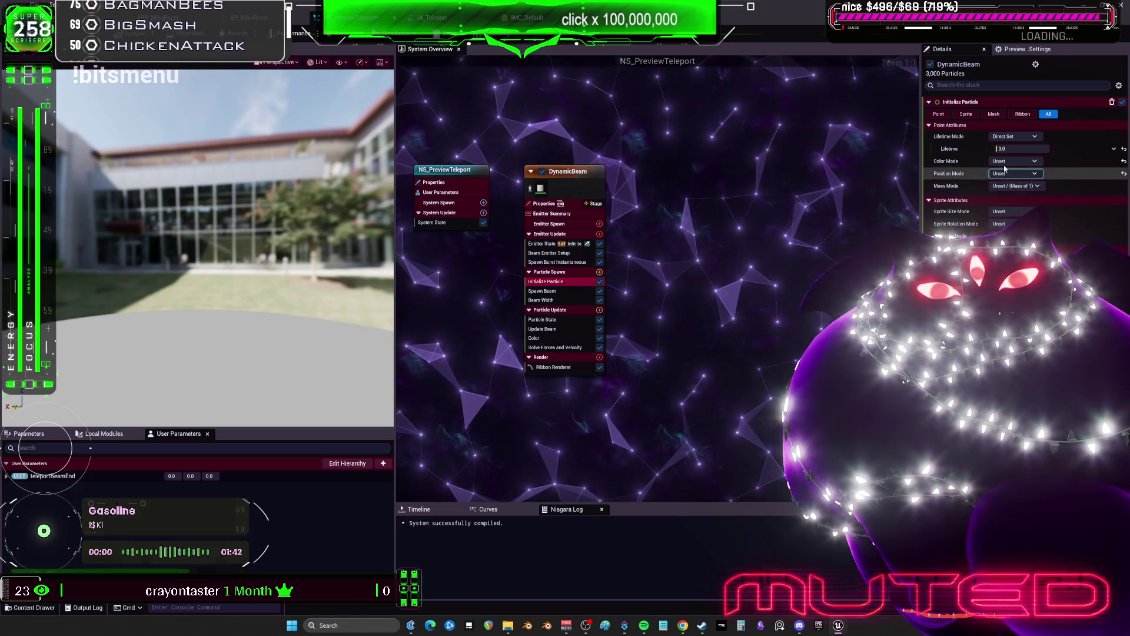
Step: Set the beam particle Lifetime to 0.1 and play-test the beam in game
key(BackSpace)
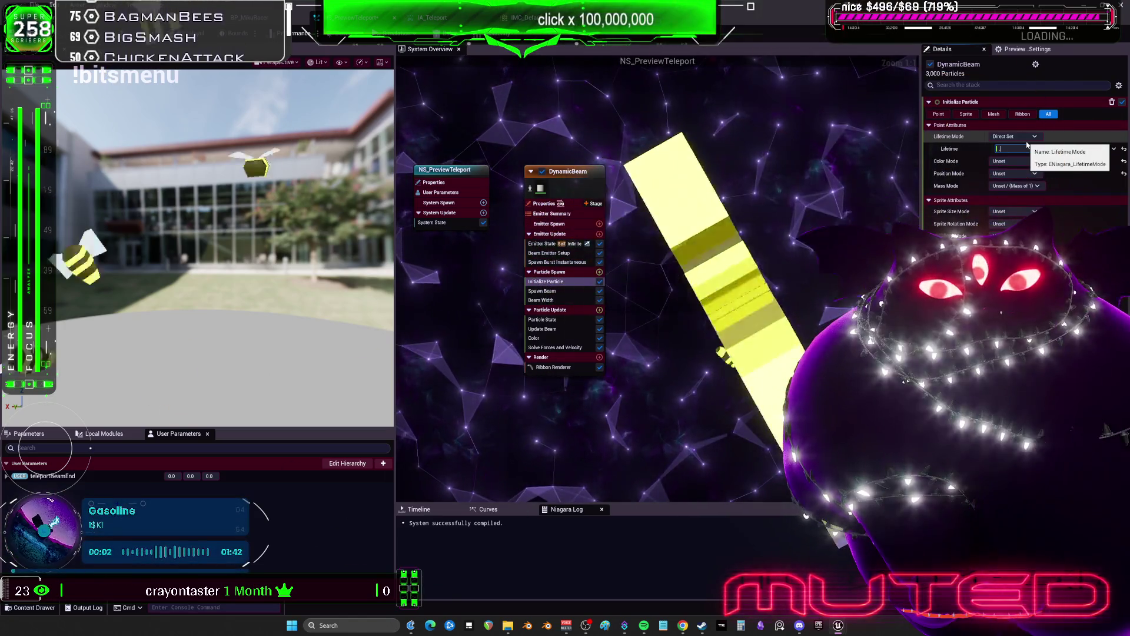
key(Return)
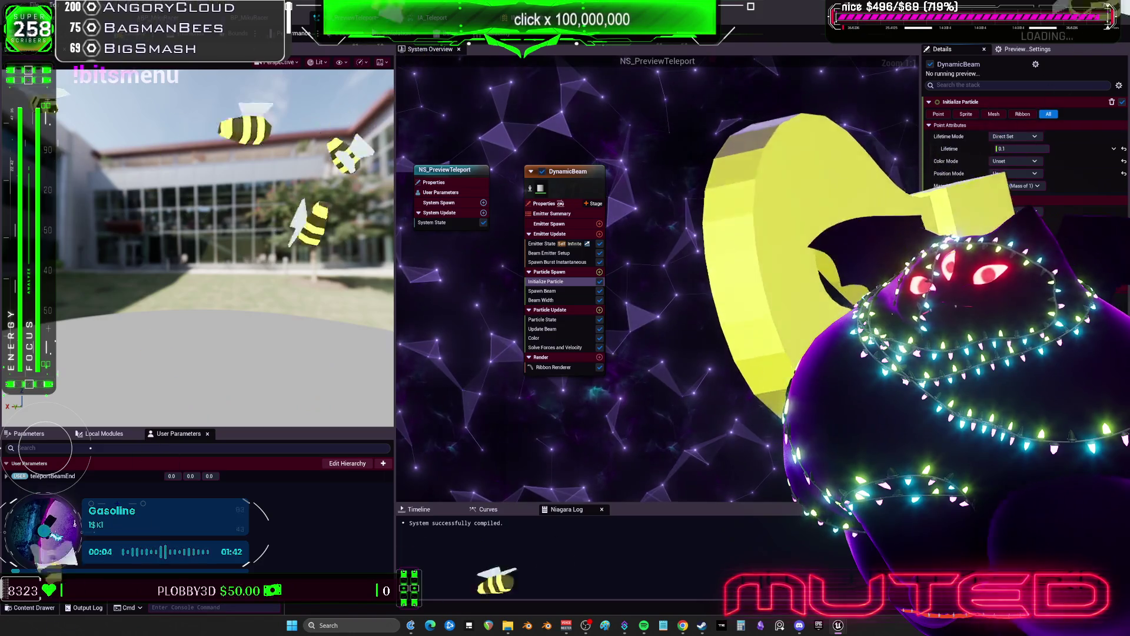
key(alt+Tab)
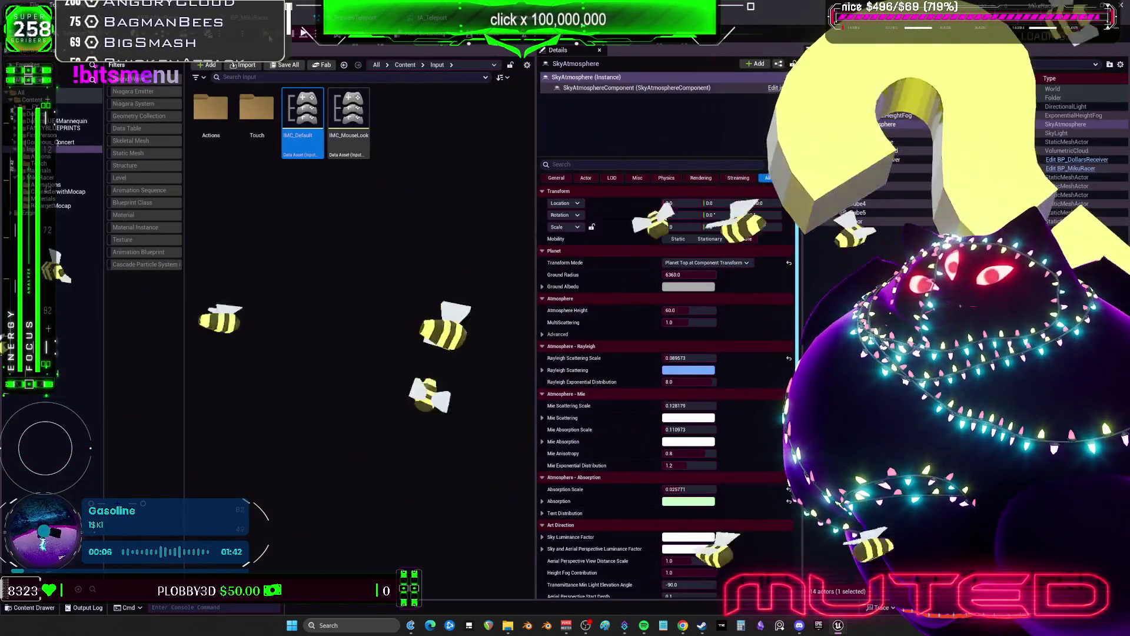
key(alt+p)
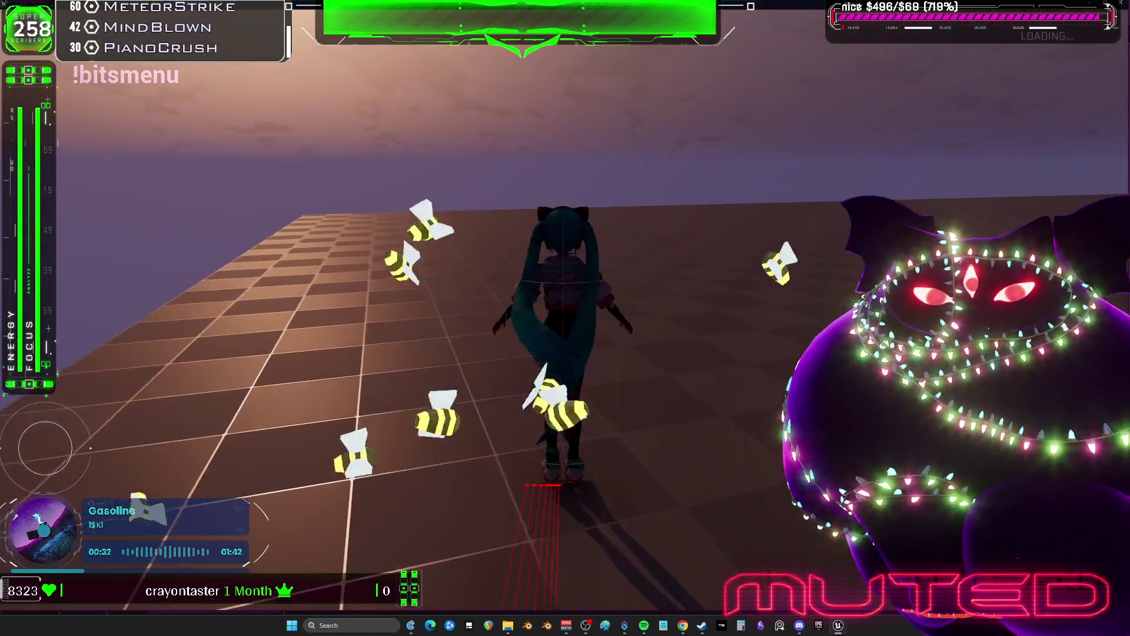
key(Escape)
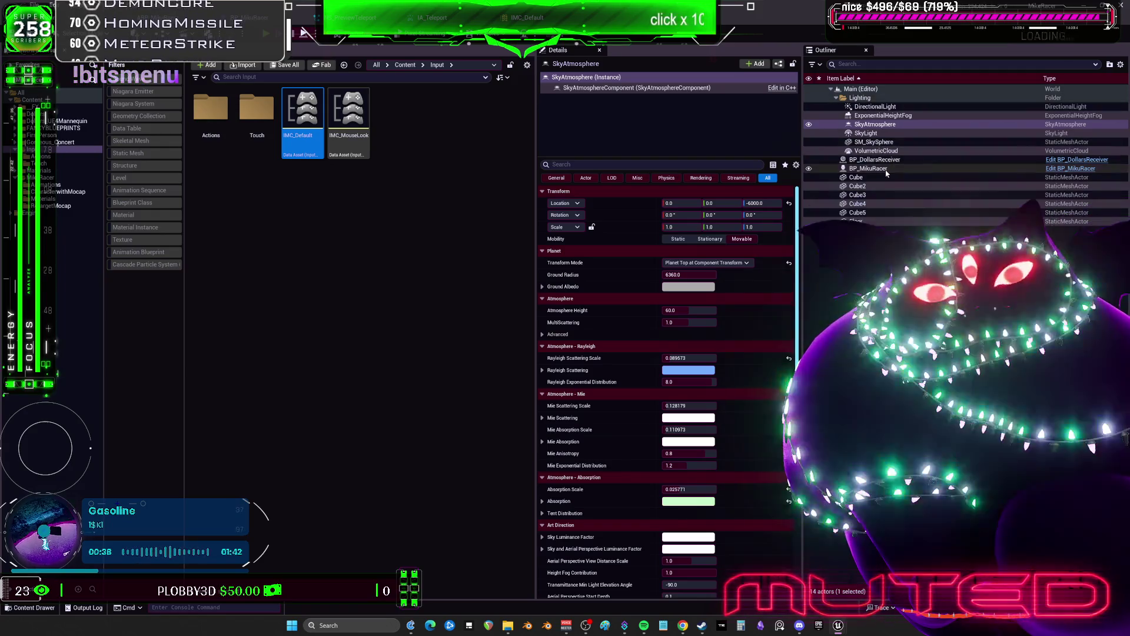
Step: Shift BP_MikuRacer's FollowCamera to Location Y 50 and play-test the new view
click(887, 169)
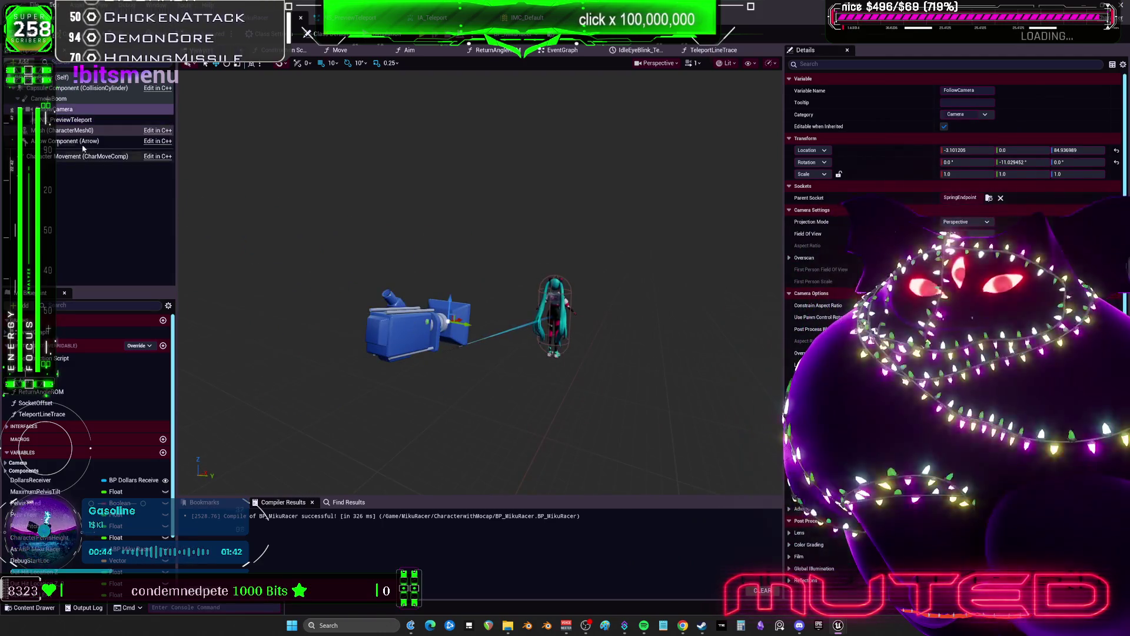
click(54, 98)
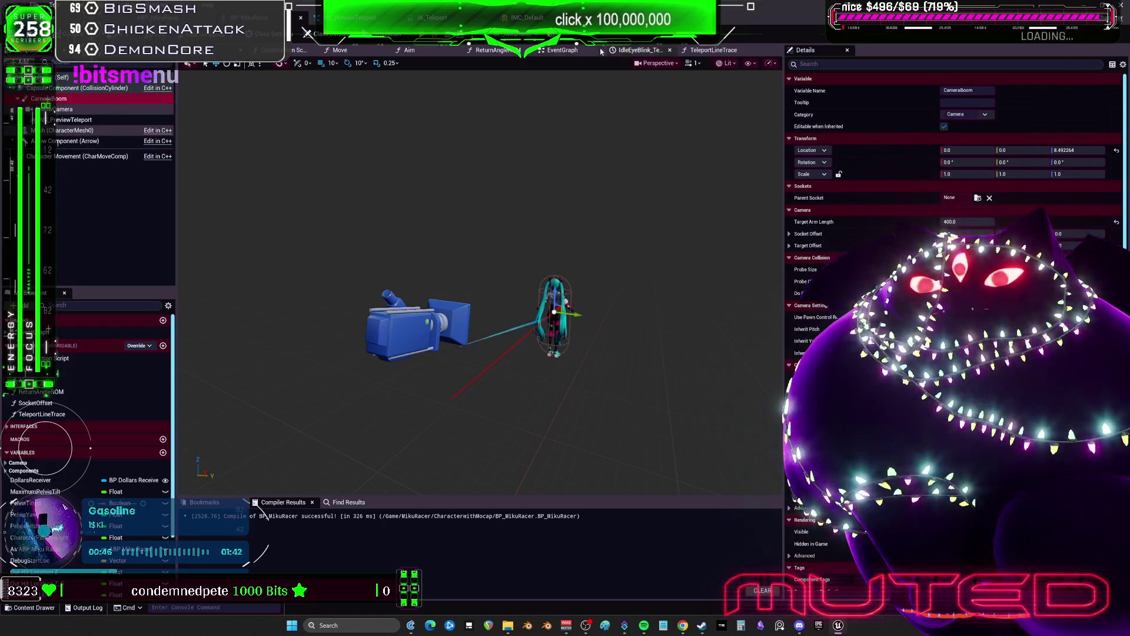
click(601, 52)
scroll(406, 249, down, 2)
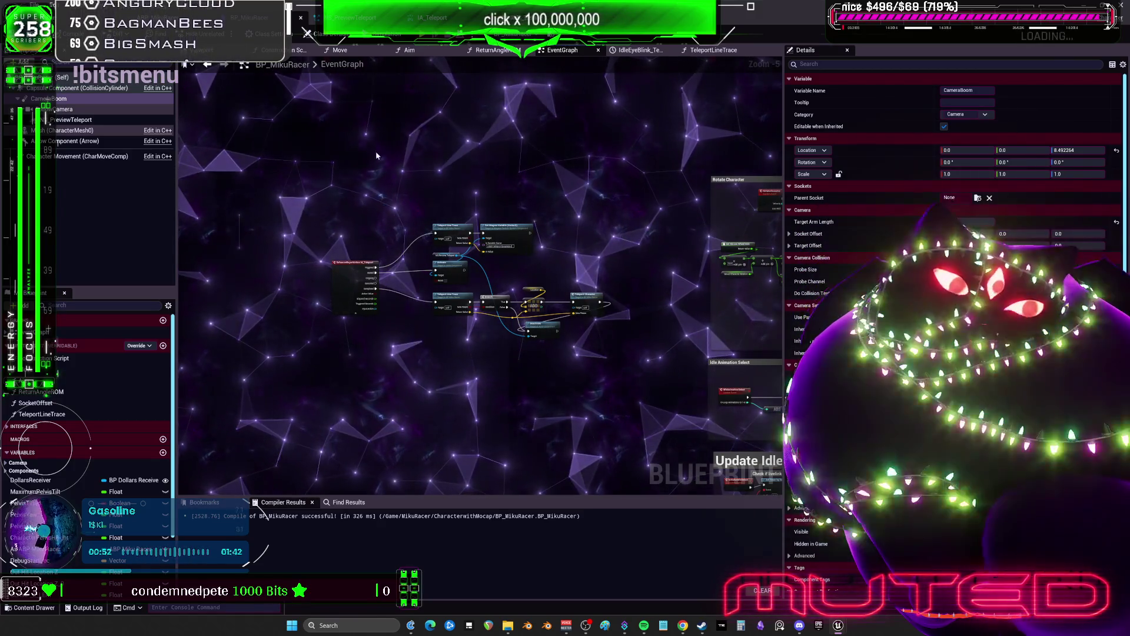
click(259, 50)
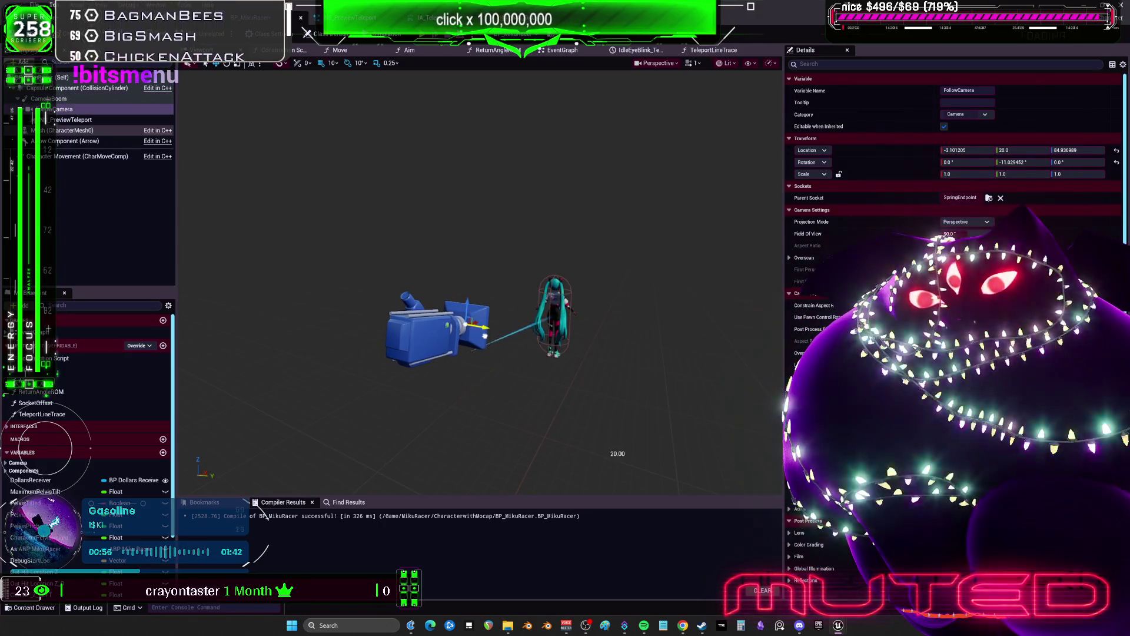
drag(618, 454, 659, 460)
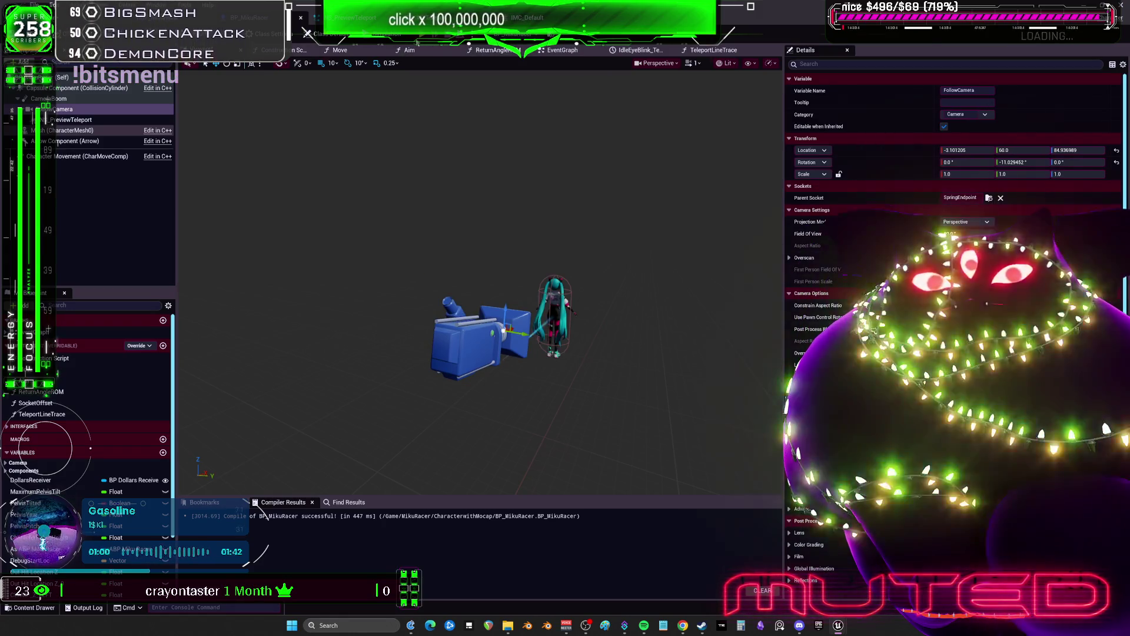
key(alt+p)
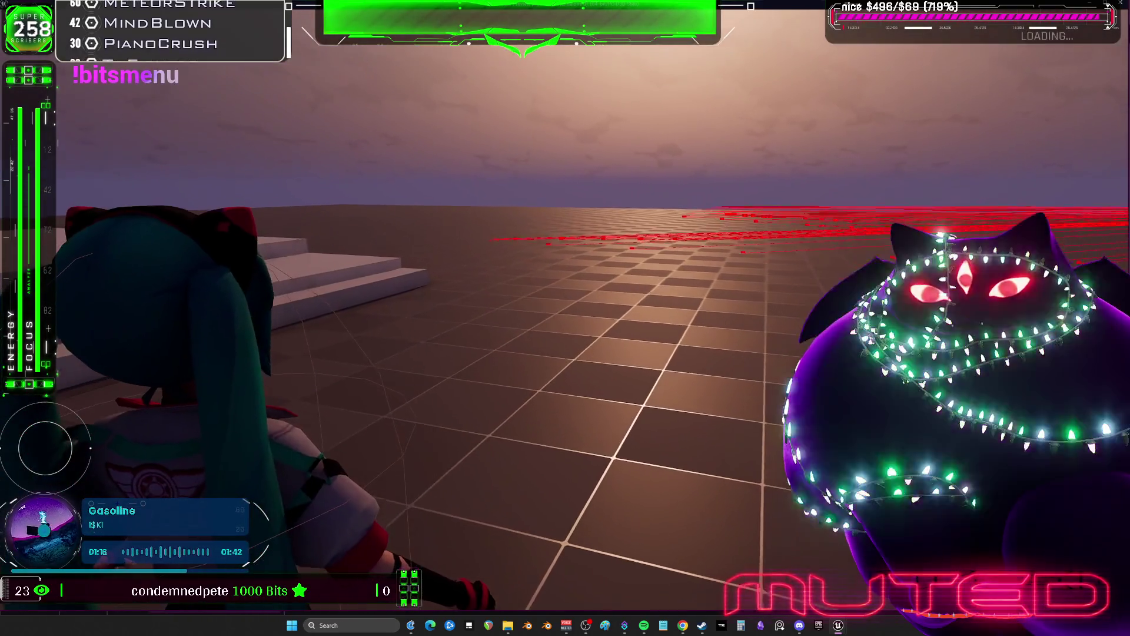
key(Escape)
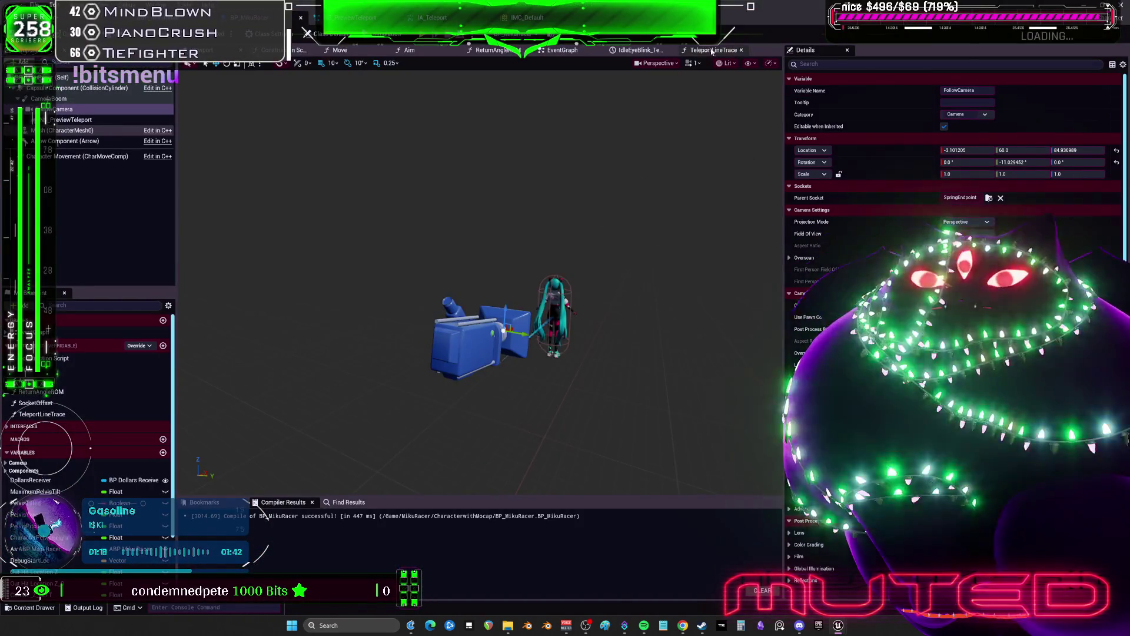
Step: Save all modified assets and select the Miku character's Mesh component
click(79, 119)
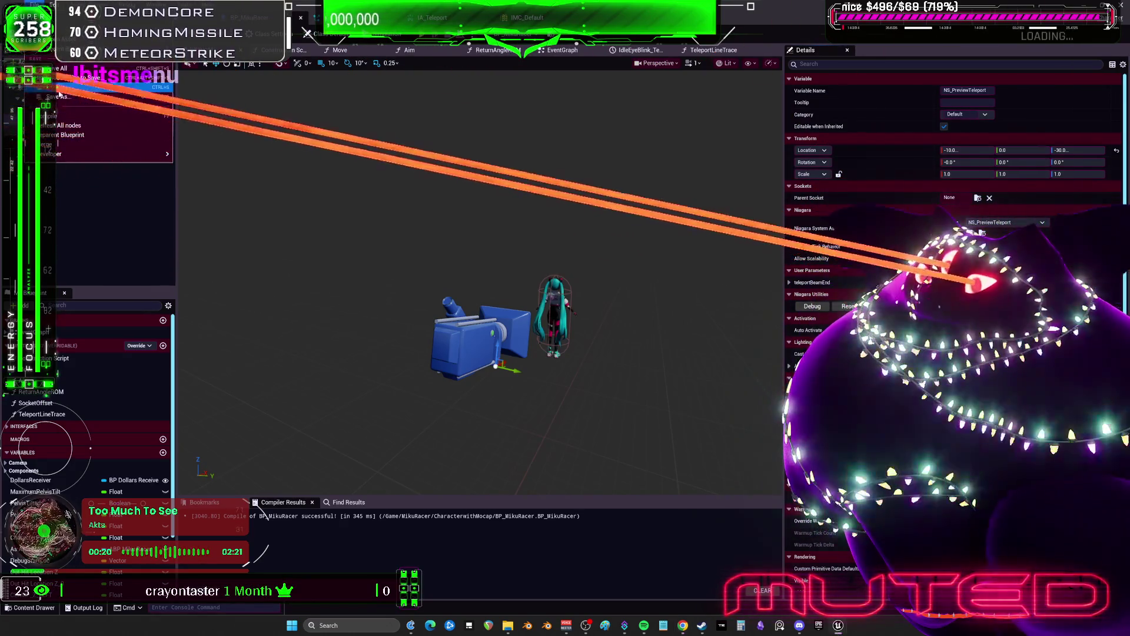
key(ctrl+s)
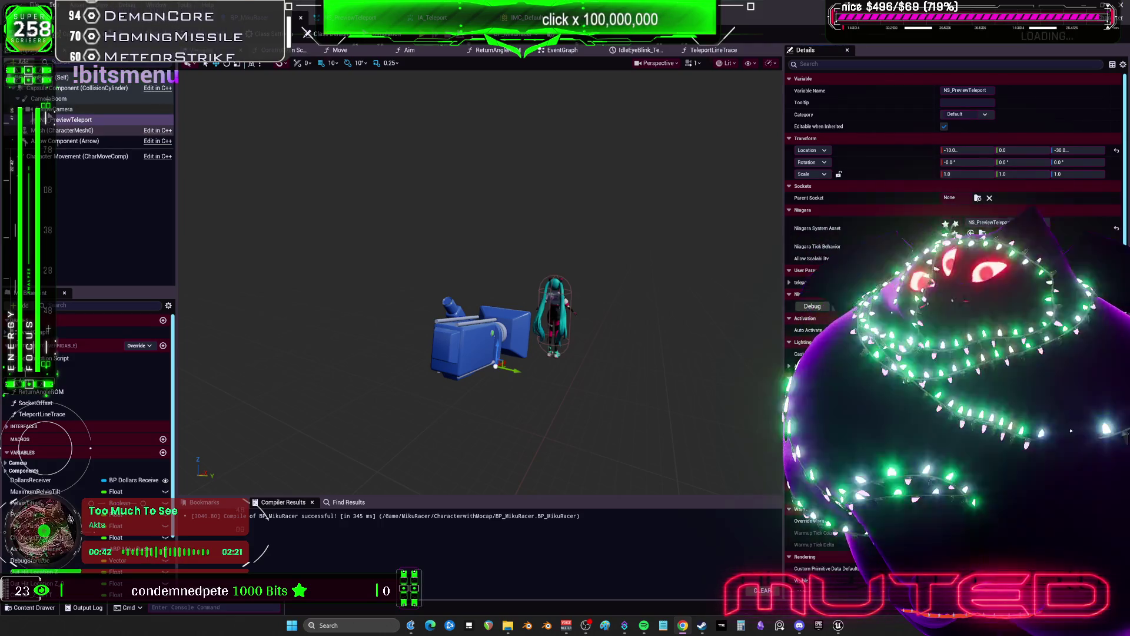
click(59, 130)
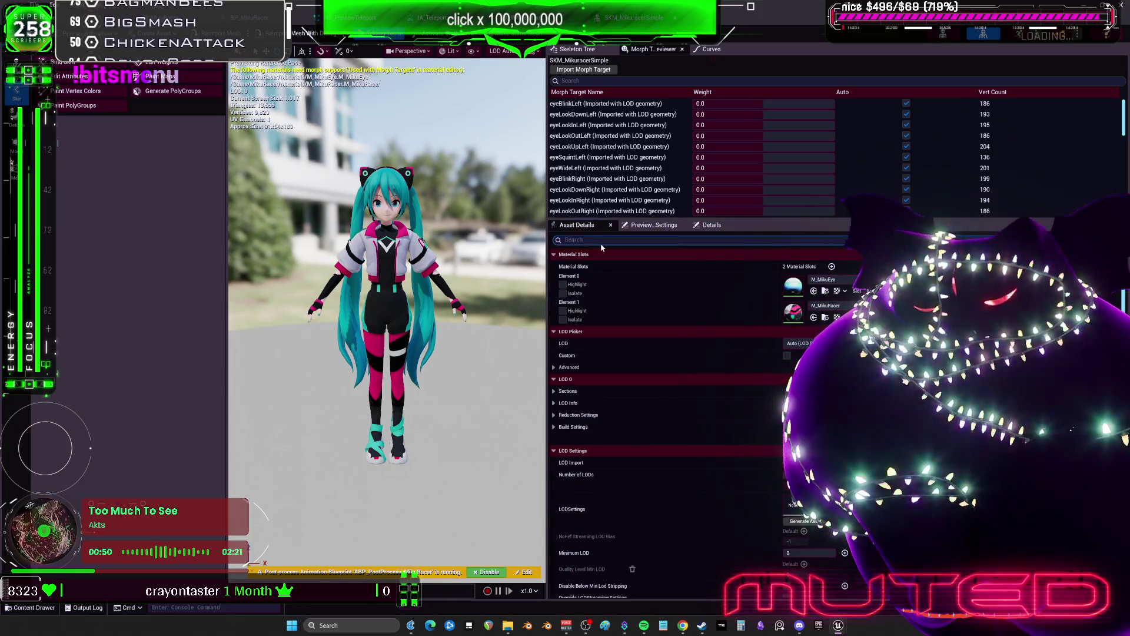
Step: Enable Allow CPUAccess on the Miku skeletal mesh and return to the NS_PreviewTeleport graph
click(600, 241)
text(cpu)
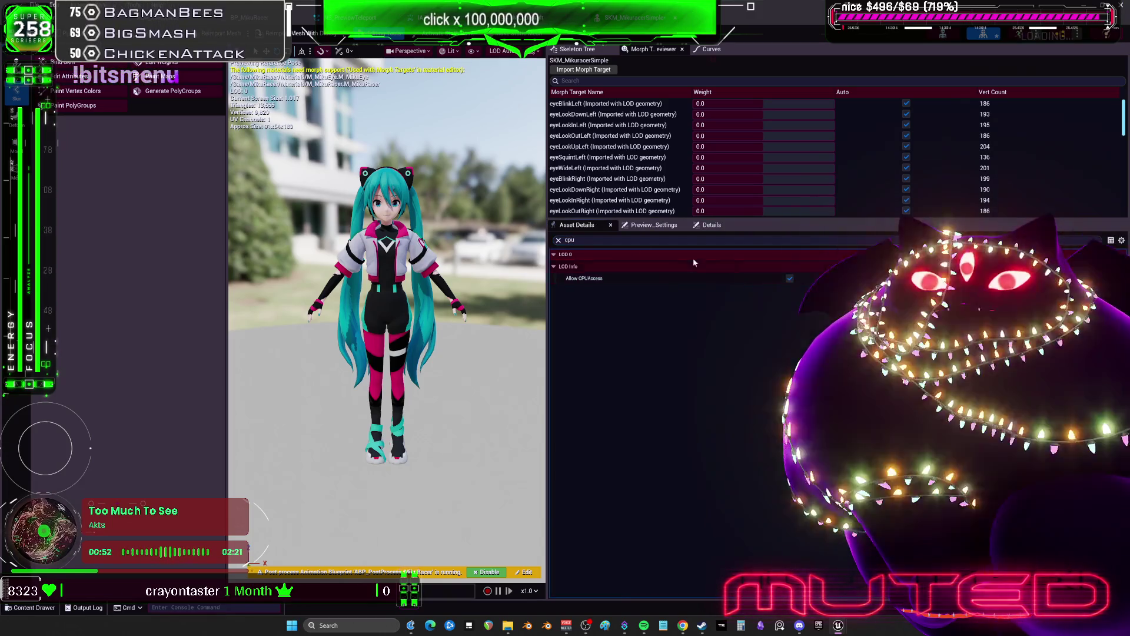
click(790, 278)
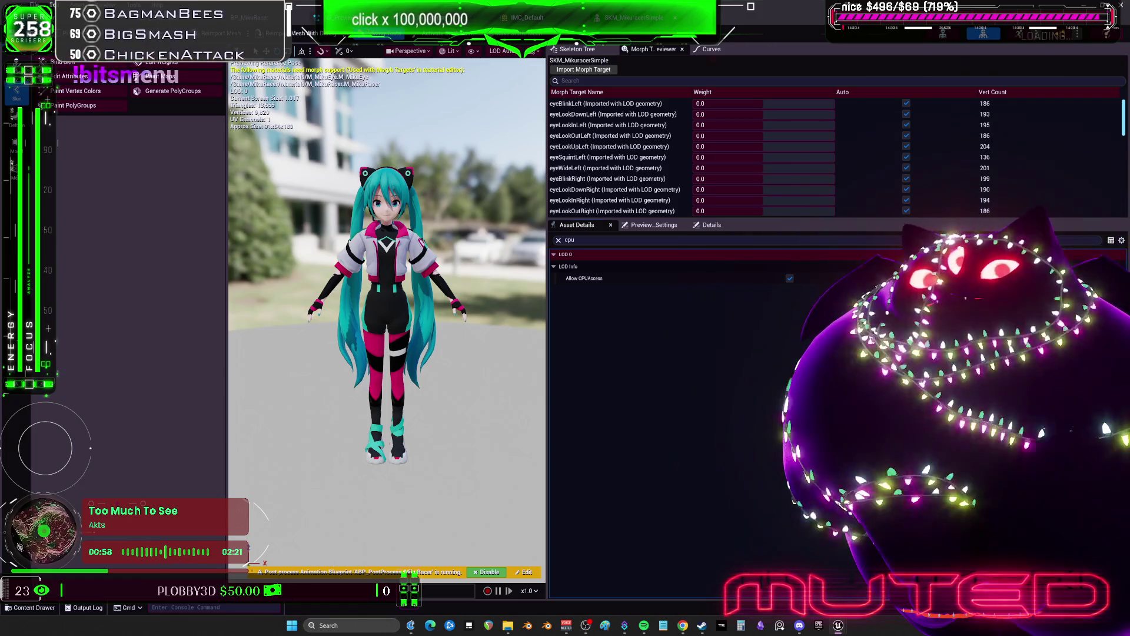
key(ctrl+Tab)
right_click(597, 179)
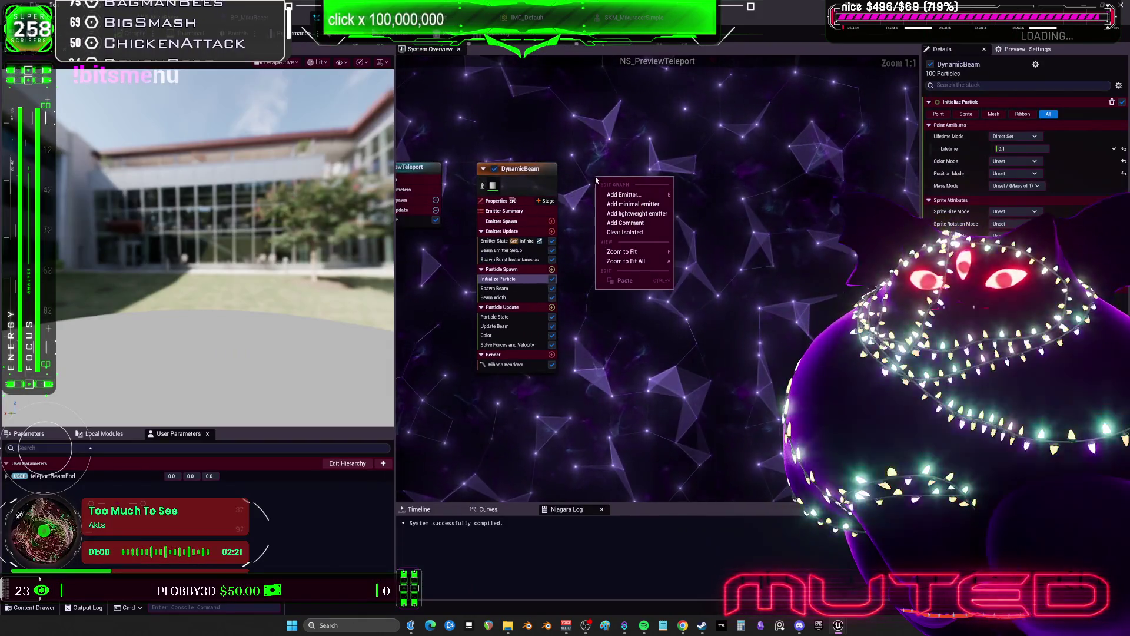
Step: Browse the emitter templates, briefly filtering to Learning Content, and add SingleLoopingParticle
click(647, 195)
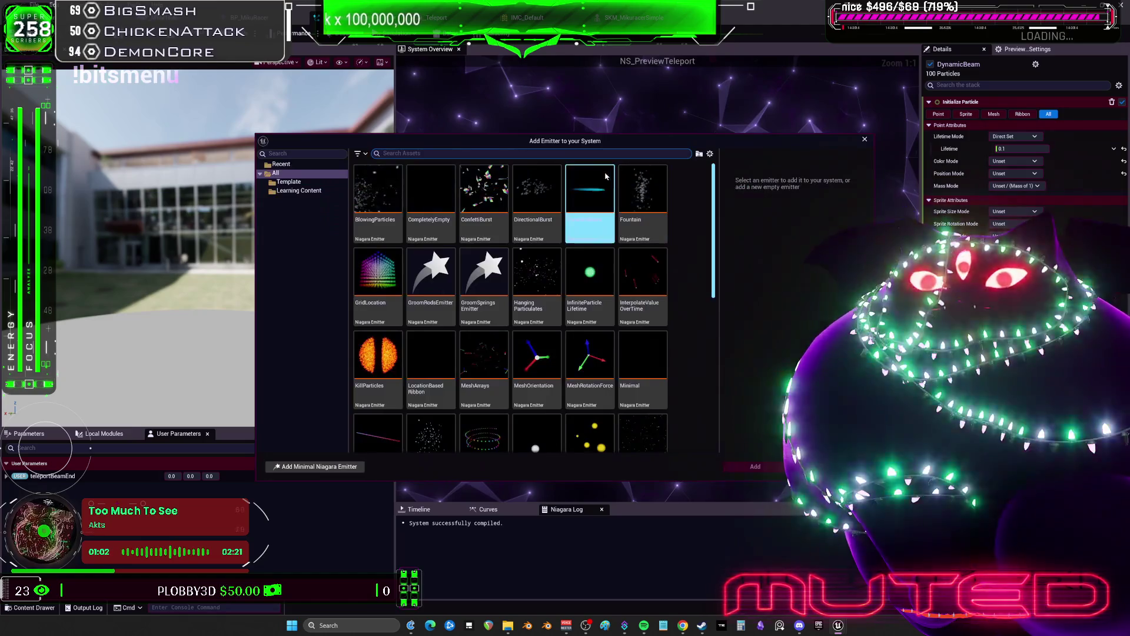
scroll(697, 357, down, 3)
scroll(698, 353, down, 4)
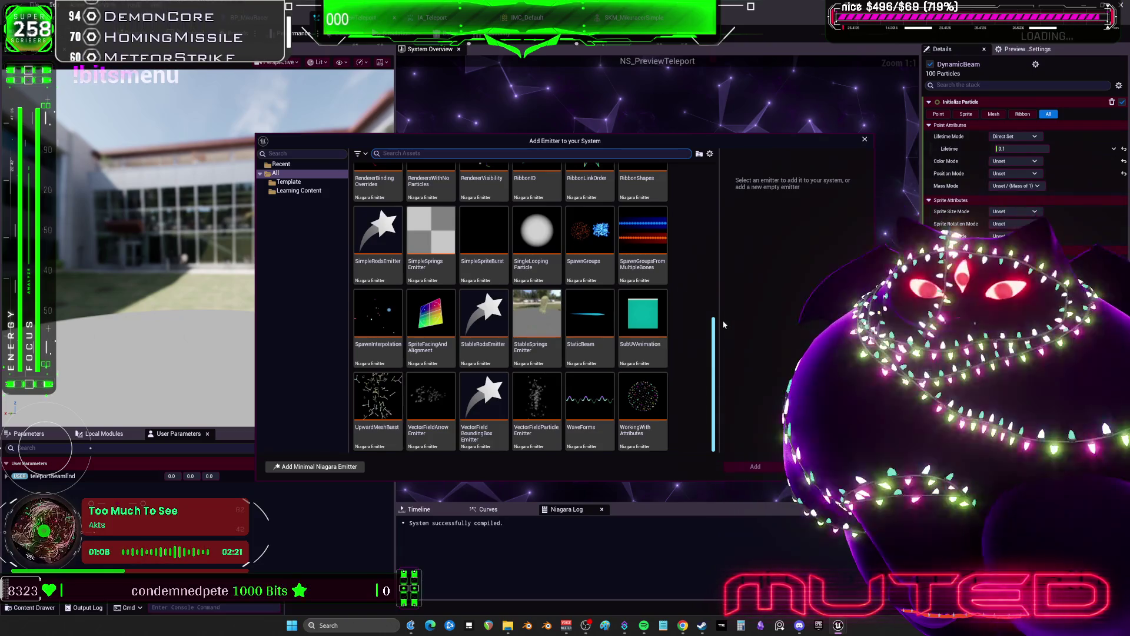
click(537, 241)
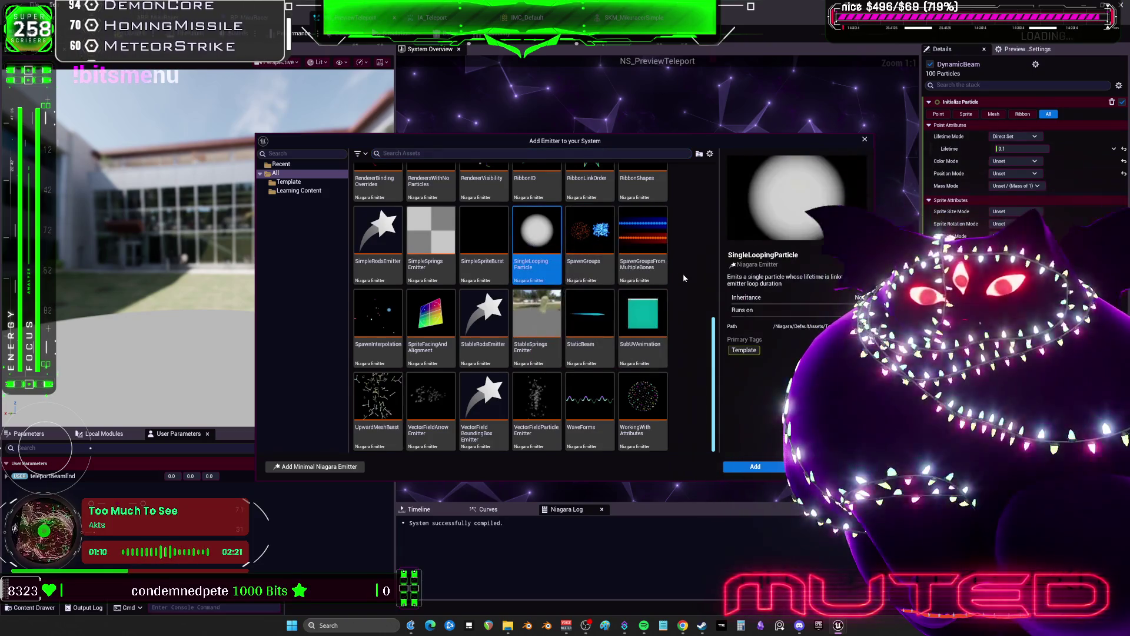
scroll(683, 273, up, 5)
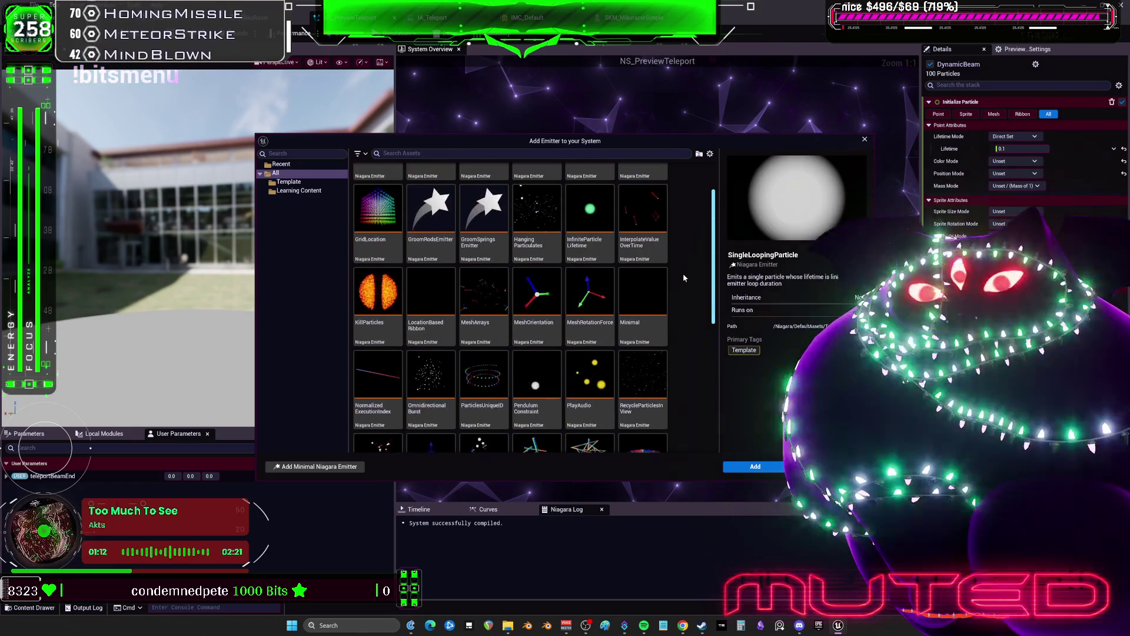
scroll(402, 215, up, 1)
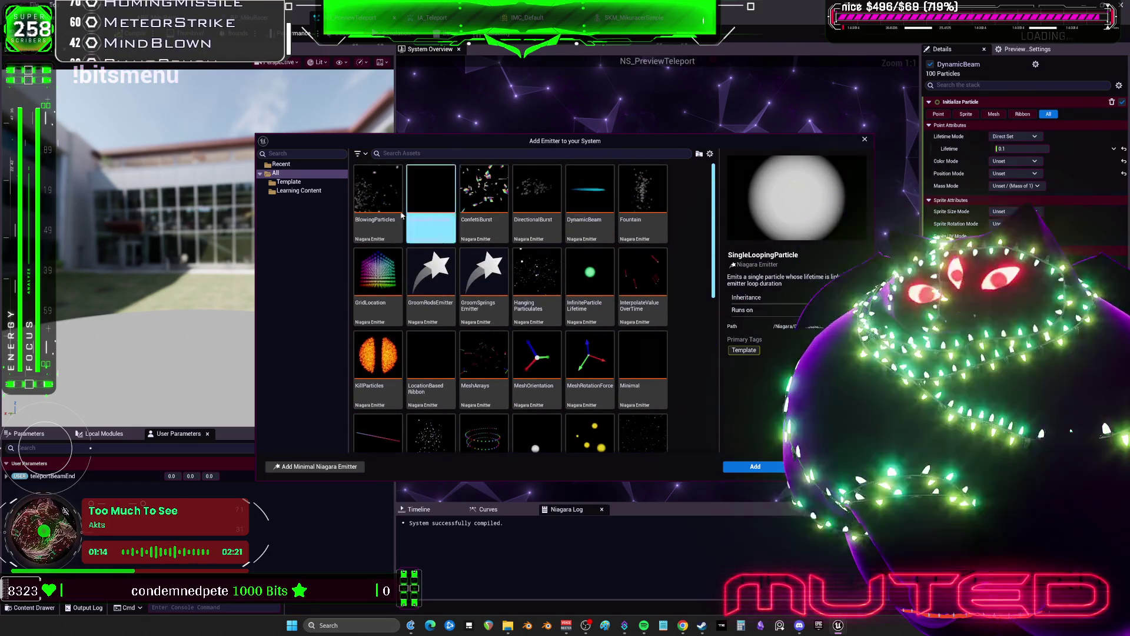
click(289, 182)
click(298, 190)
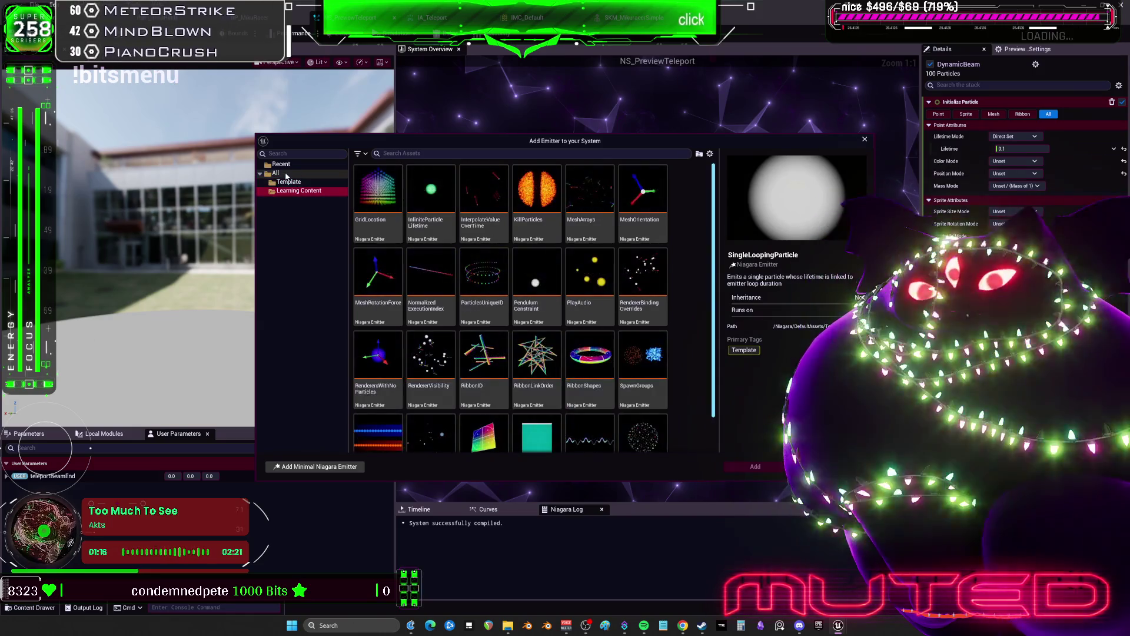
click(275, 172)
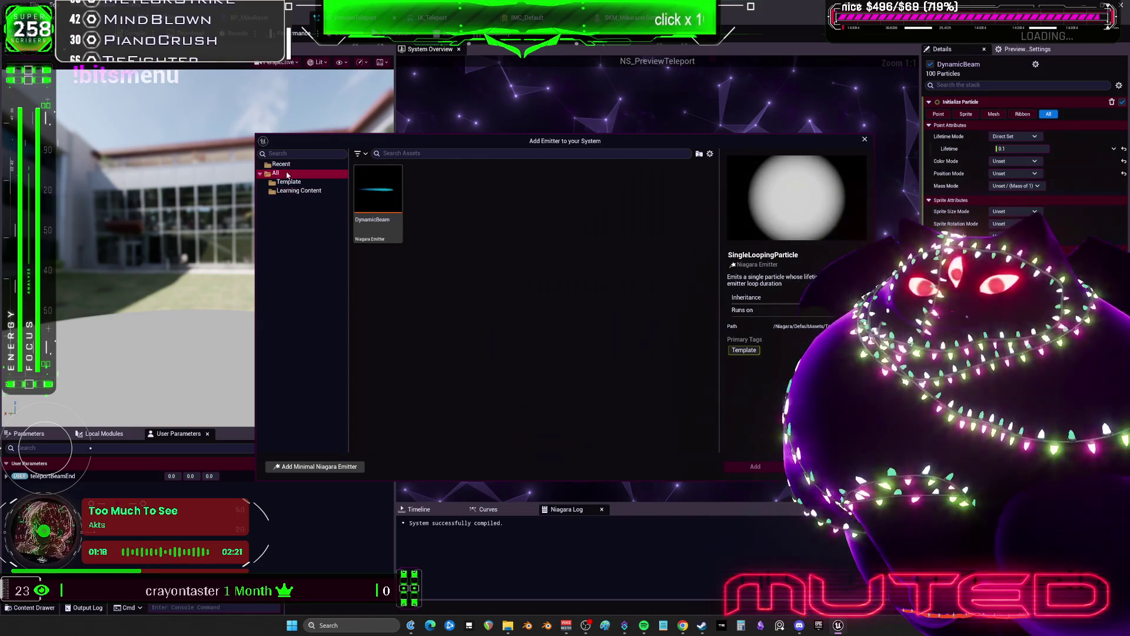
scroll(674, 239, down, 5)
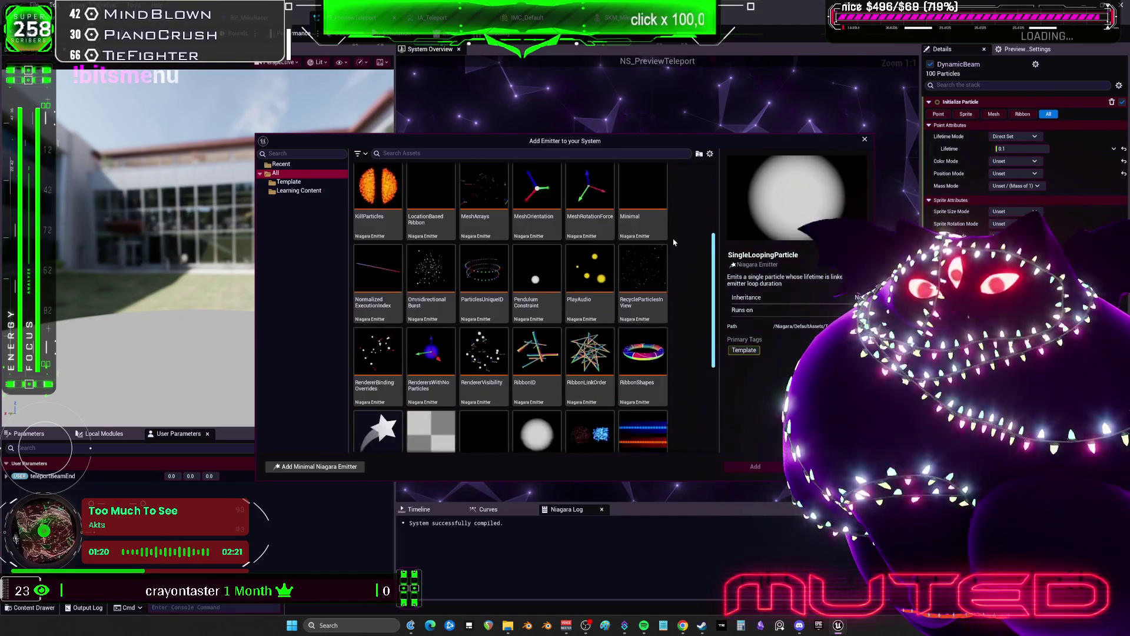
scroll(674, 238, down, 4)
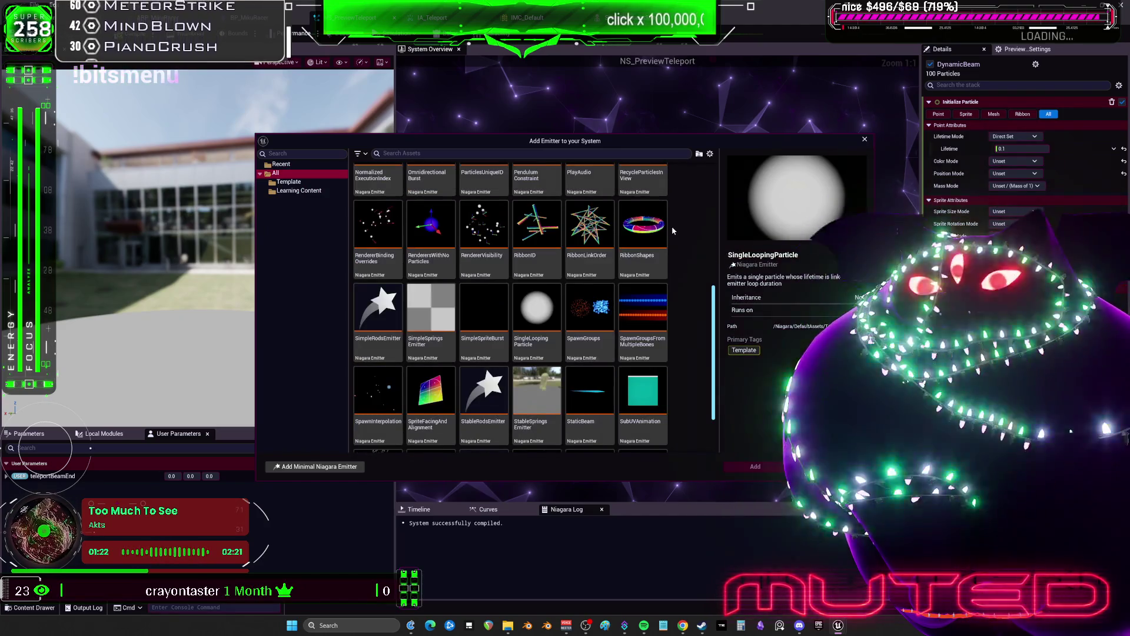
scroll(671, 232, down, 2)
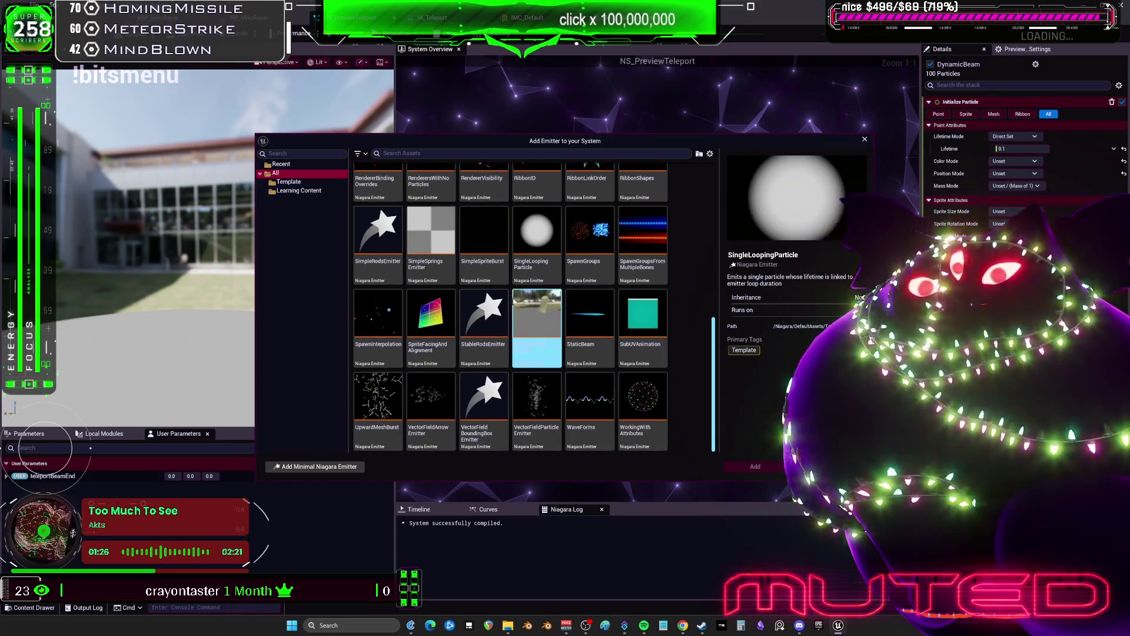
click(537, 242)
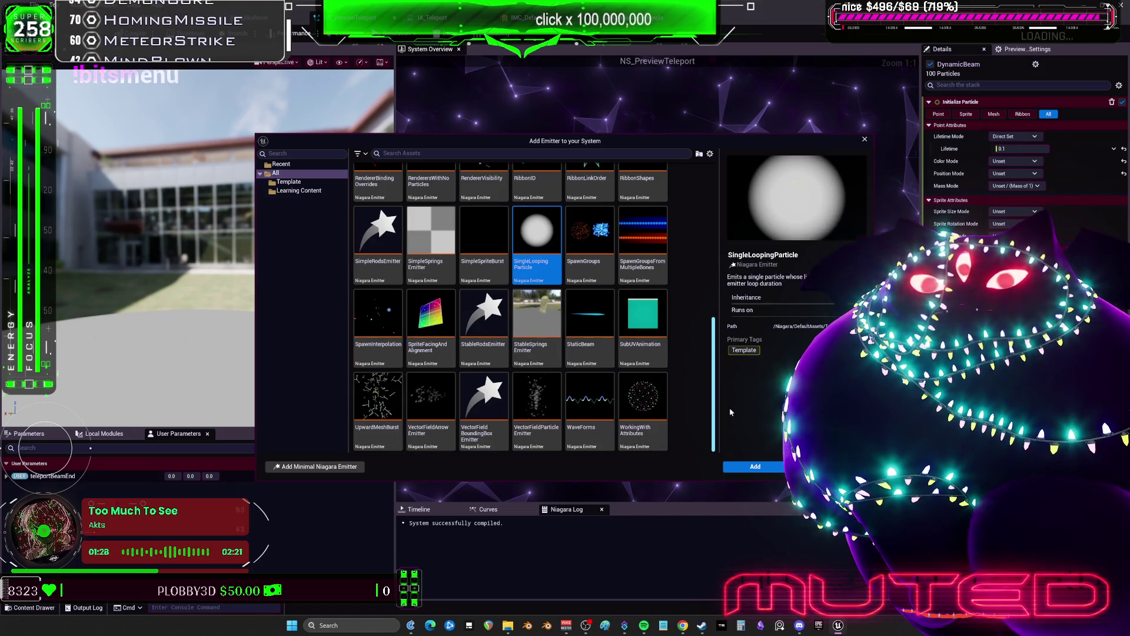
click(759, 467)
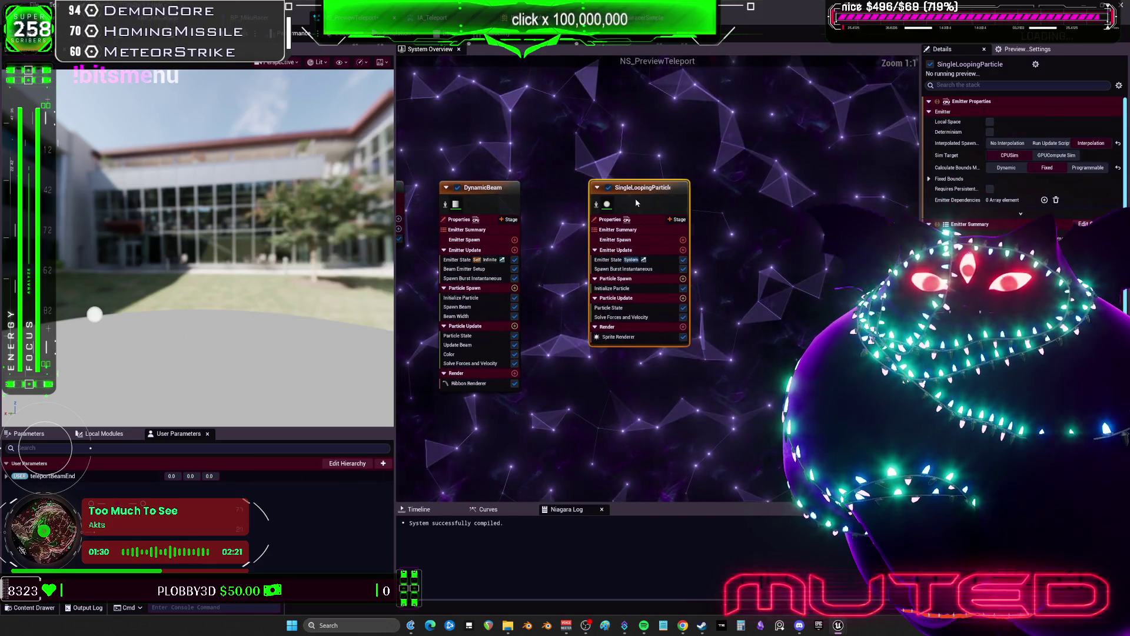
Step: Add a Sample Skeletal Mesh module to SingleLoopingParticle's Particle Spawn and widen Details
click(668, 271)
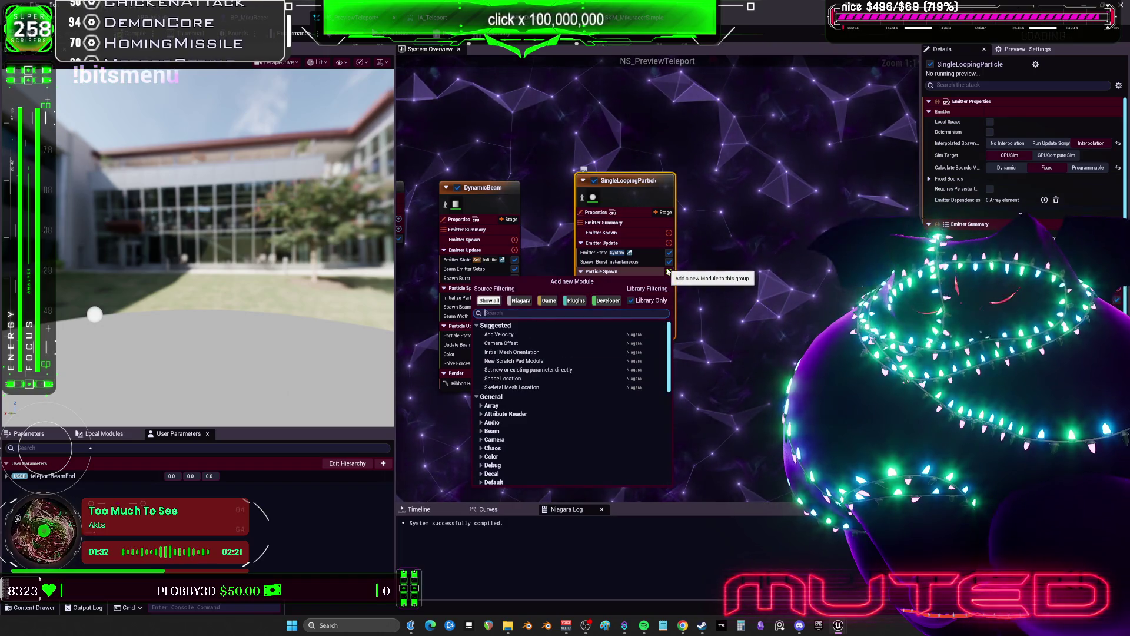
text(skeletal)
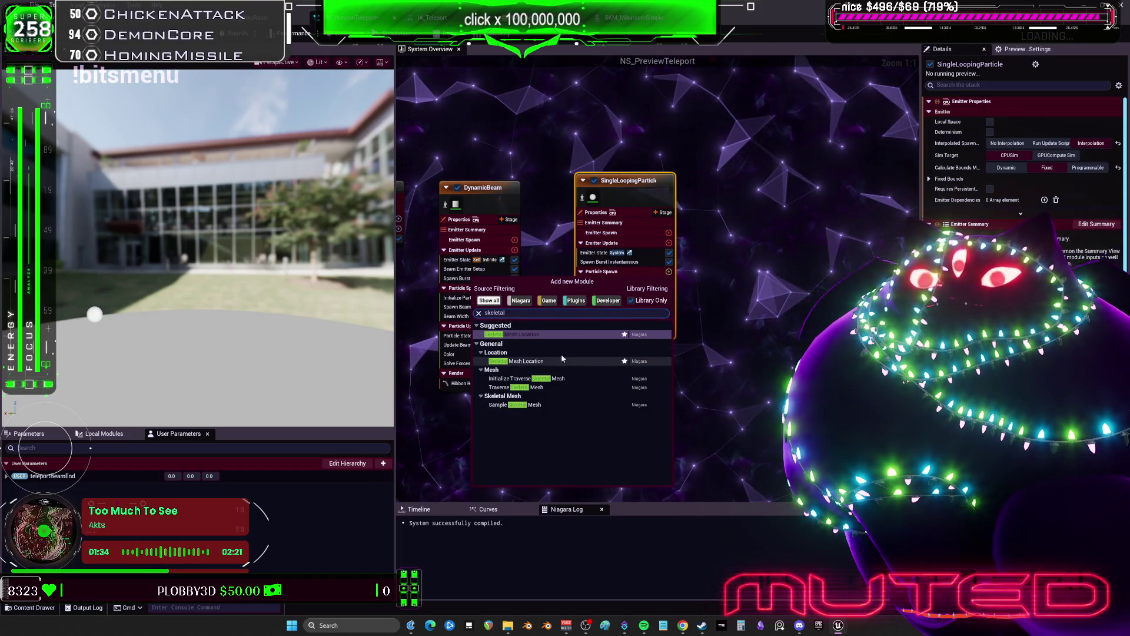
click(518, 405)
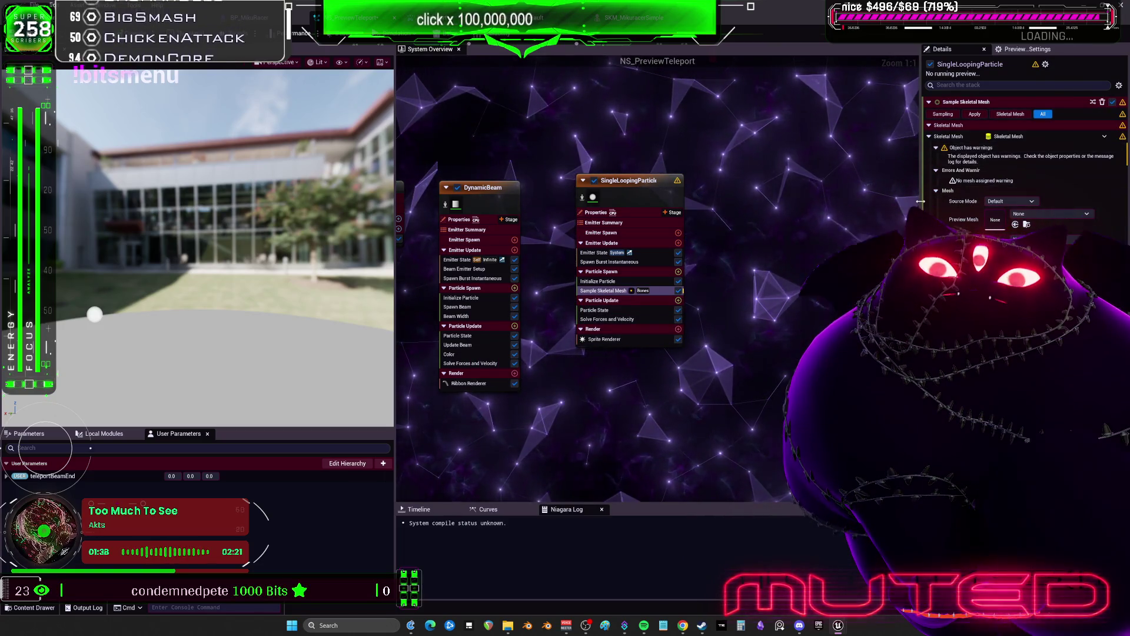
drag(923, 188, 719, 190)
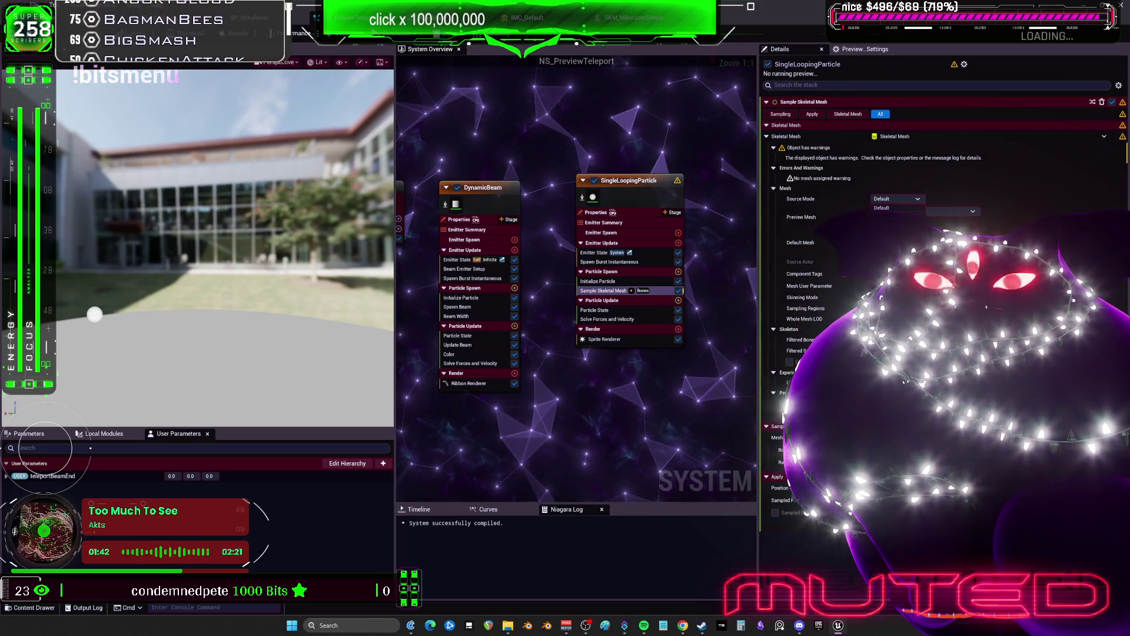
mouse_move(687, 184)
mouse_down()
mouse_move(629, 243)
mouse_move(589, 206)
mouse_move(612, 194)
mouse_move(548, 171)
mouse_up()
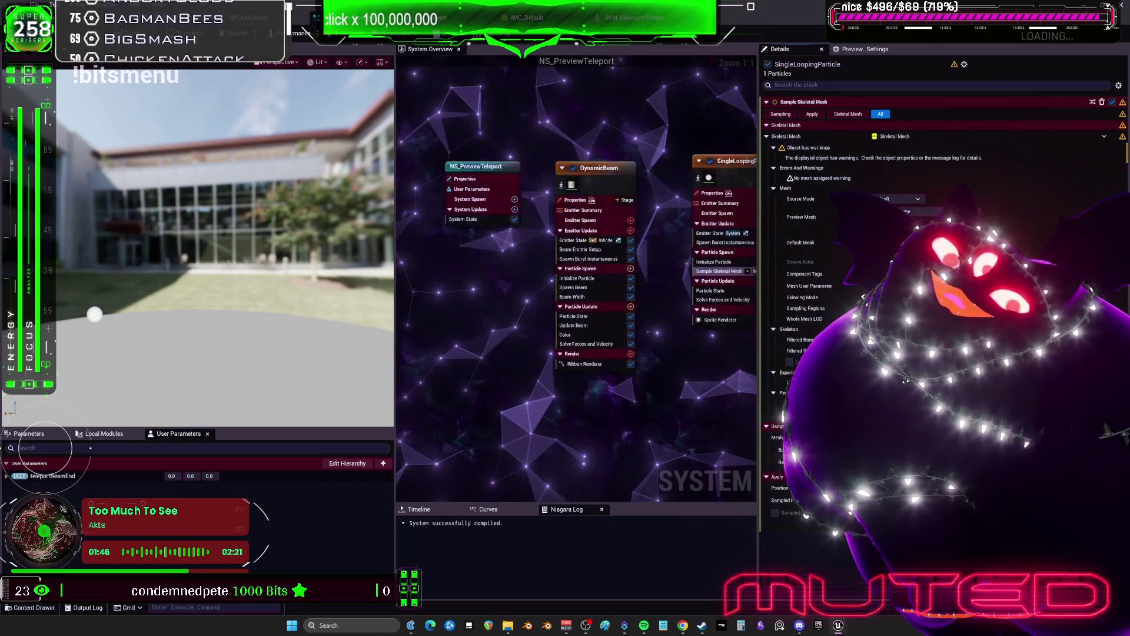
mouse_move(683, 448)
mouse_down()
mouse_move(450, 177)
mouse_move(412, 171)
mouse_up()
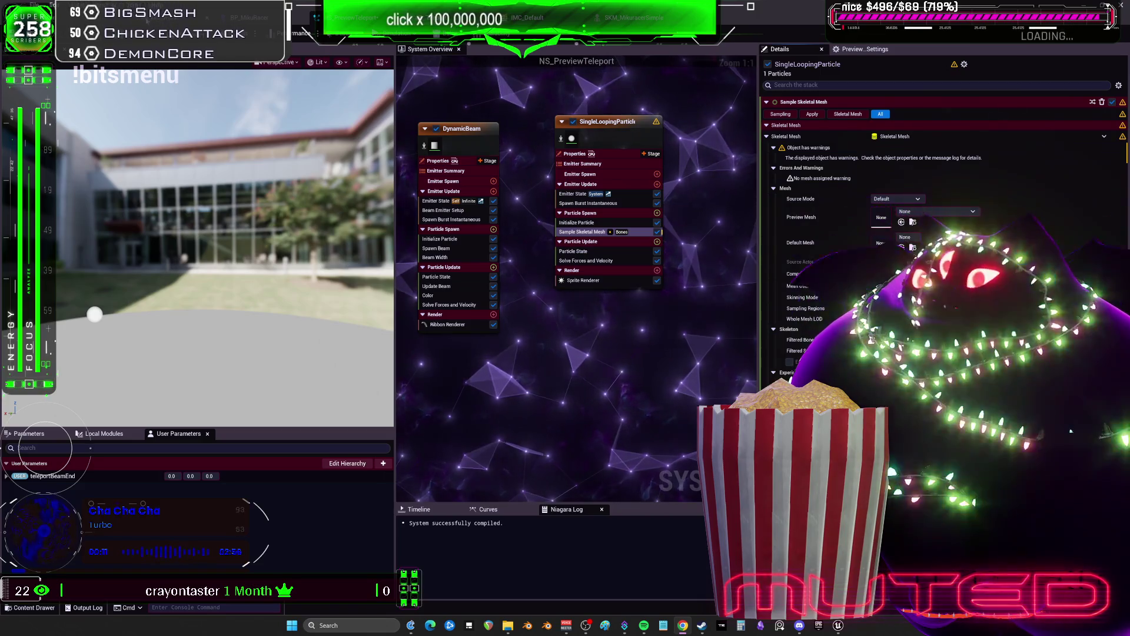
Step: In BP_MikuRacer's EventGraph, add a Snapshot Pose node wired from the Mesh component
key(ctrl+Tab)
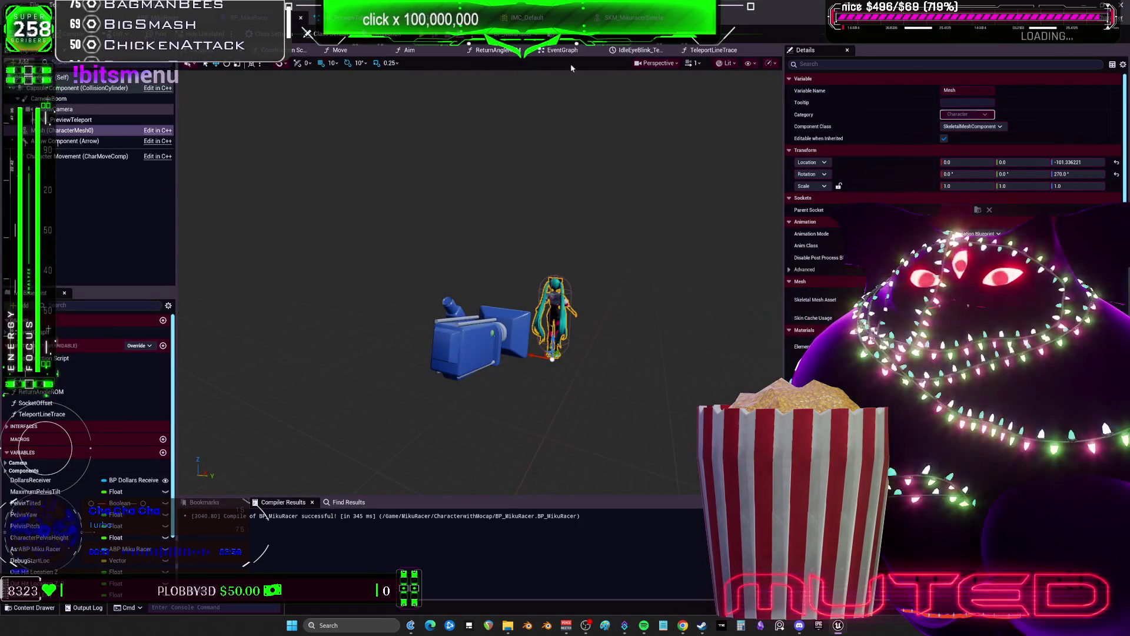
click(562, 50)
scroll(510, 252, down, 6)
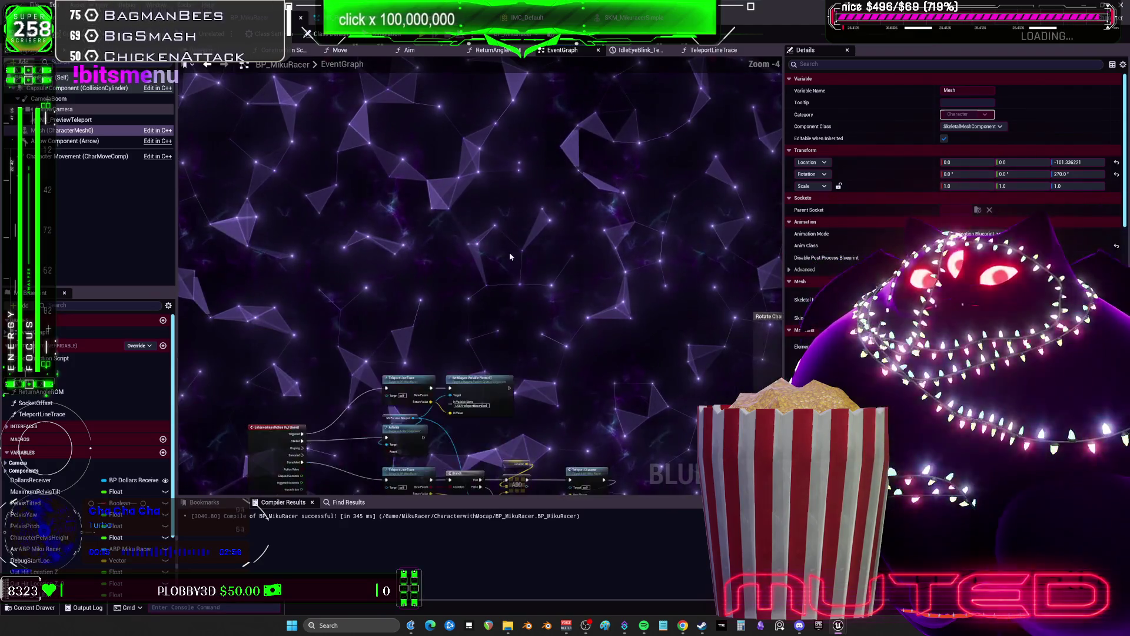
scroll(407, 245, up, 5)
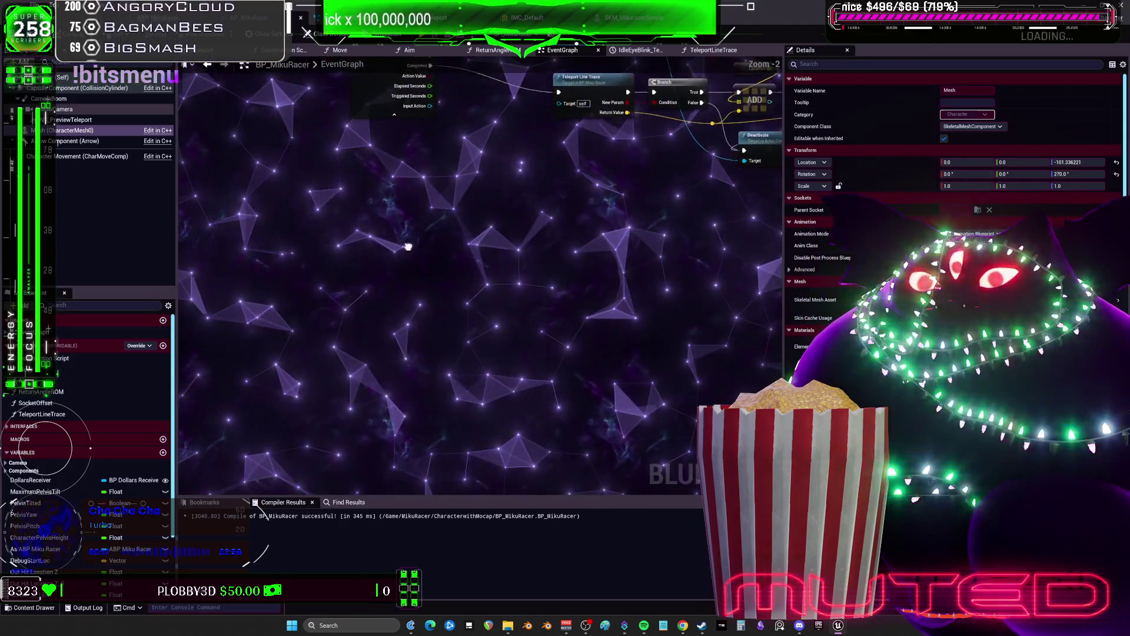
right_click(466, 284)
key(Escape)
mouse_move(71, 131)
mouse_down()
mouse_move(368, 201)
mouse_move(454, 250)
mouse_up()
text(pose)
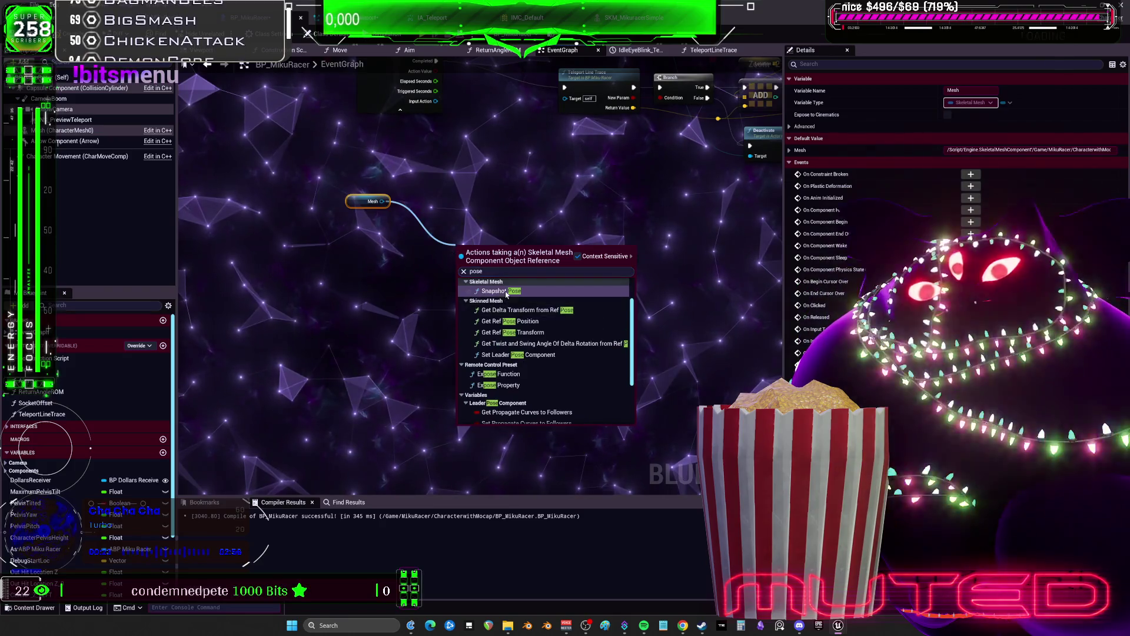
key(Return)
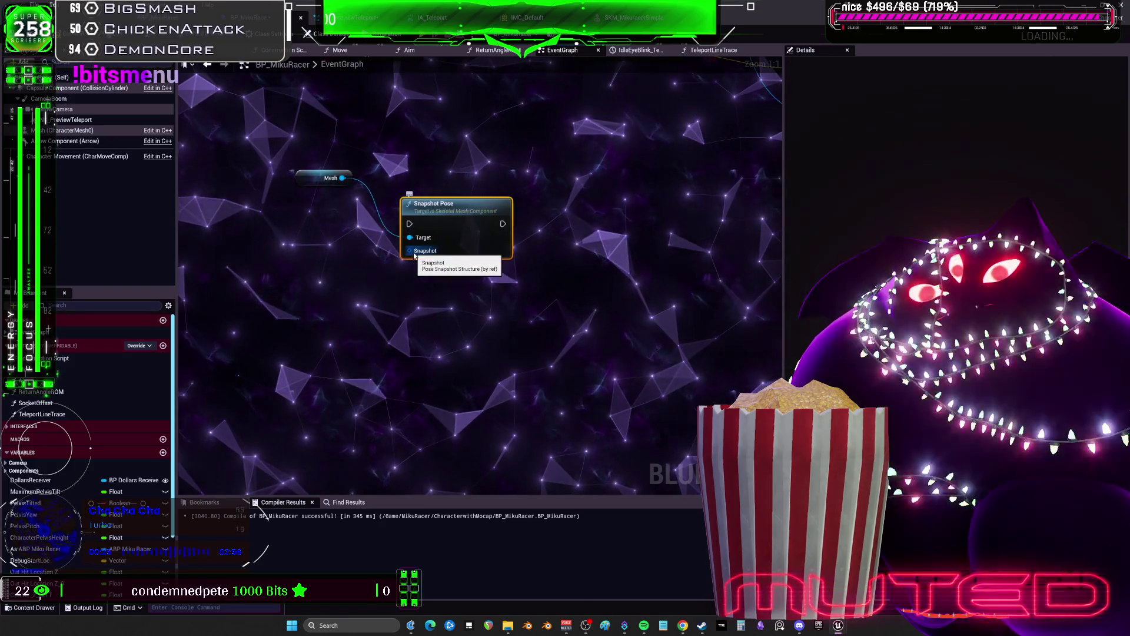
key(Delete)
drag(342, 178, 406, 259)
text(pose)
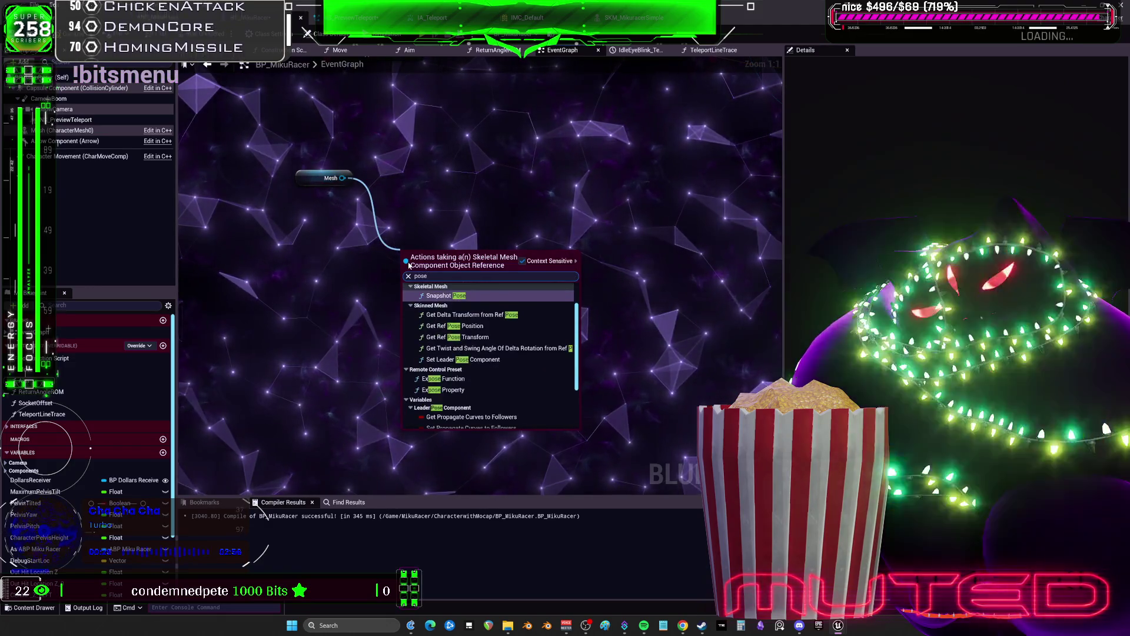
scroll(494, 314, up, 2)
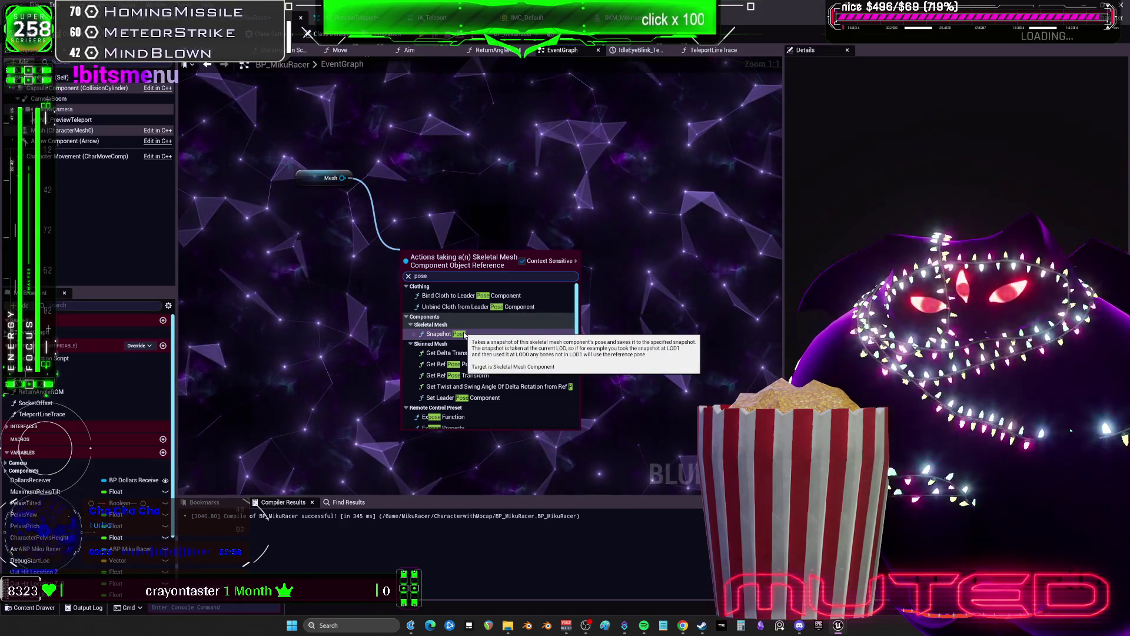
click(464, 334)
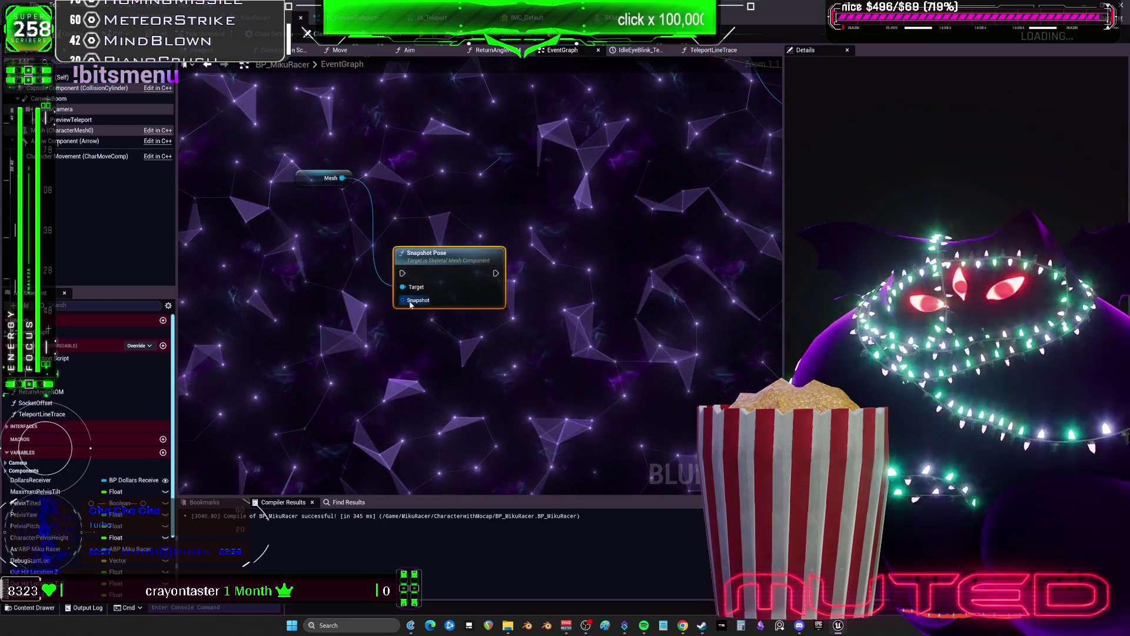
Step: Promote the Snapshot pin to a Snapshot variable, tidy the nodes, and return to NS_PreviewTeleport
right_click(404, 302)
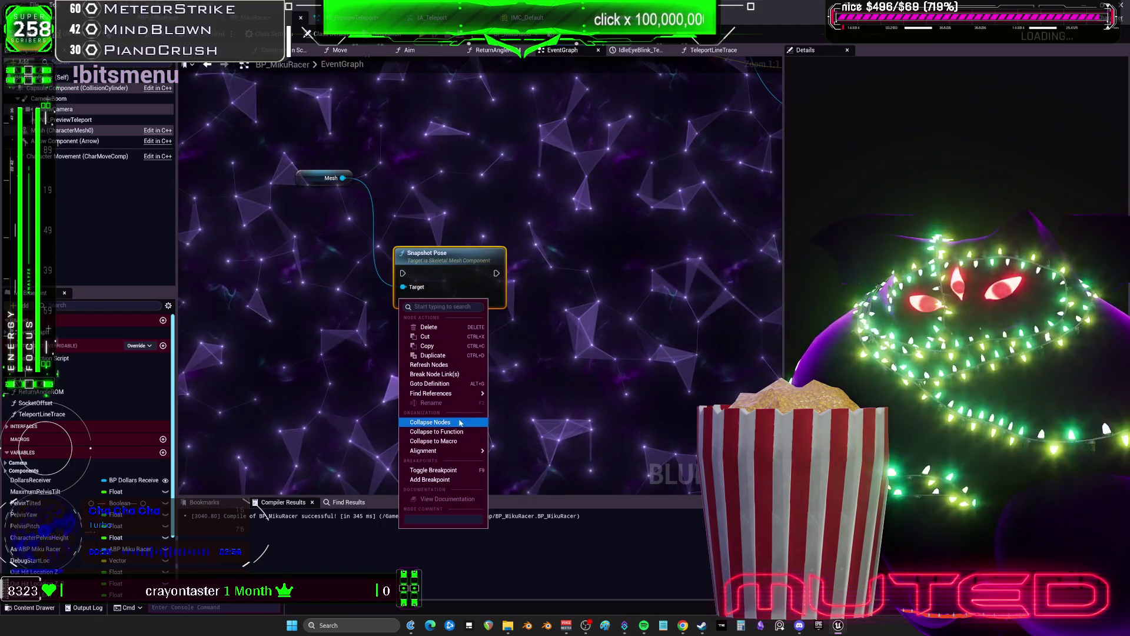
click(414, 346)
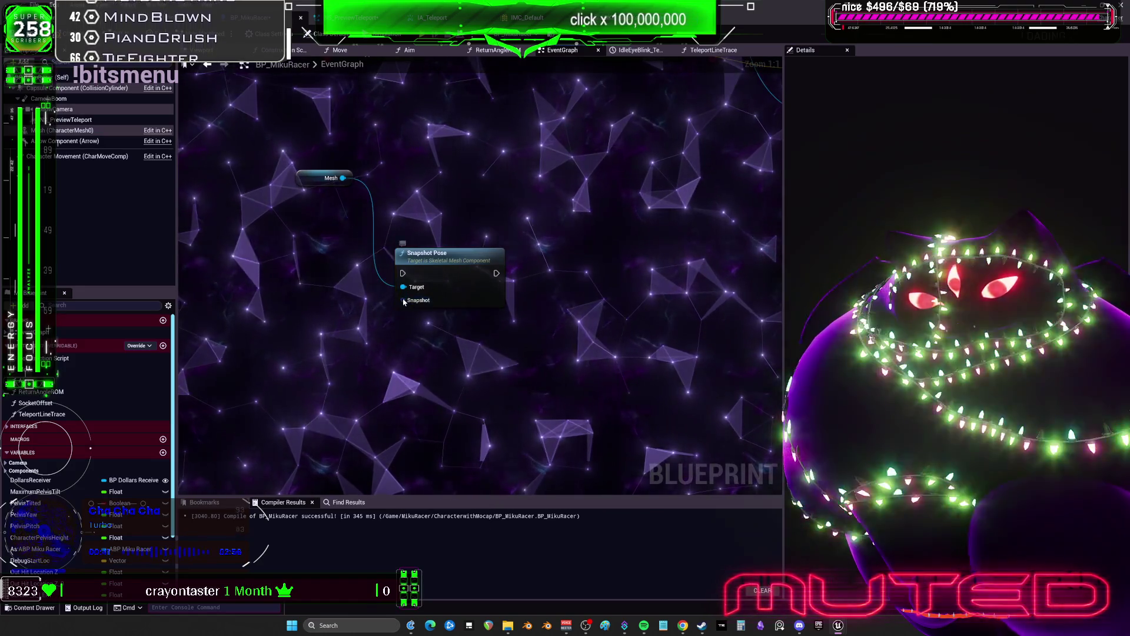
right_click(403, 301)
click(443, 331)
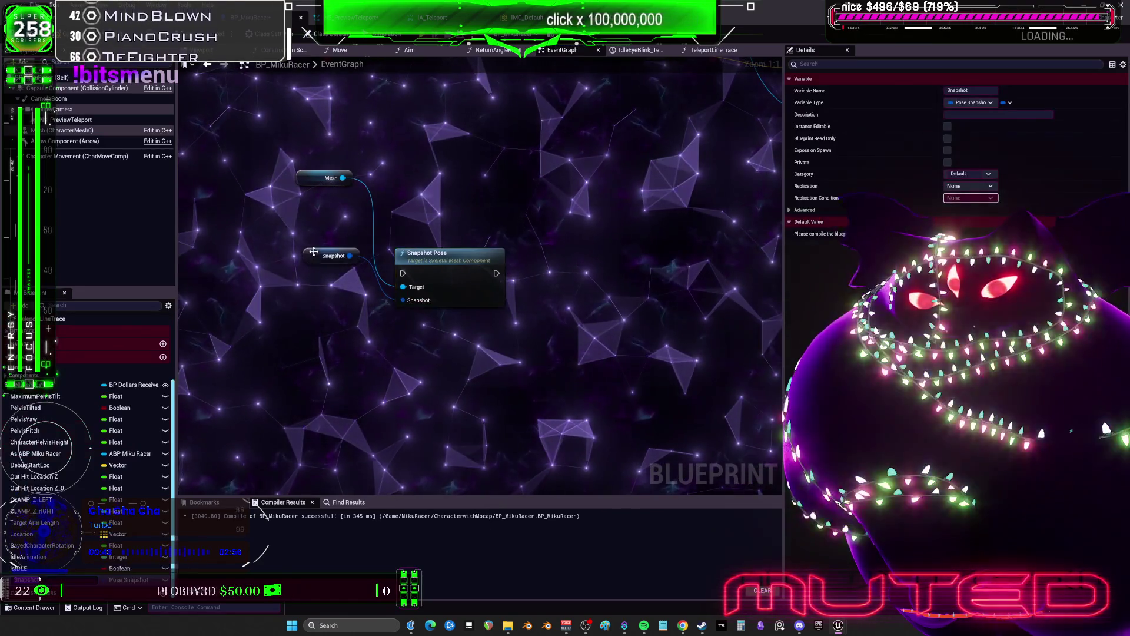
drag(314, 252, 309, 300)
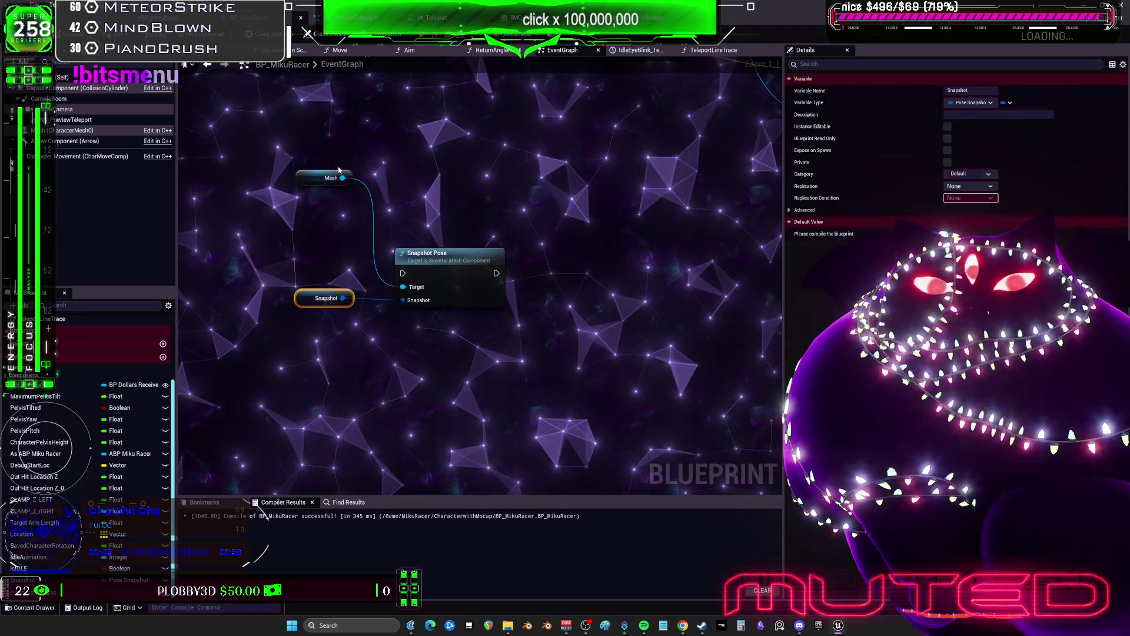
drag(318, 280, 318, 273)
drag(461, 263, 462, 250)
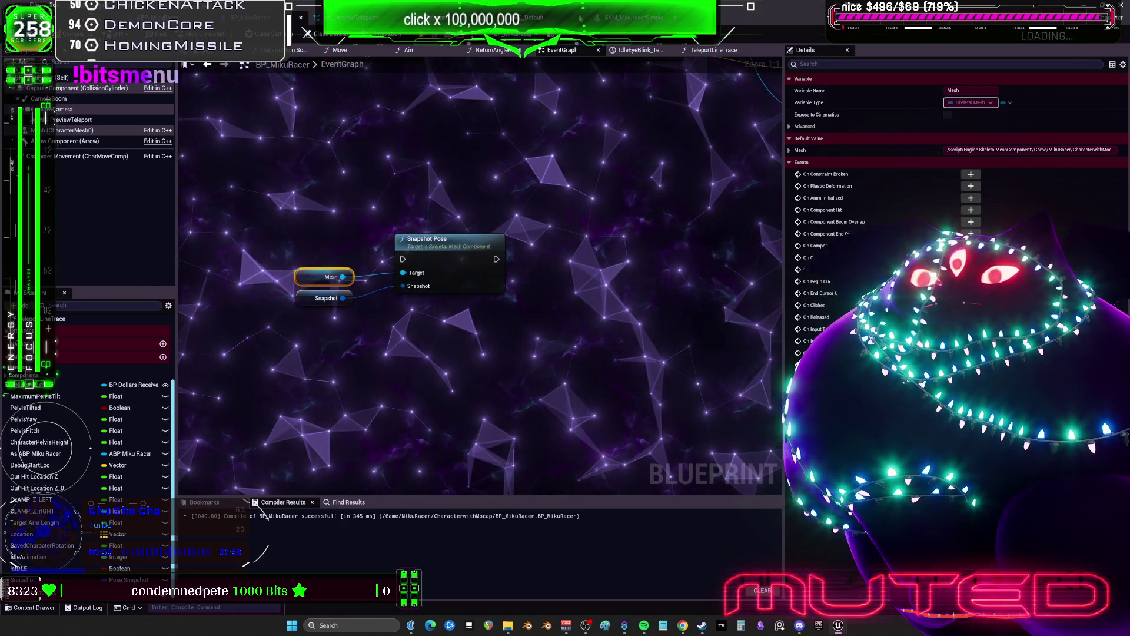
click(356, 18)
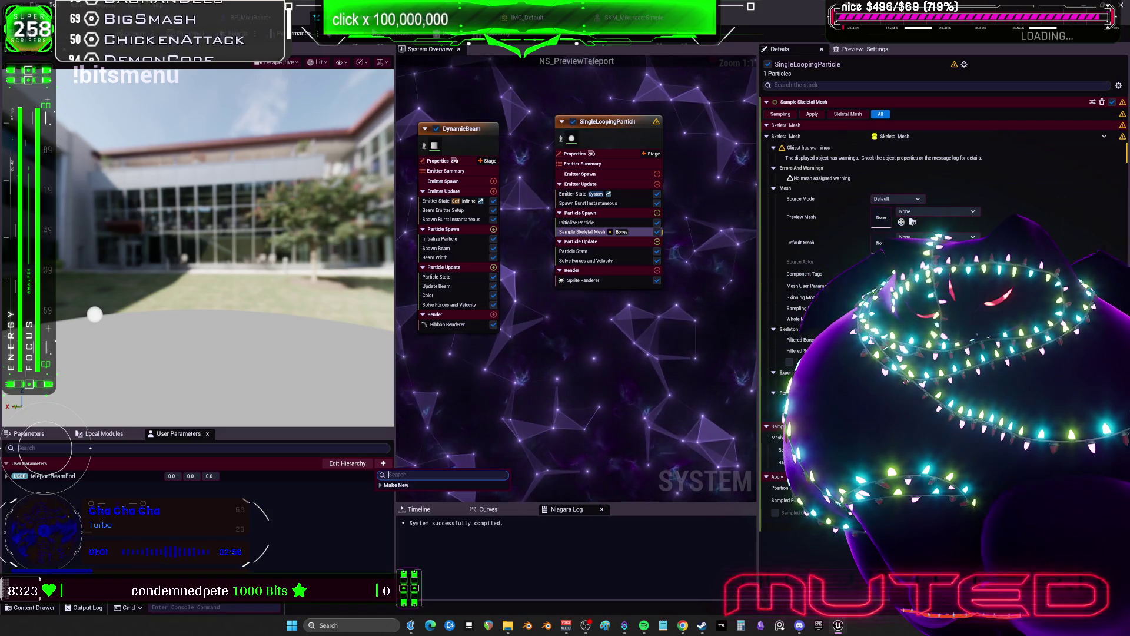
Step: Add a Skeletal Mesh user parameter to NS_PreviewTeleport's User Parameters
text(snap)
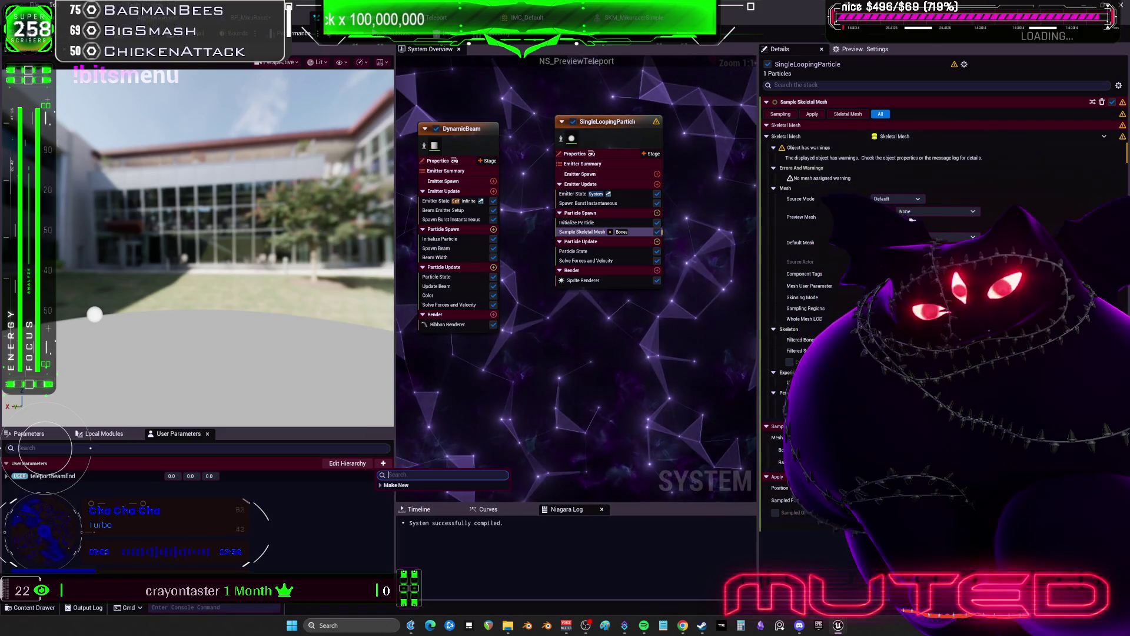
key(BackSpace)
key(BackSpace)
key(BackSpace)
text(pos)
key(BackSpace)
key(BackSpace)
key(BackSpace)
text(skele)
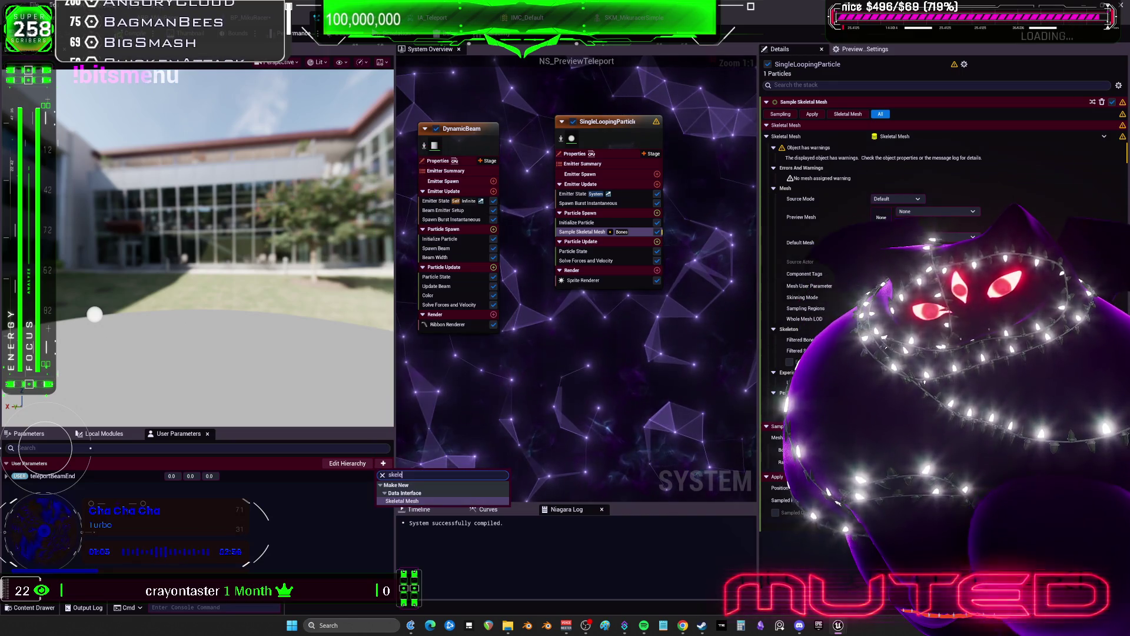
click(406, 501)
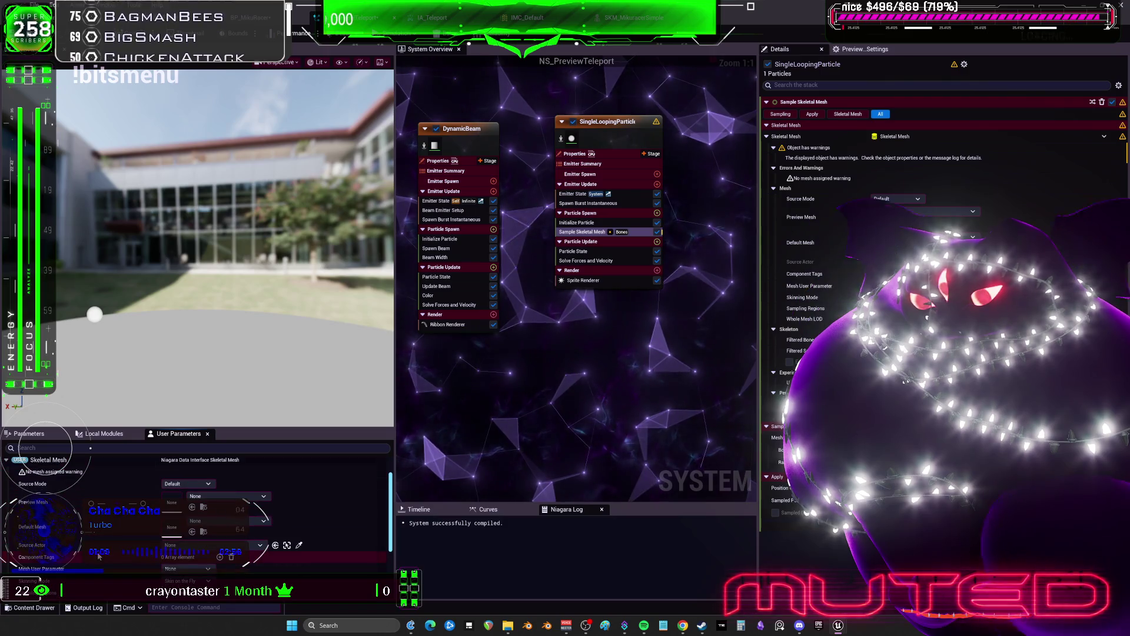
Step: Review the Skeletal Mesh parameter, keeping Skin on the Fly skinning and Source Actor None
scroll(101, 566, down, 2)
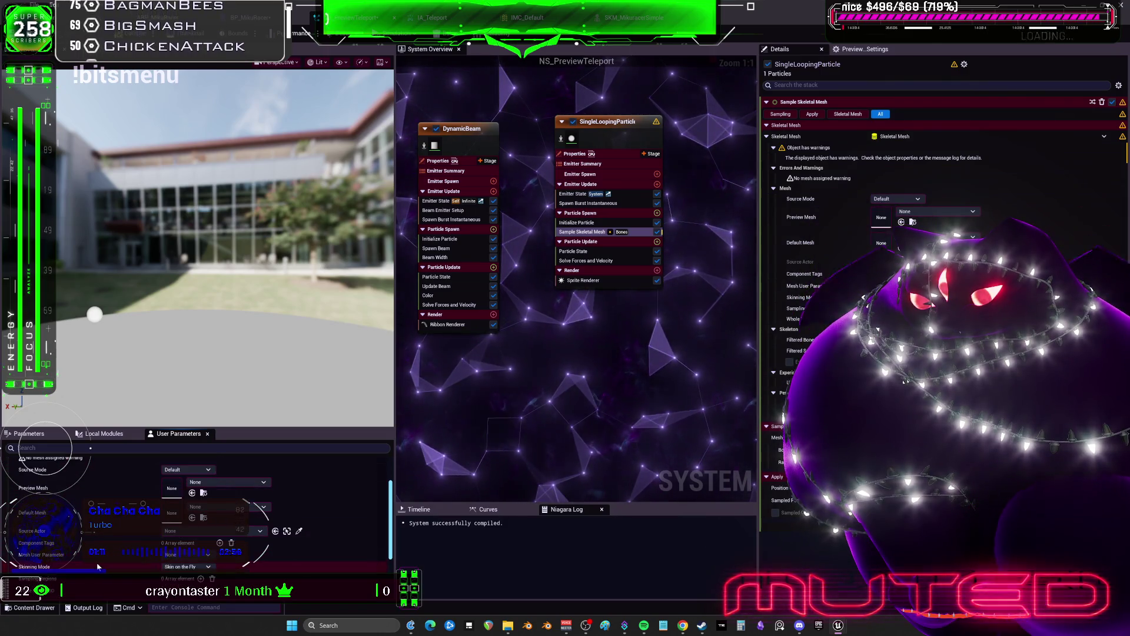
scroll(97, 566, down, 2)
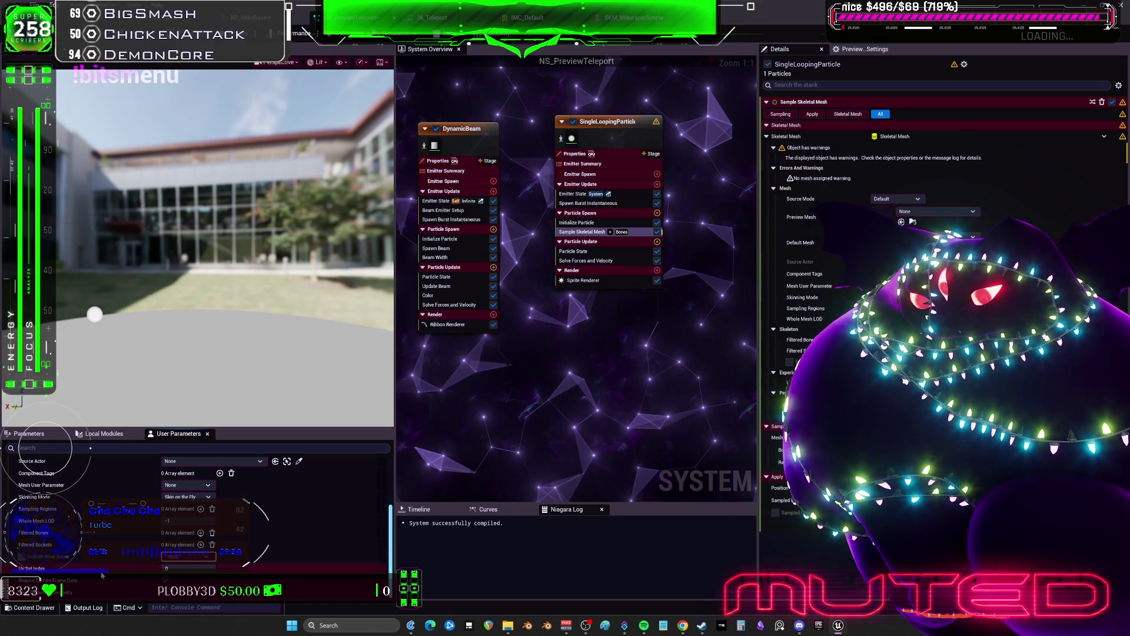
scroll(100, 566, up, 1)
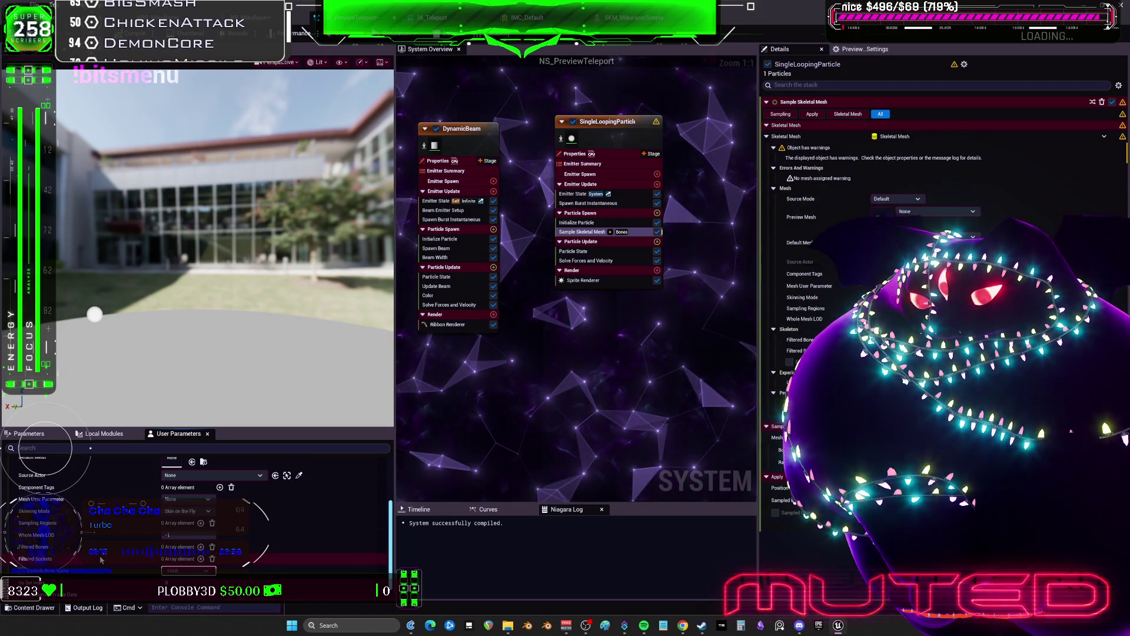
click(213, 517)
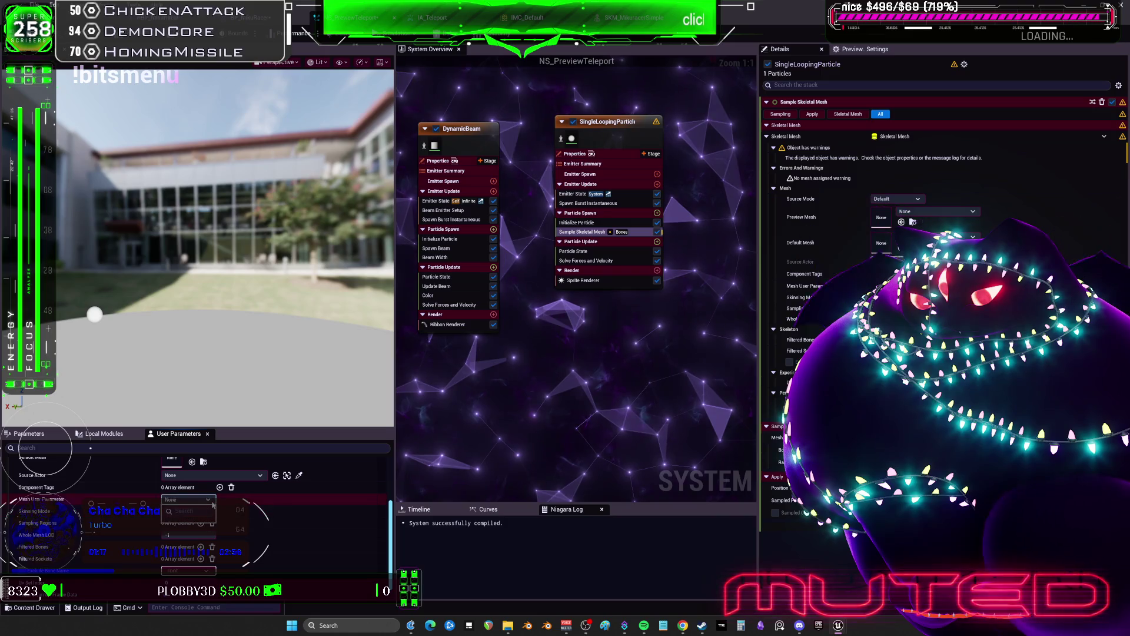
scroll(119, 516, up, 1)
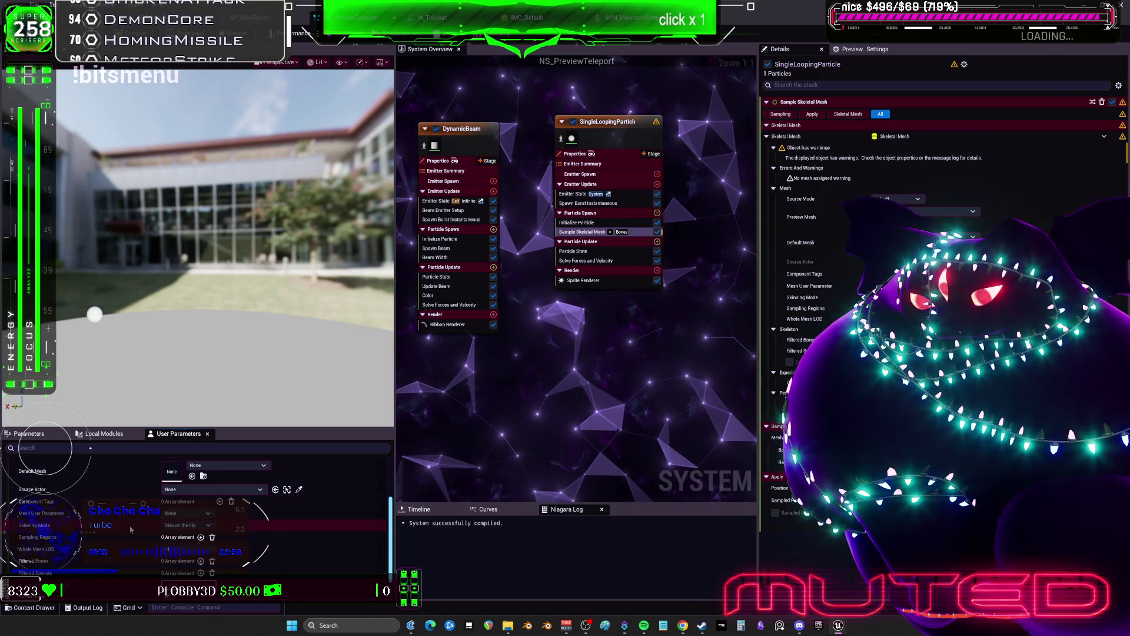
scroll(131, 529, up, 2)
click(189, 518)
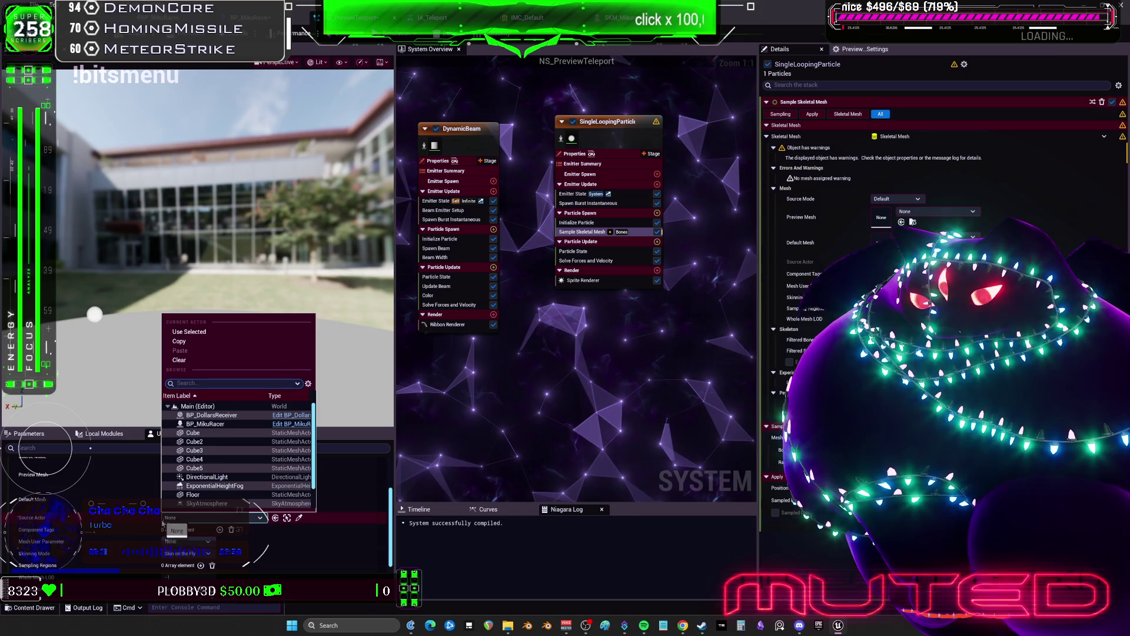
click(96, 525)
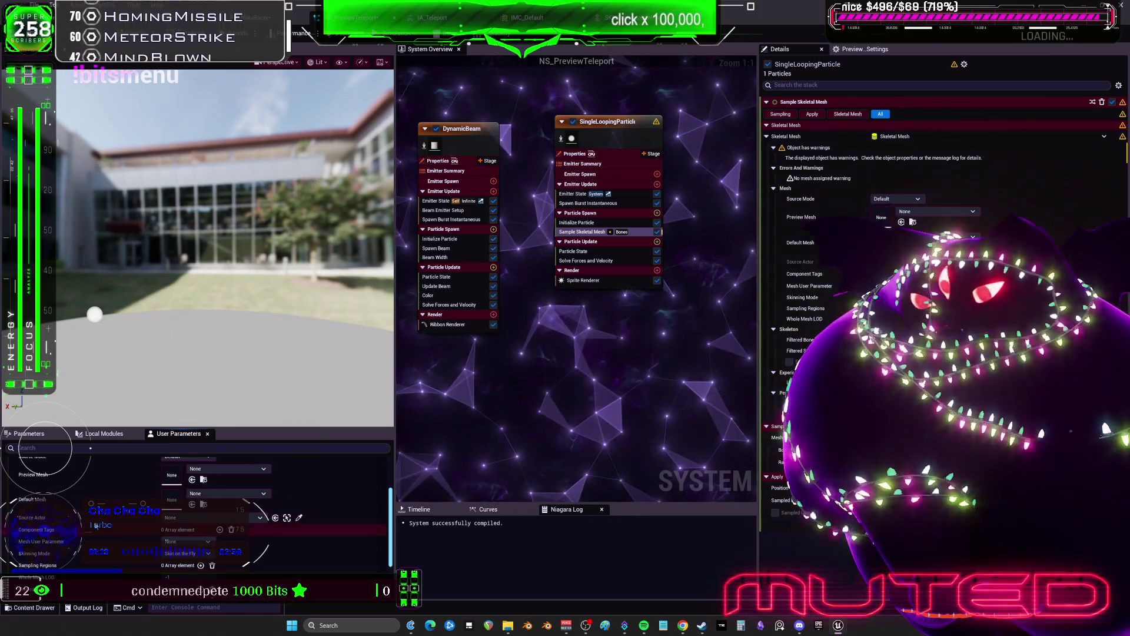
Step: Open the Add new Module list for SingleLoopingParticle's Particle Spawn stage
scroll(160, 522, up, 3)
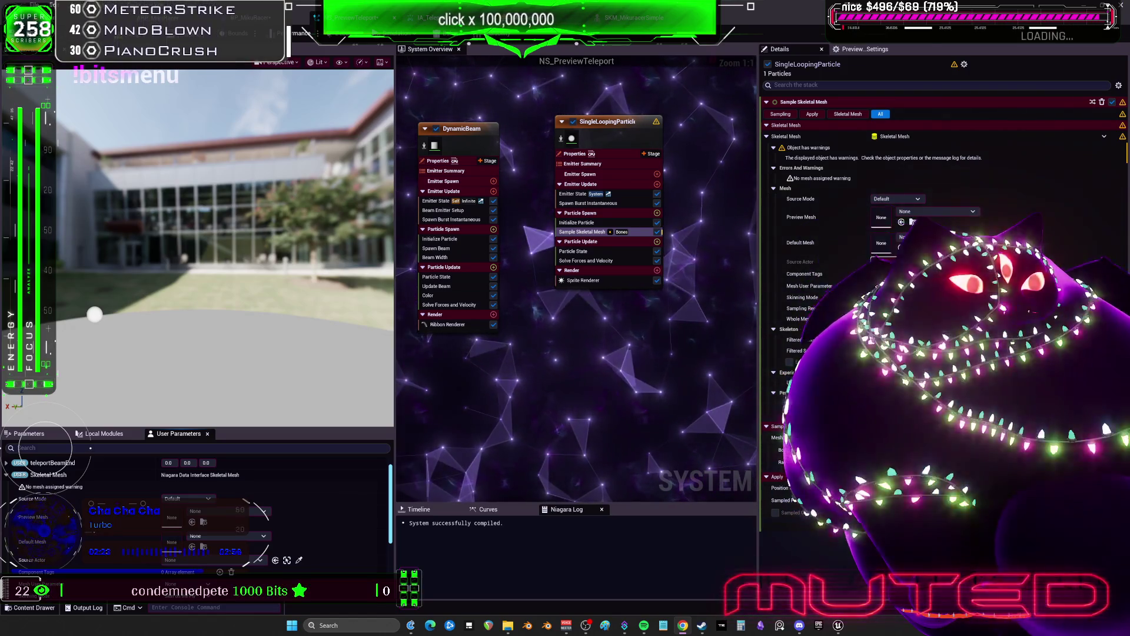
drag(648, 303, 612, 302)
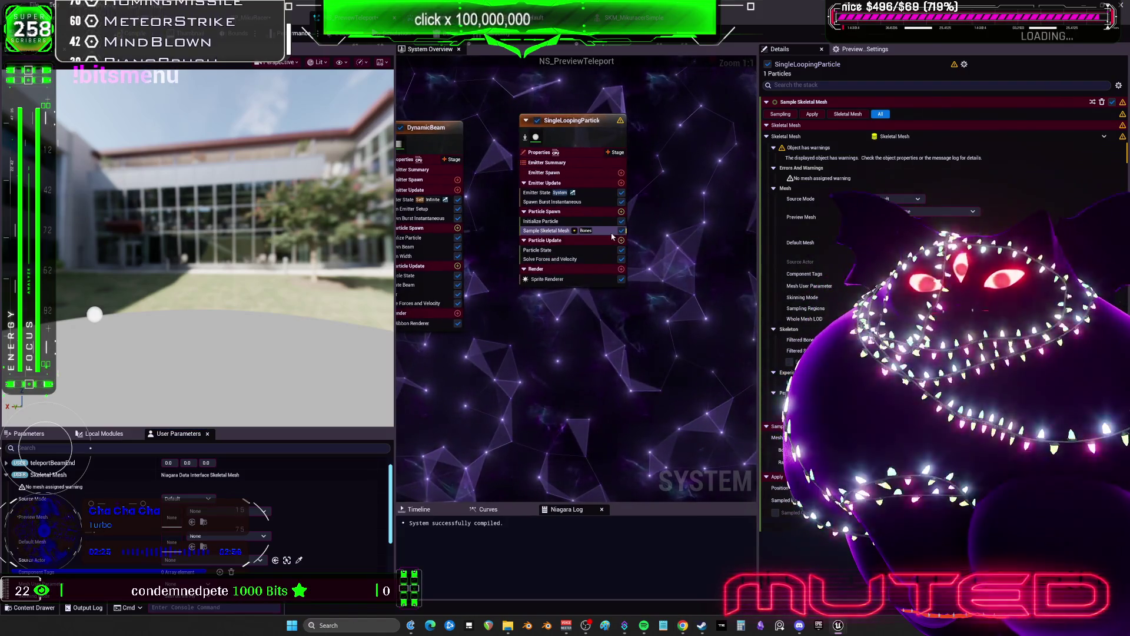
click(622, 212)
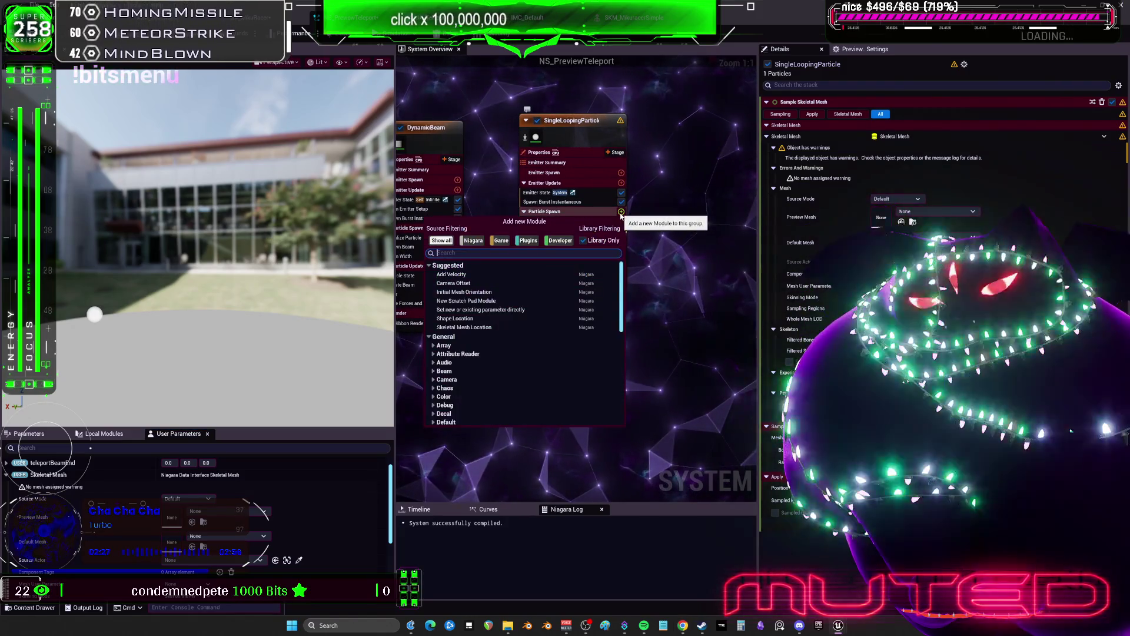
Step: Search 'skeletal' and add a Skeletal Mesh Location module to SingleLoopingParticle's Particle Spawn
text(skeletal)
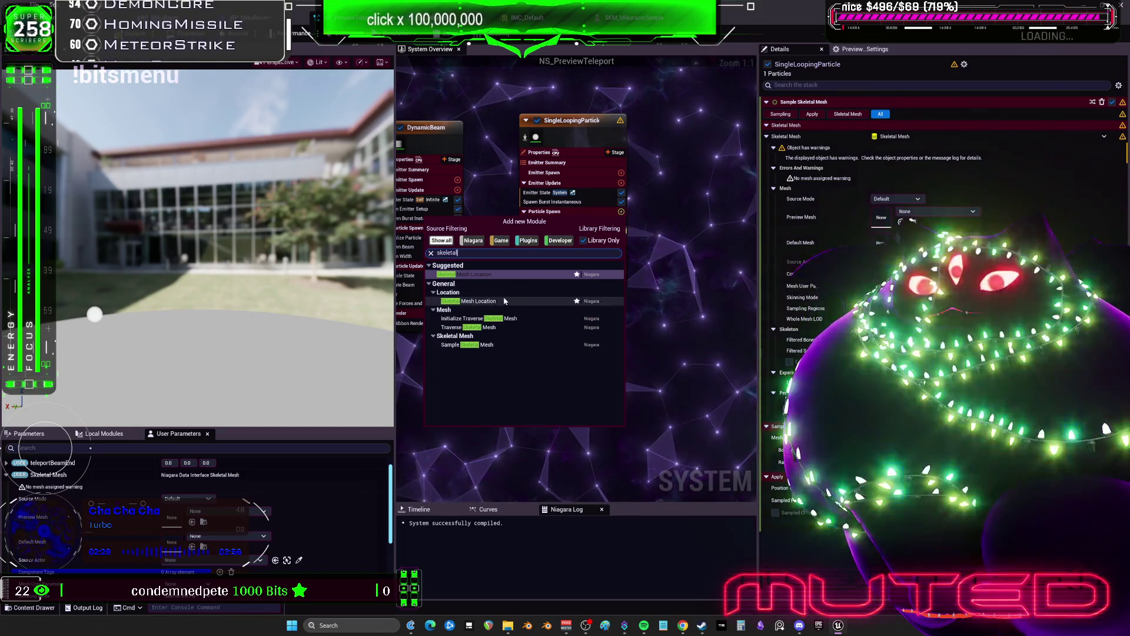
key(Return)
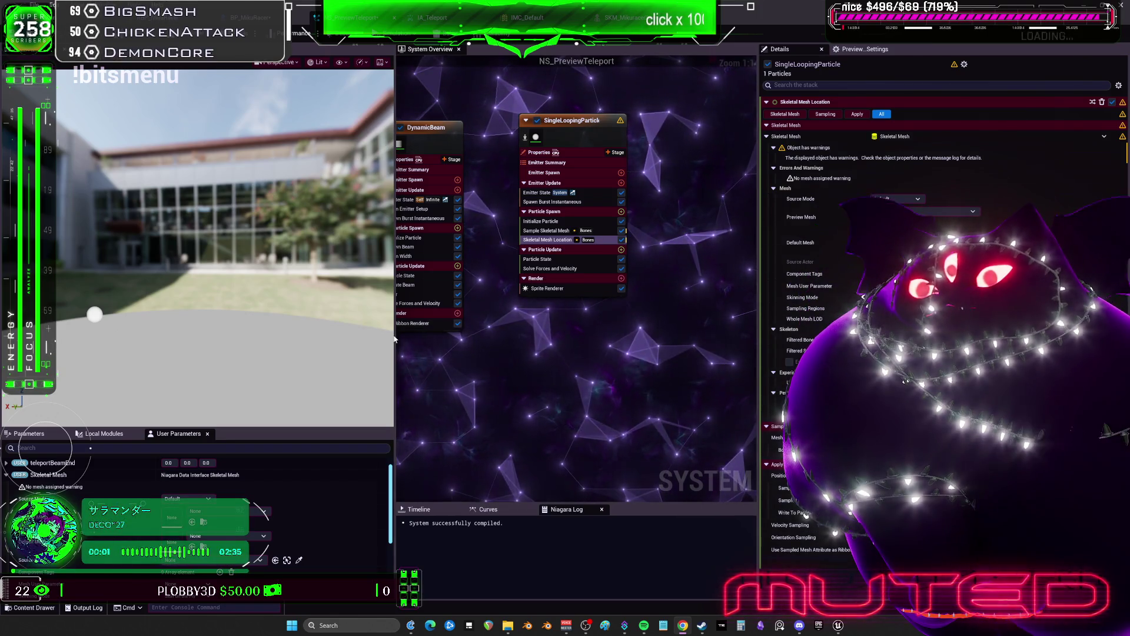
drag(393, 337, 330, 336)
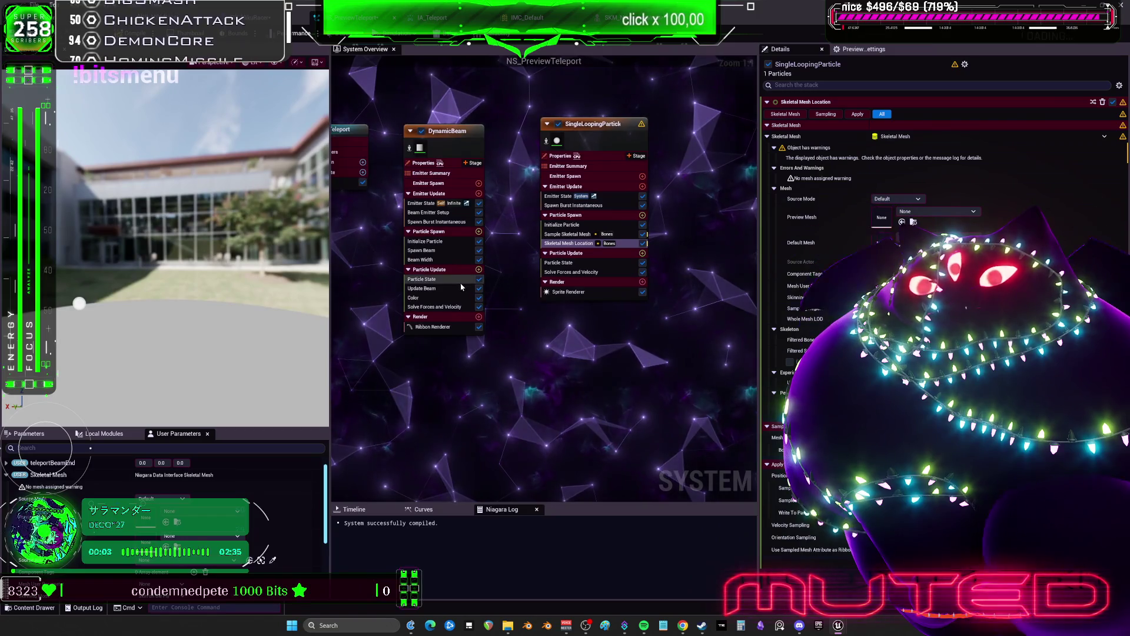
Step: Add a Generate Location Event module to DynamicBeam's Particle Update stage
click(479, 269)
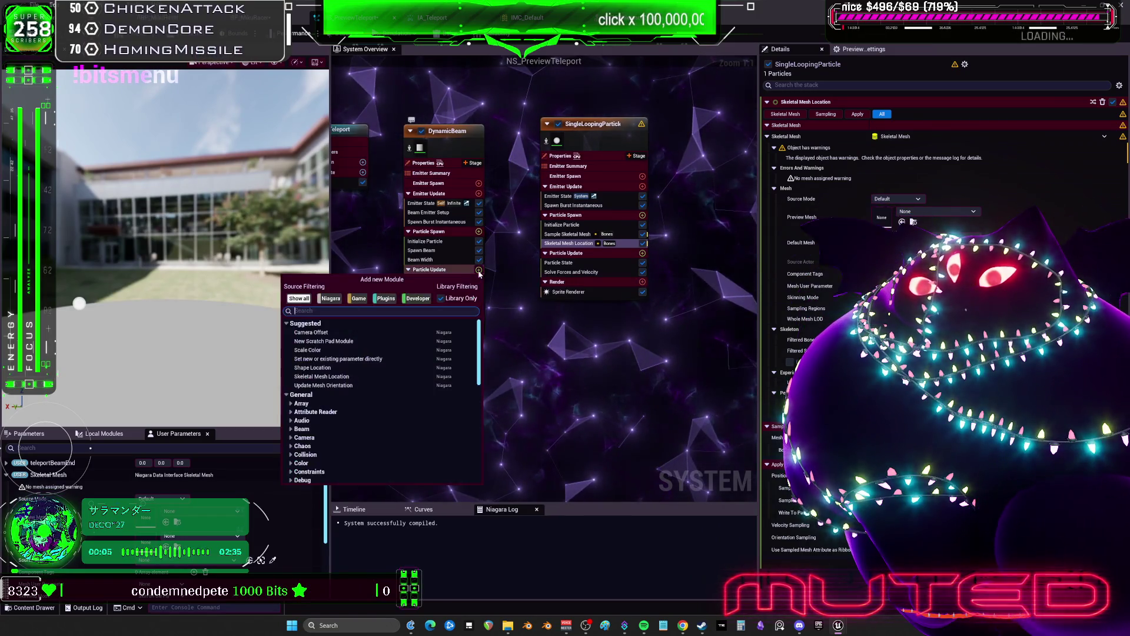
text(evee)
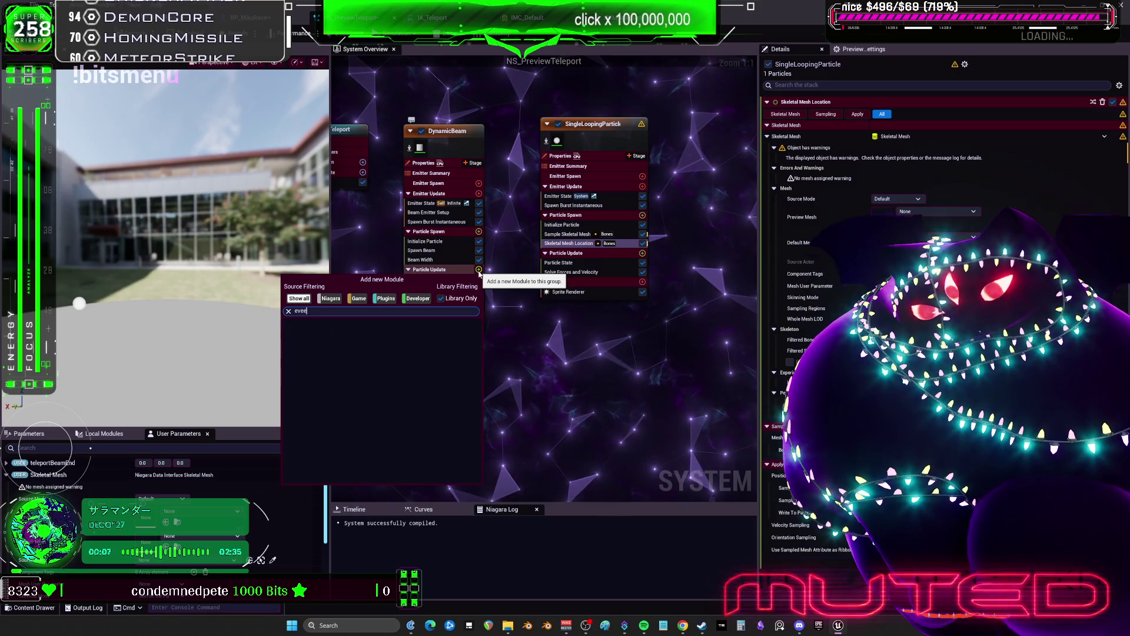
key(BackSpace)
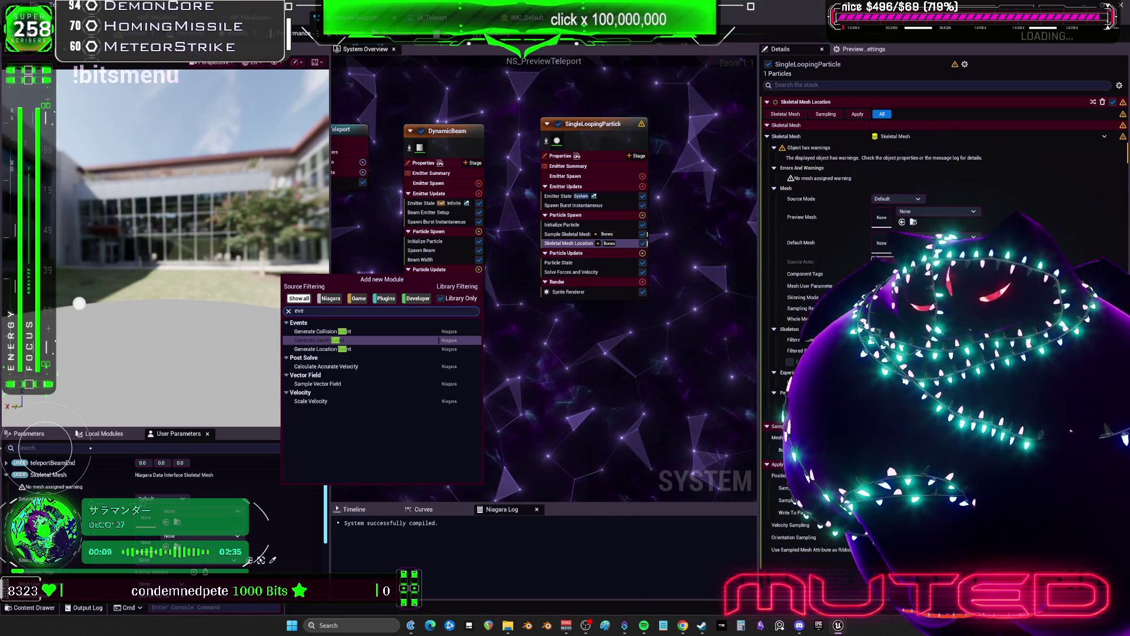
click(345, 348)
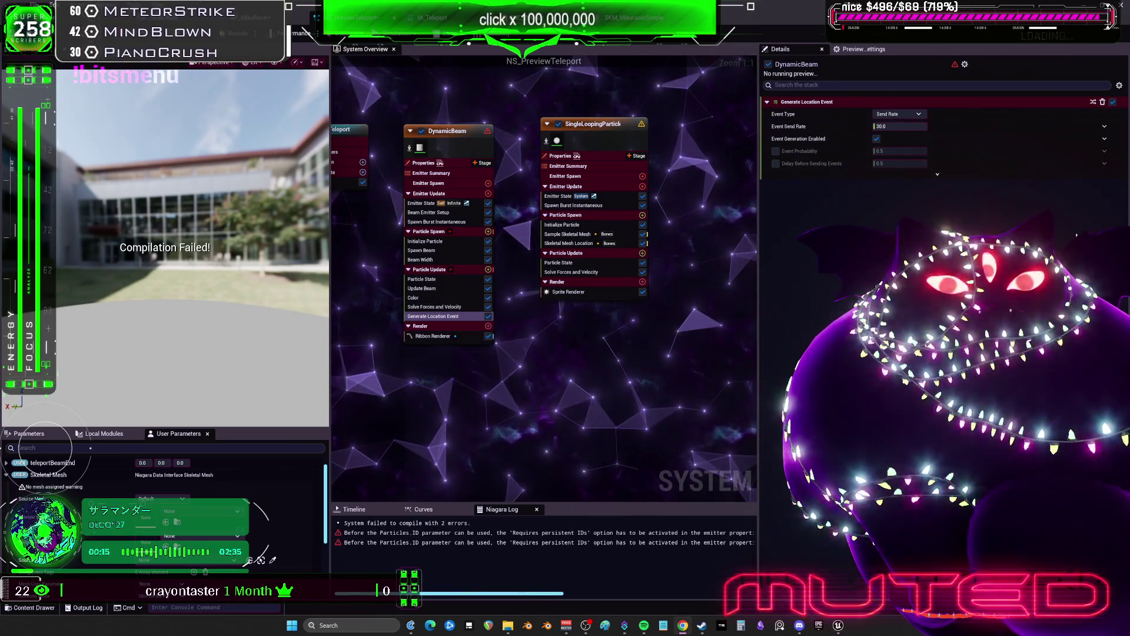
Step: Inspect DynamicBeam's compile errors and Particle Spawn stage, cancelling a 'persi' module search
mouse_move(435, 322)
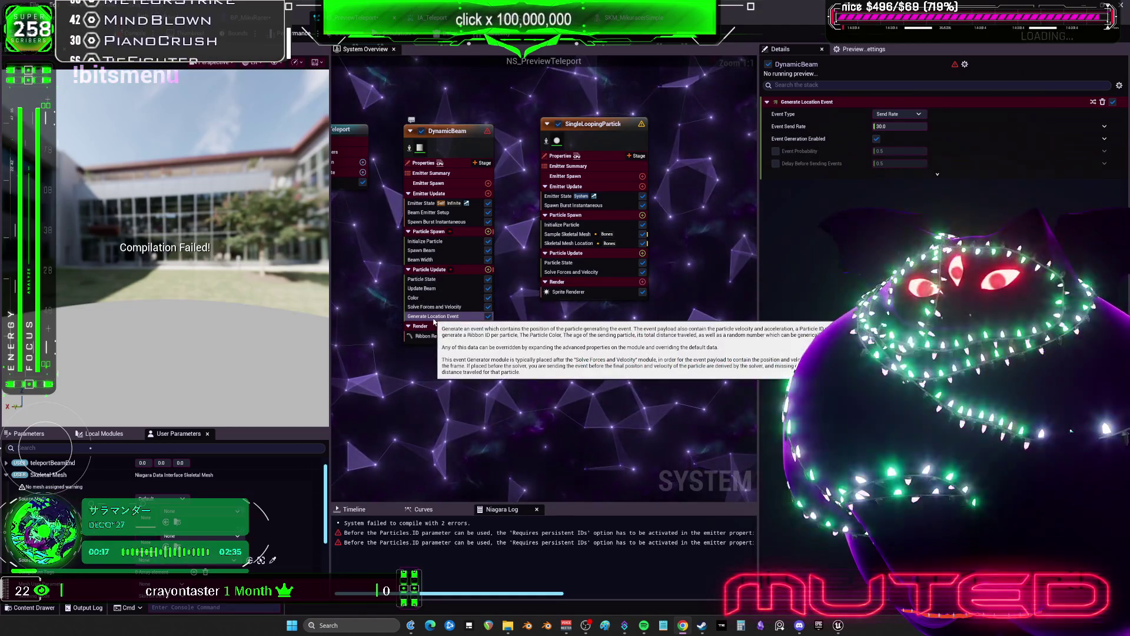
click(430, 269)
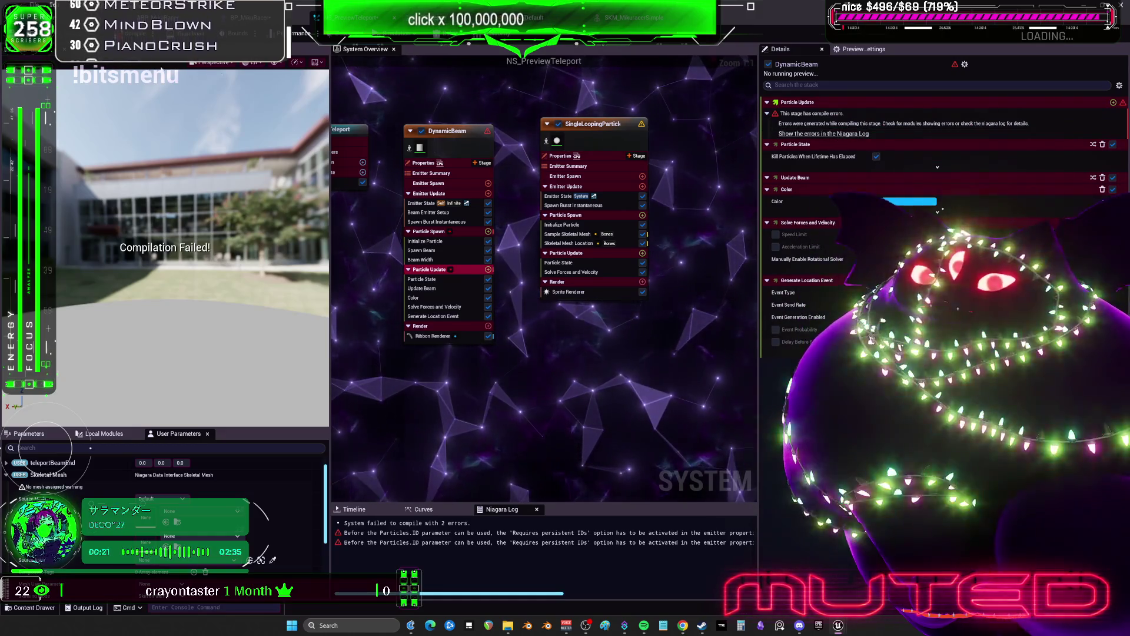
click(468, 232)
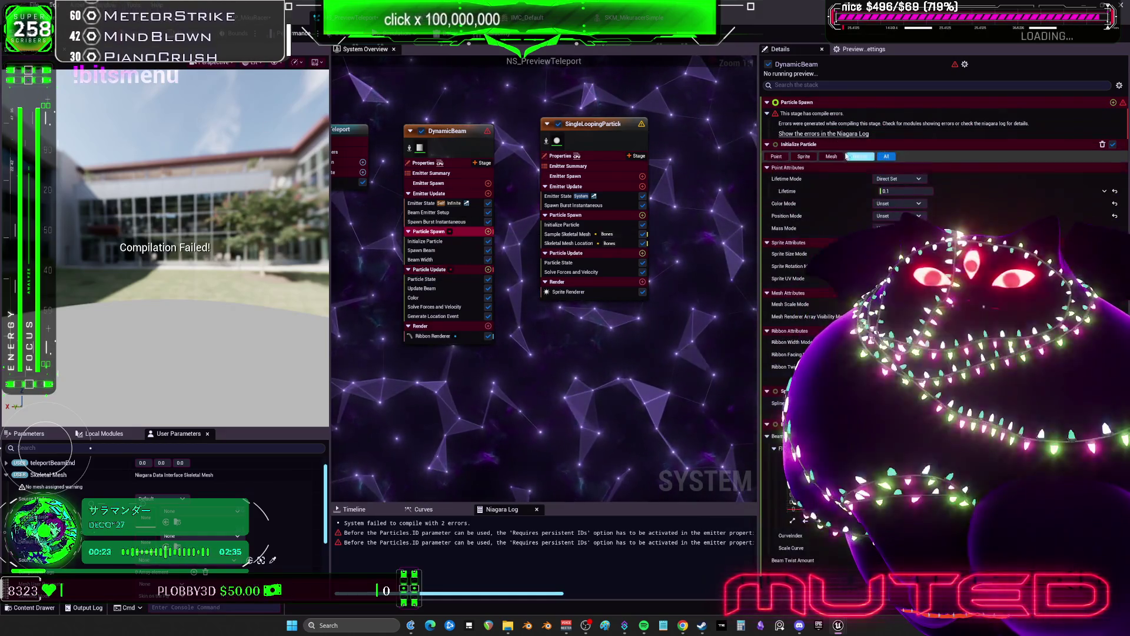
key(Home)
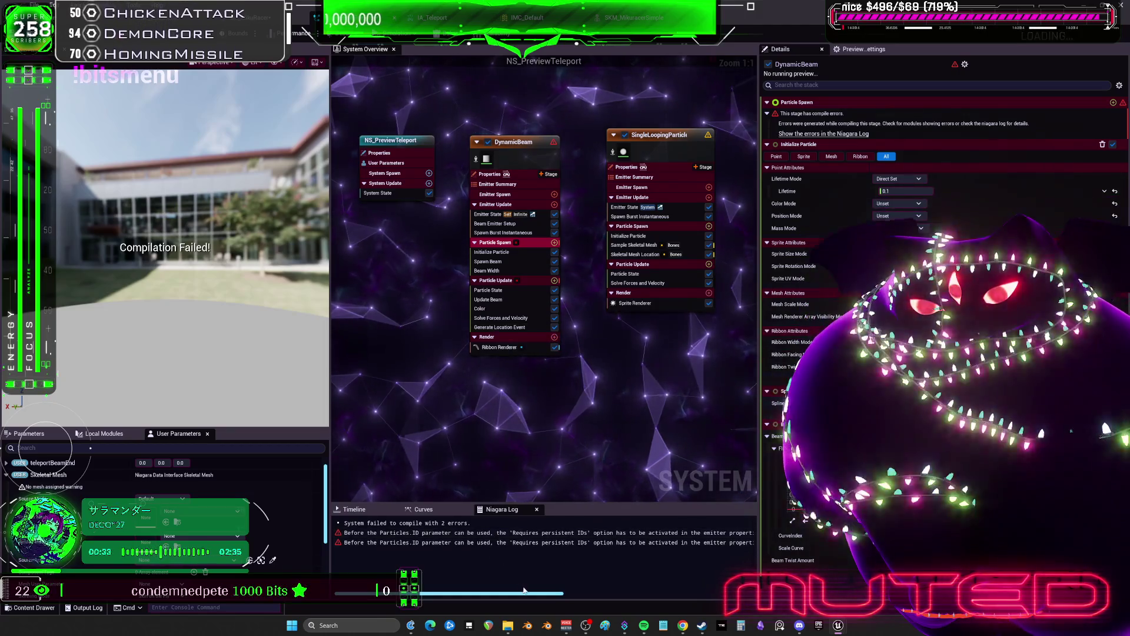
click(555, 242)
text(persi)
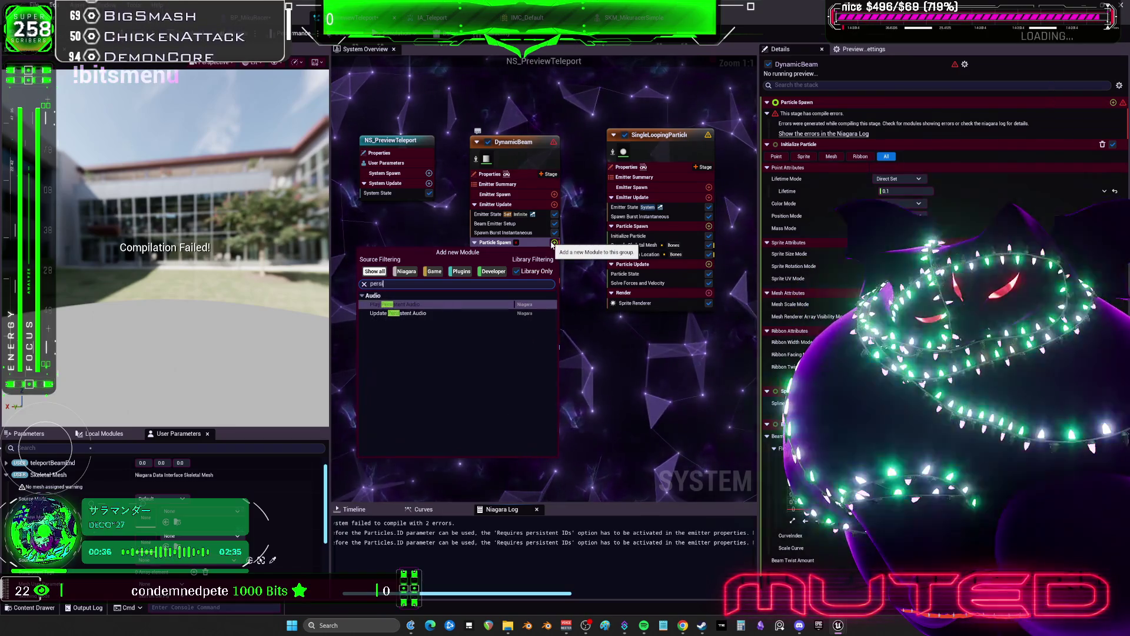
key(Escape)
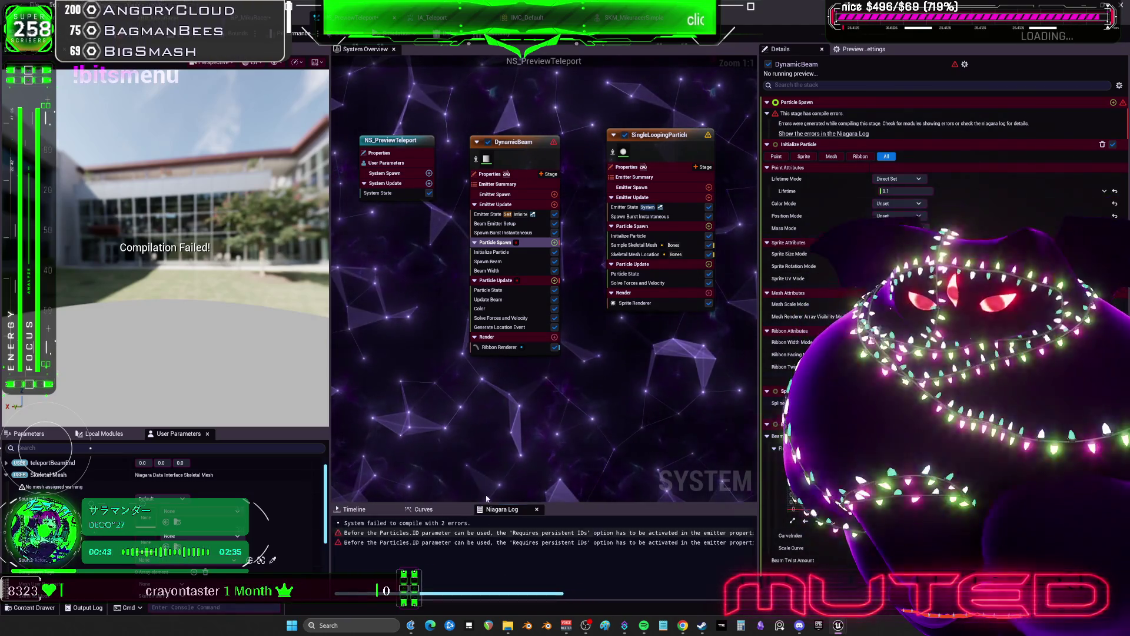
Step: Enable Requires Persistent IDs in DynamicBeam's emitter properties to clear the compile errors
click(520, 184)
click(490, 174)
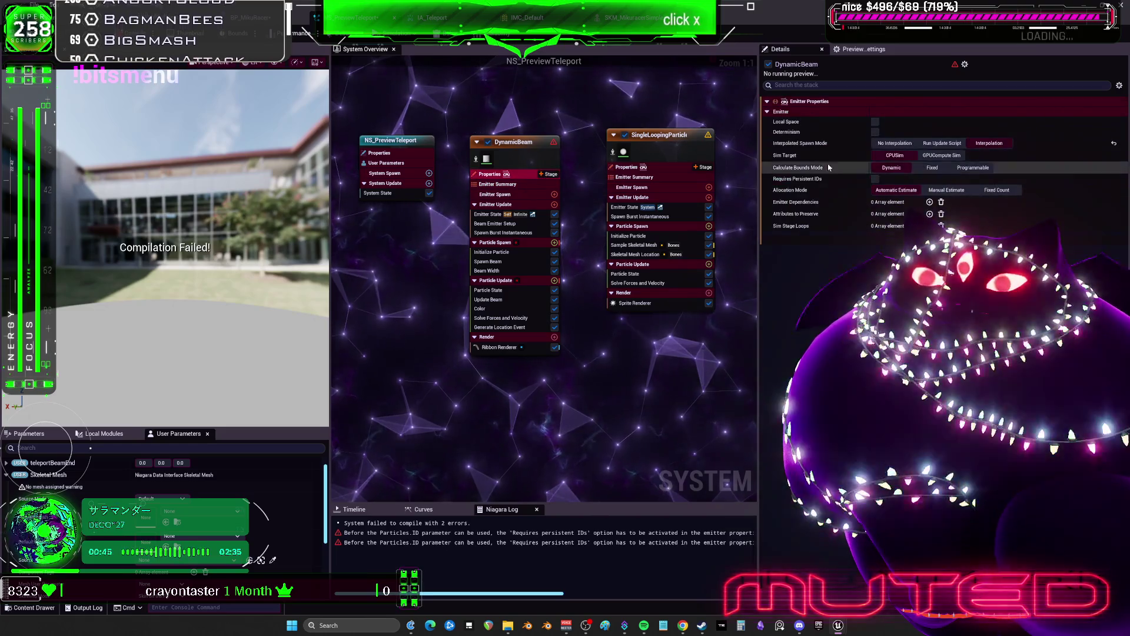
click(876, 179)
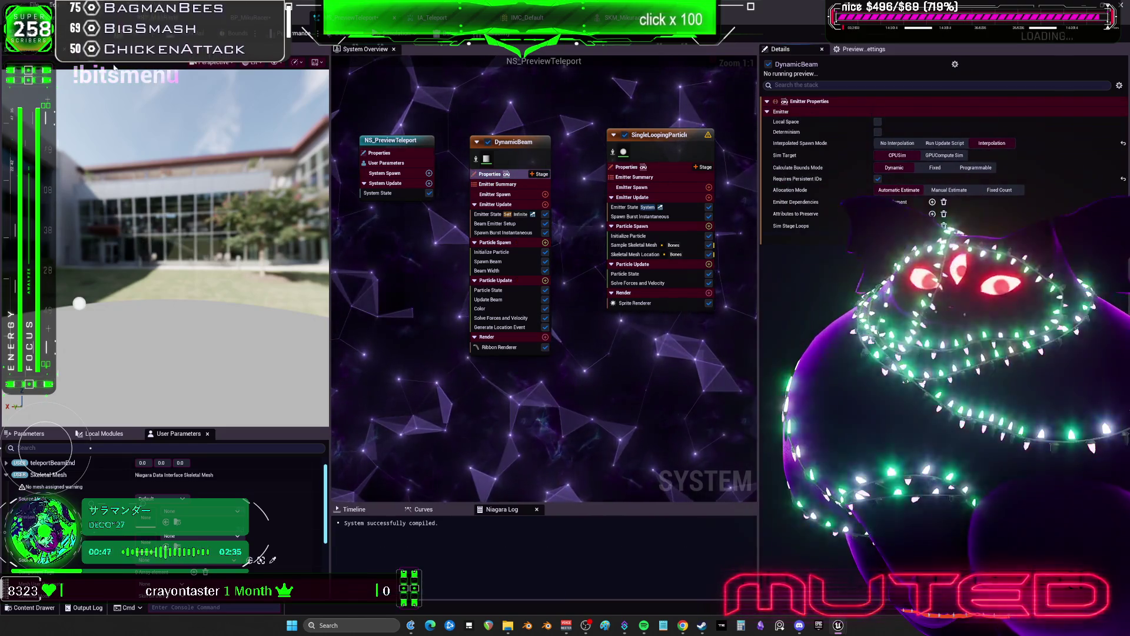
click(518, 327)
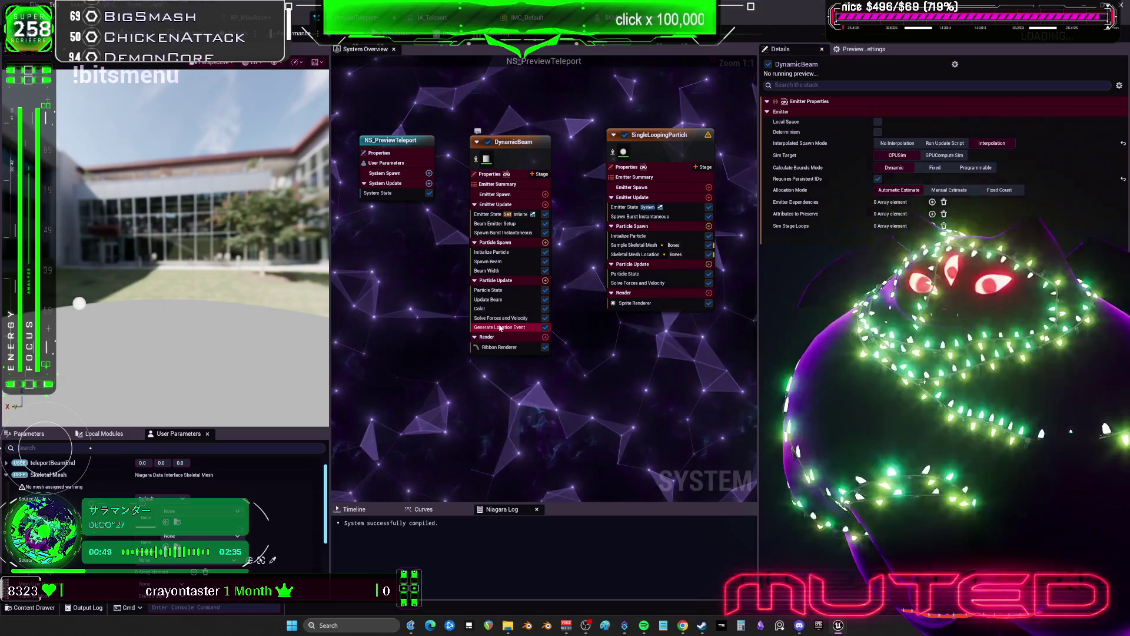
drag(671, 243, 573, 244)
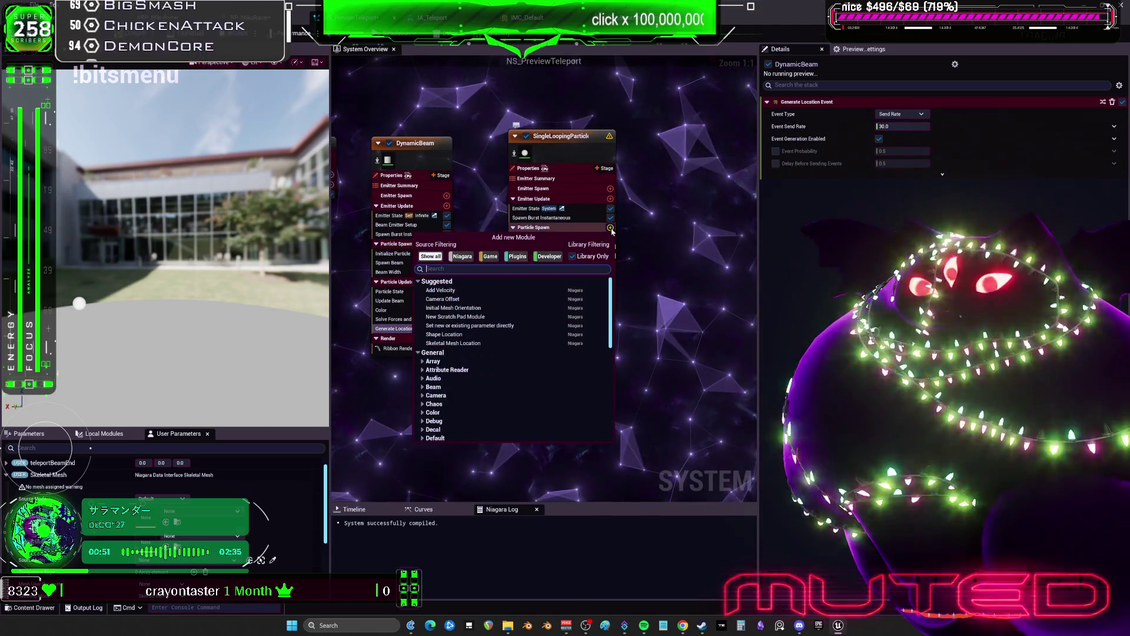
click(610, 227)
text(locaio)
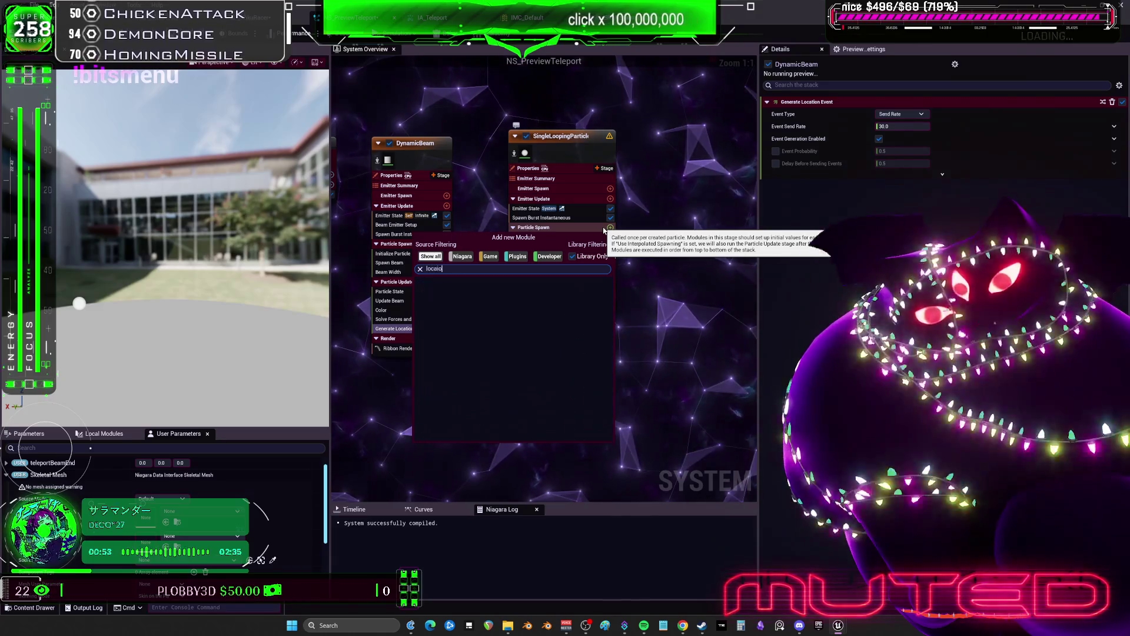
key(BackSpace)
key(BackSpace)
text(tion)
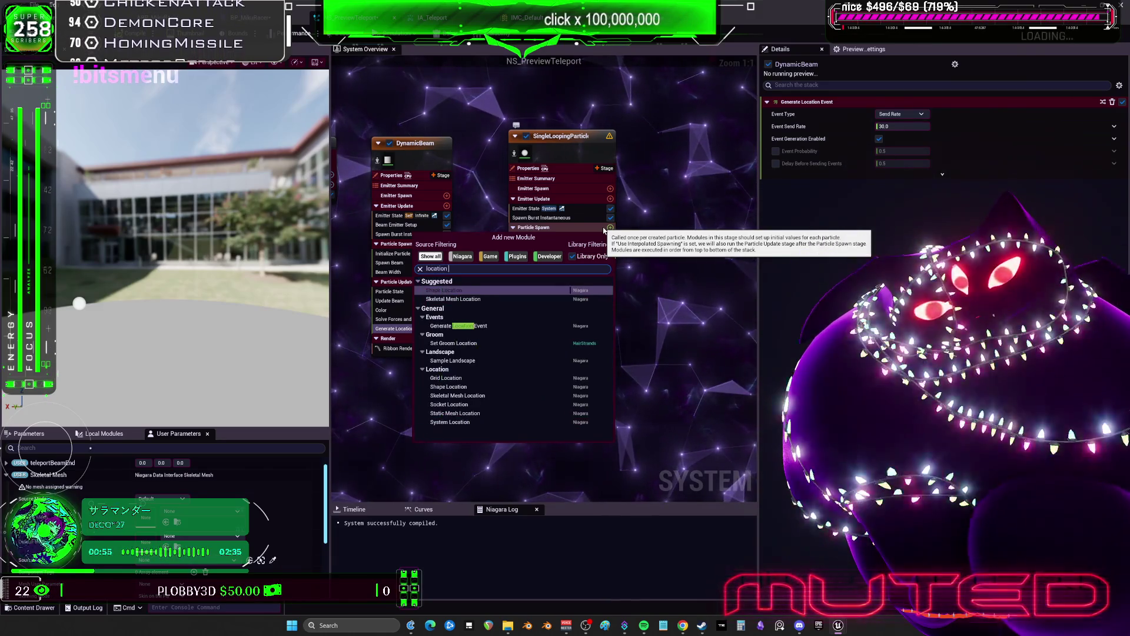
text( ebe)
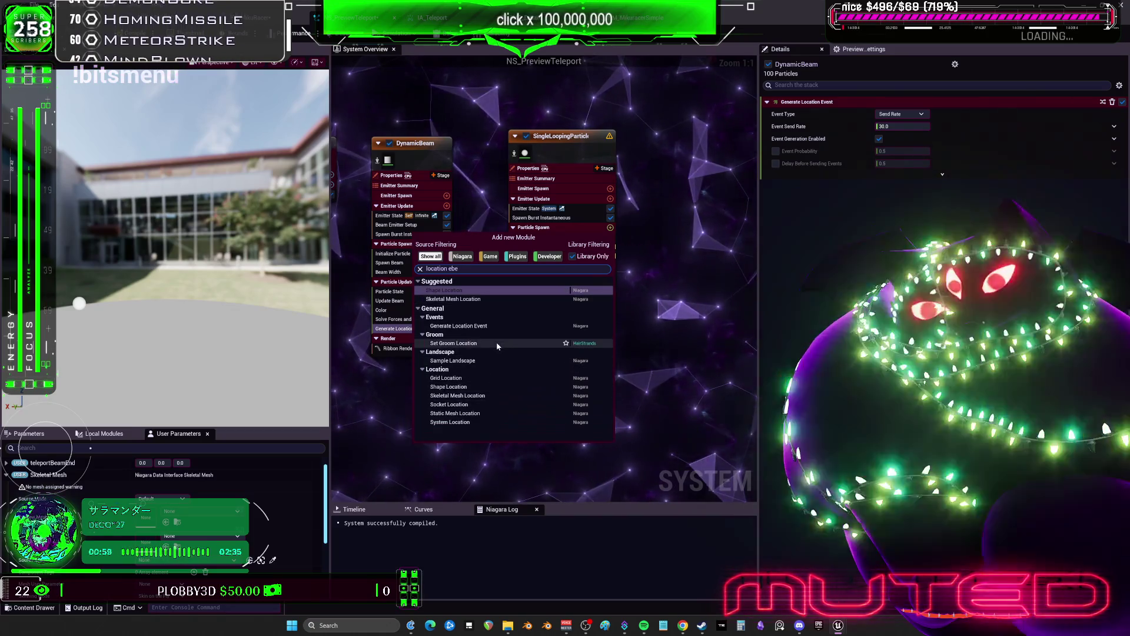
key(Escape)
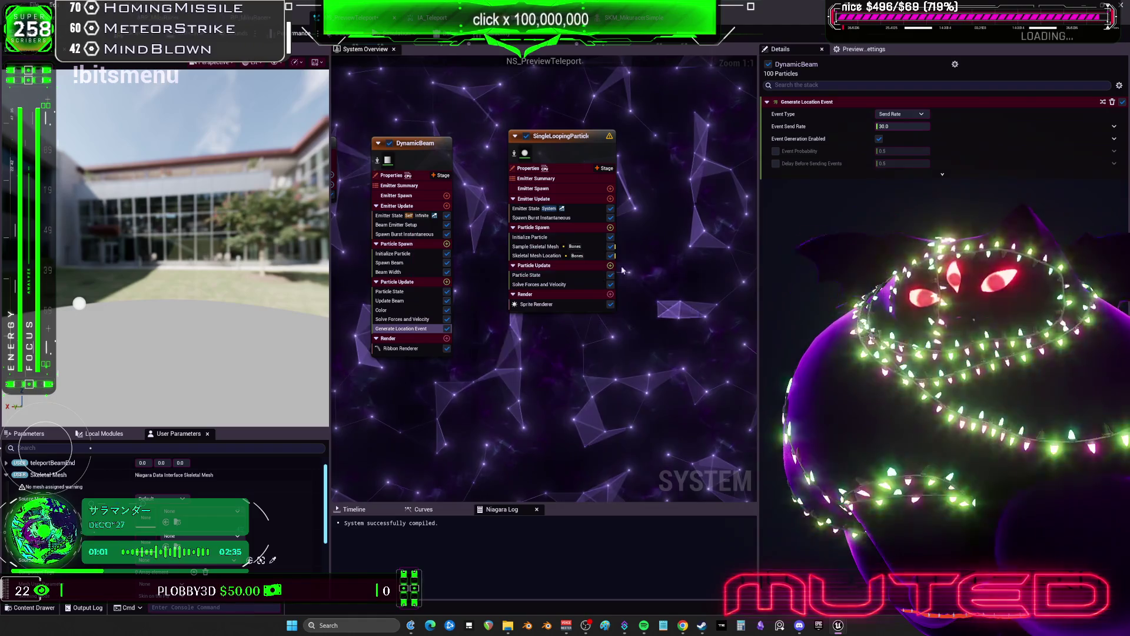
click(611, 265)
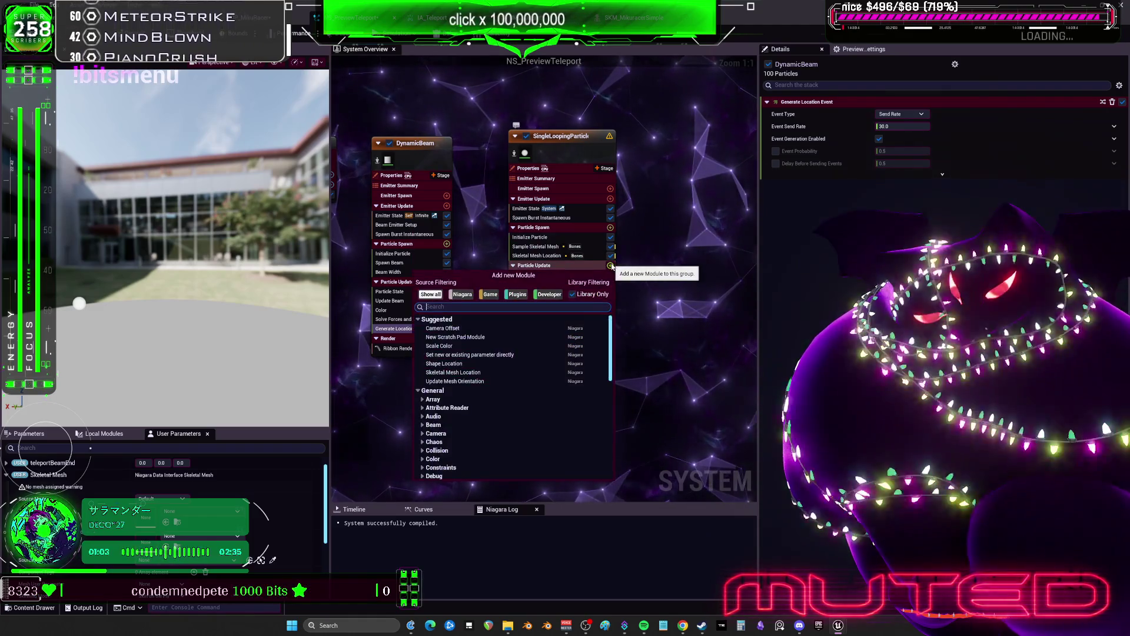
text(event)
key(Escape)
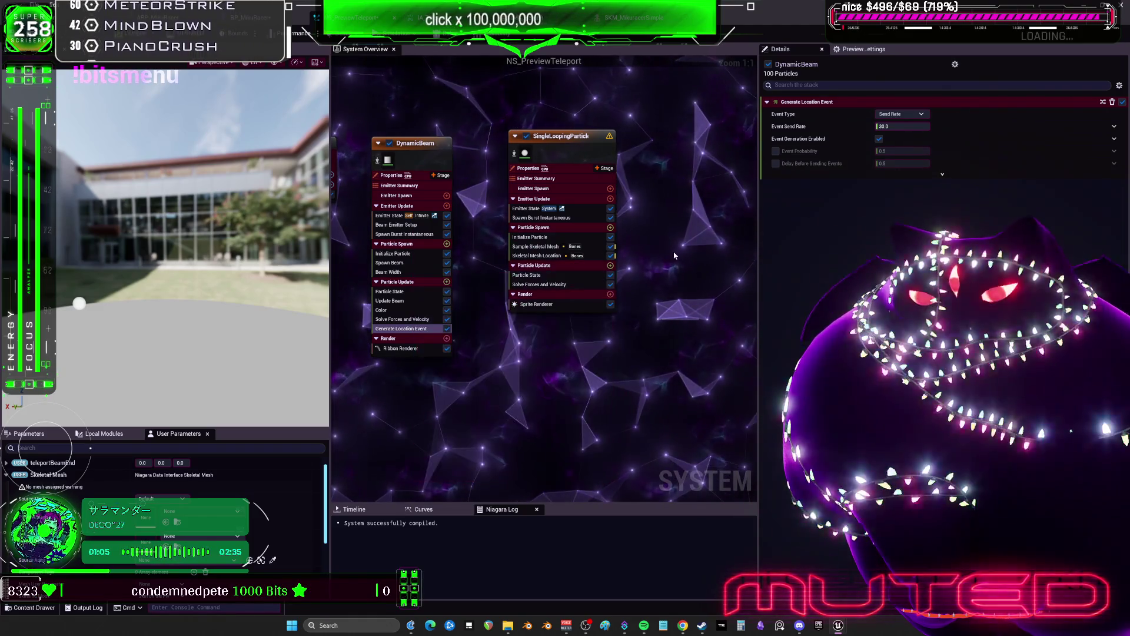
mouse_move(401, 330)
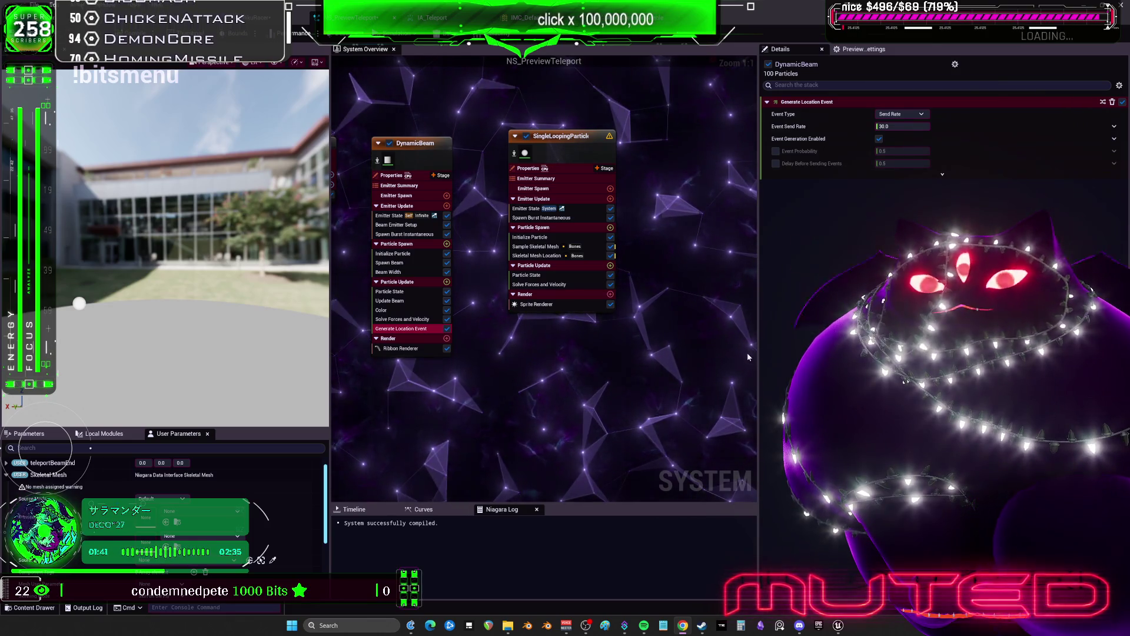
click(415, 321)
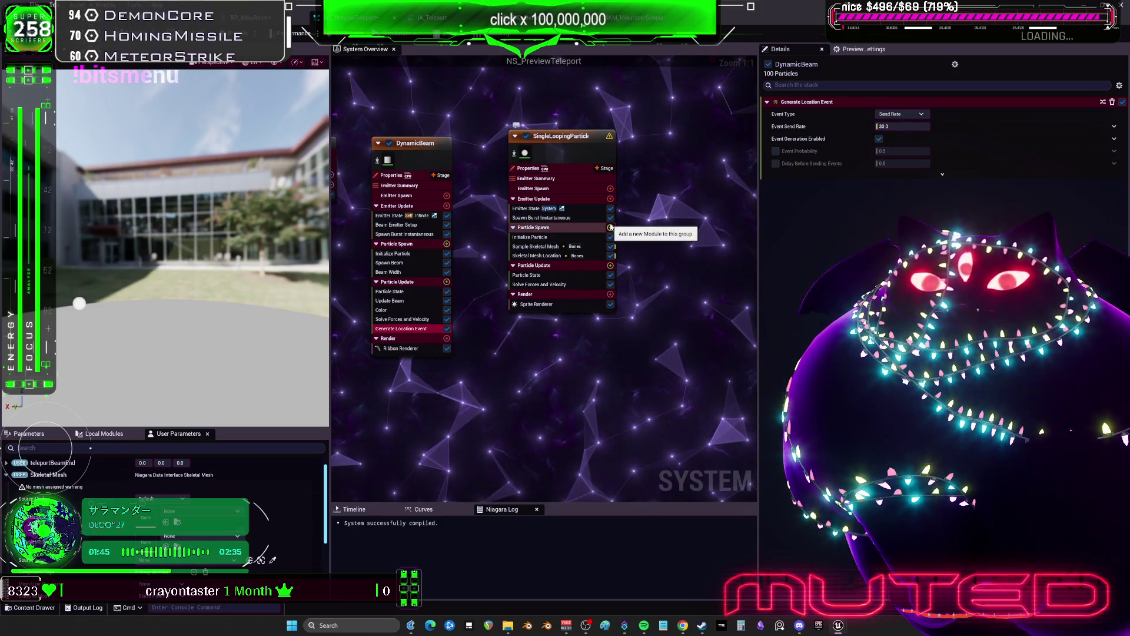
click(610, 265)
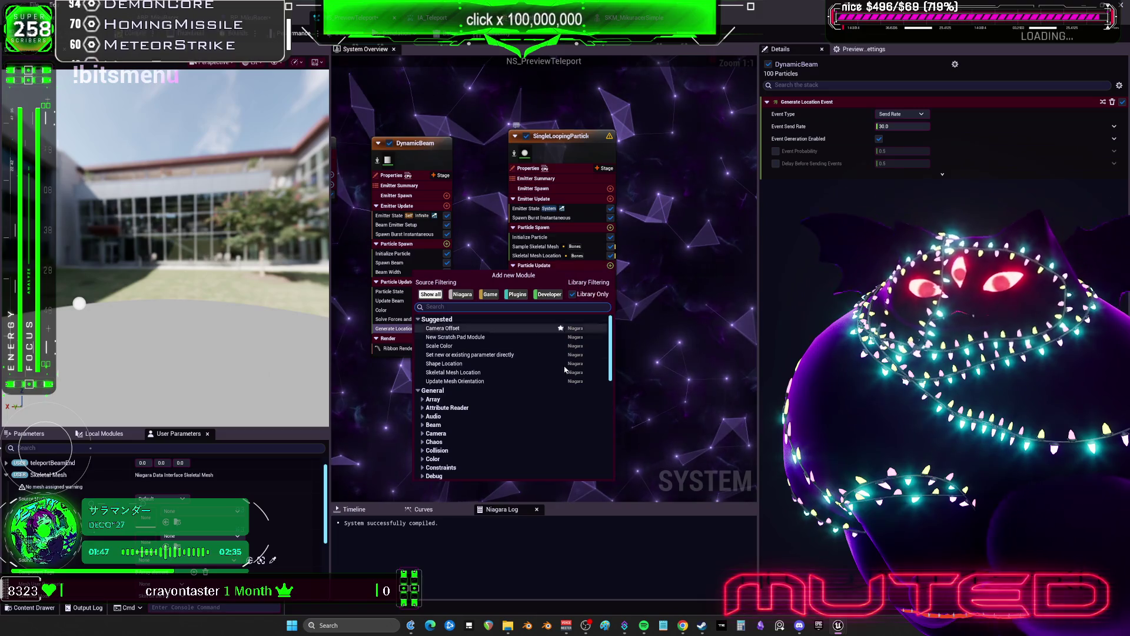
scroll(518, 412, down, 3)
scroll(518, 412, down, 3)
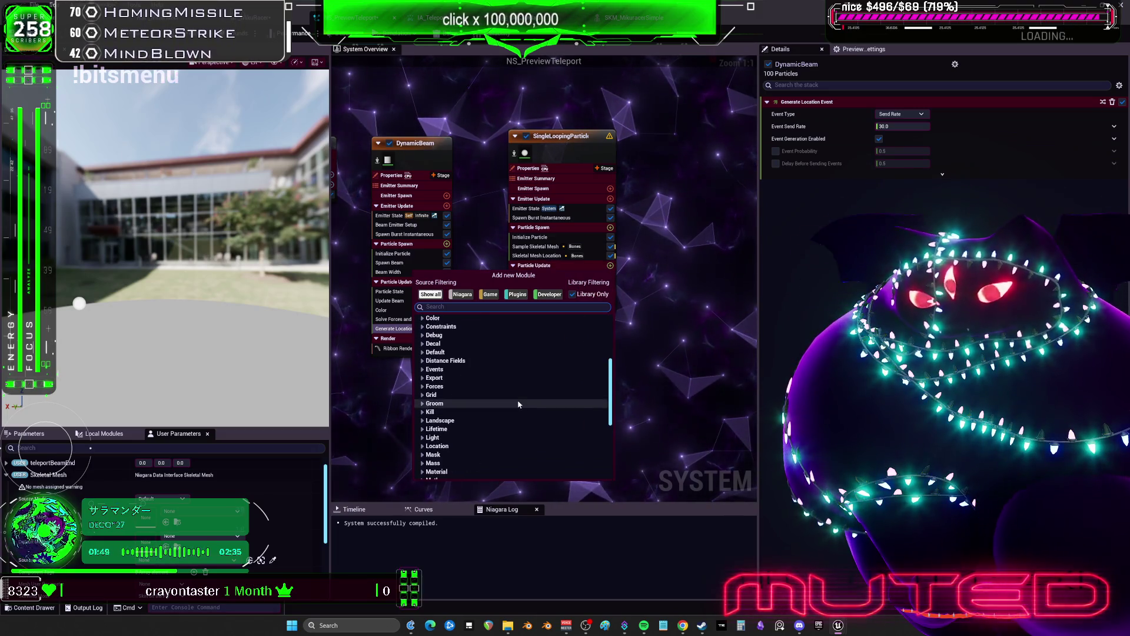
text(loca)
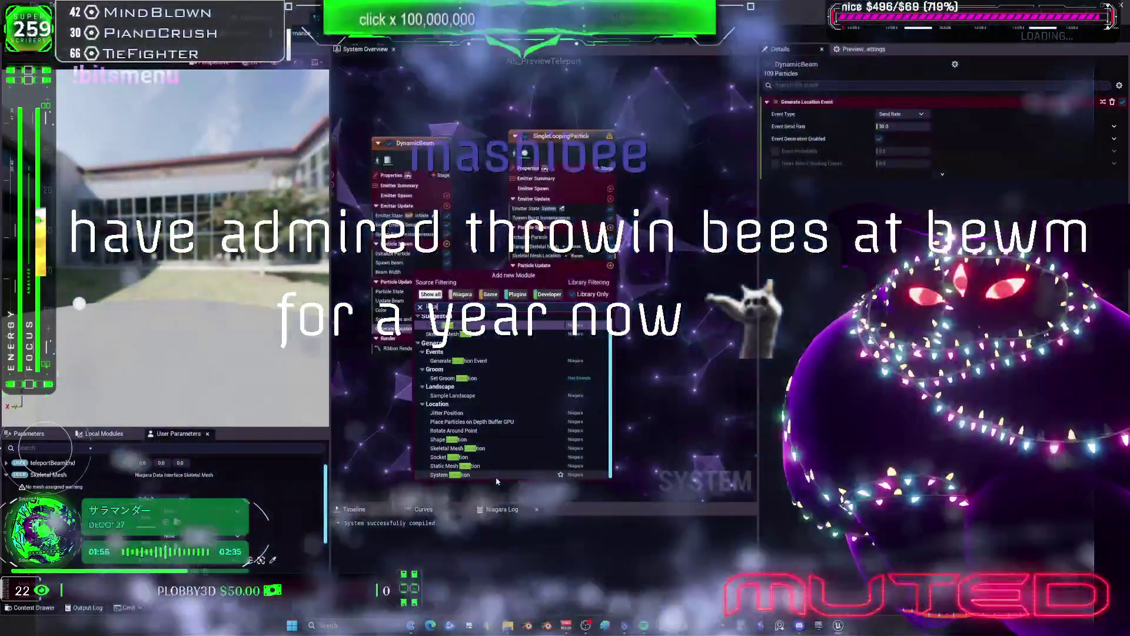
Step: Close the module list unchanged, check the Sprite Renderer settings, and switch to the level editor
click(496, 481)
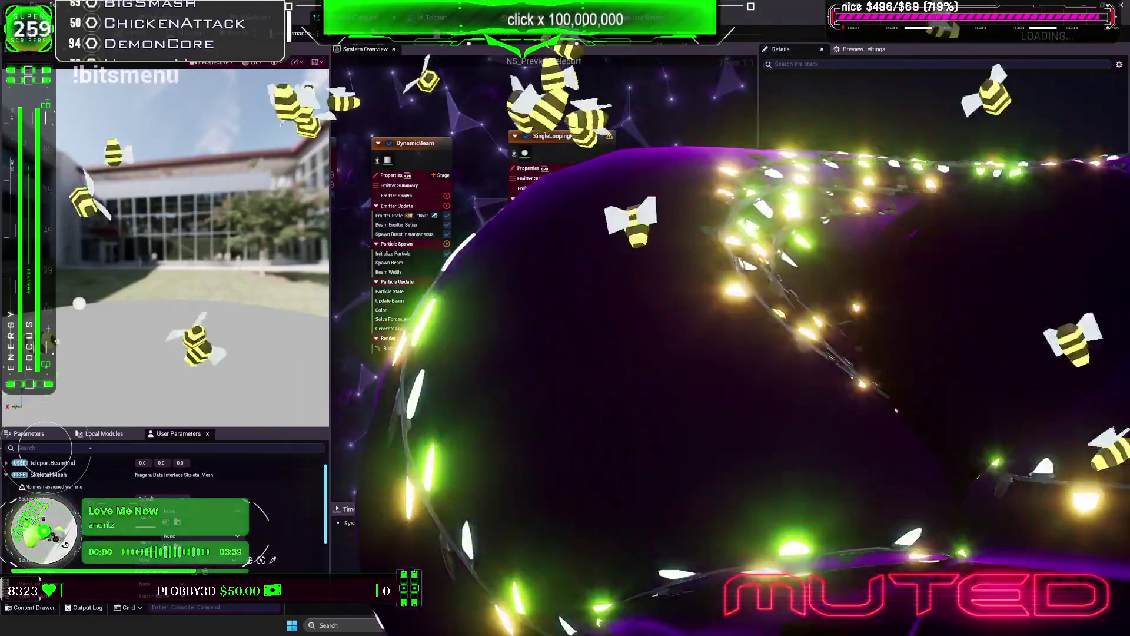
click(536, 295)
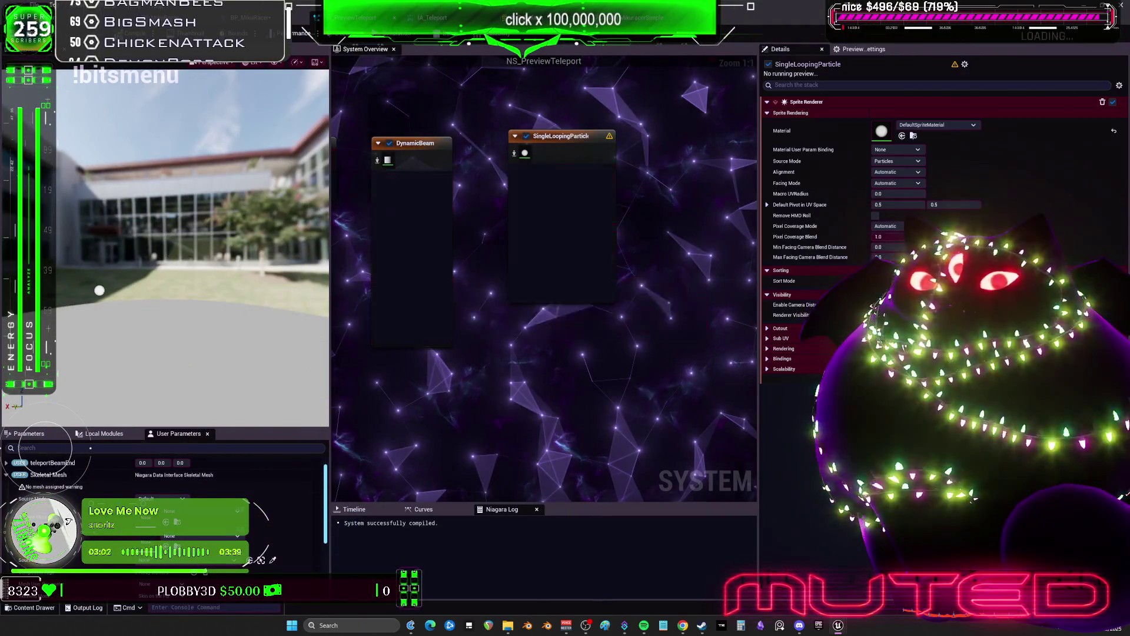
click(304, 32)
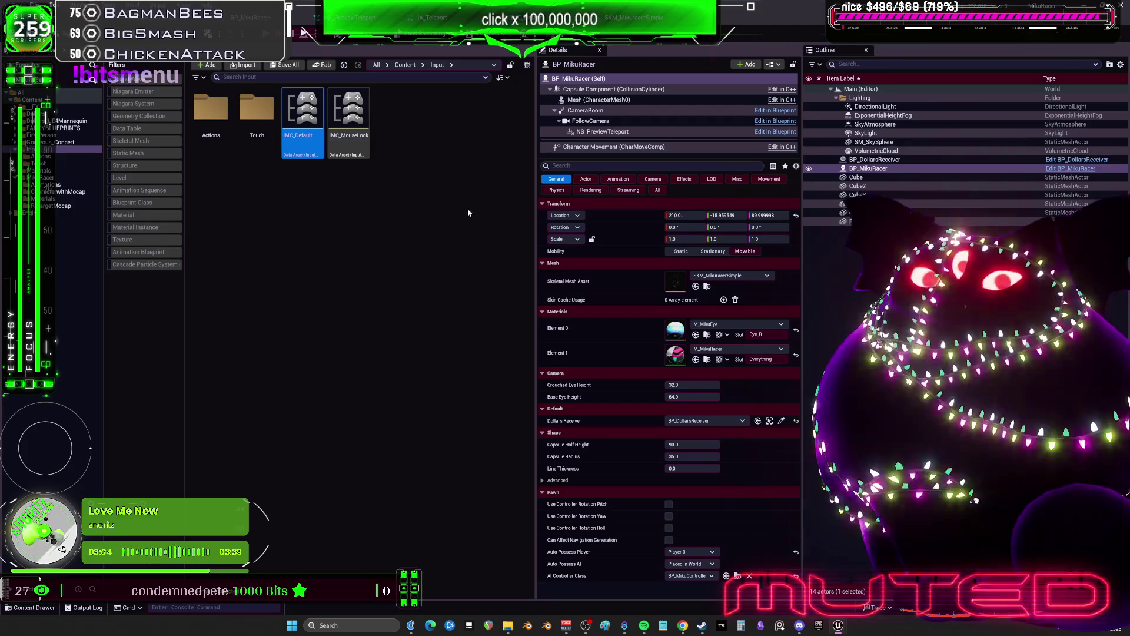
key(alt+p)
key(w)
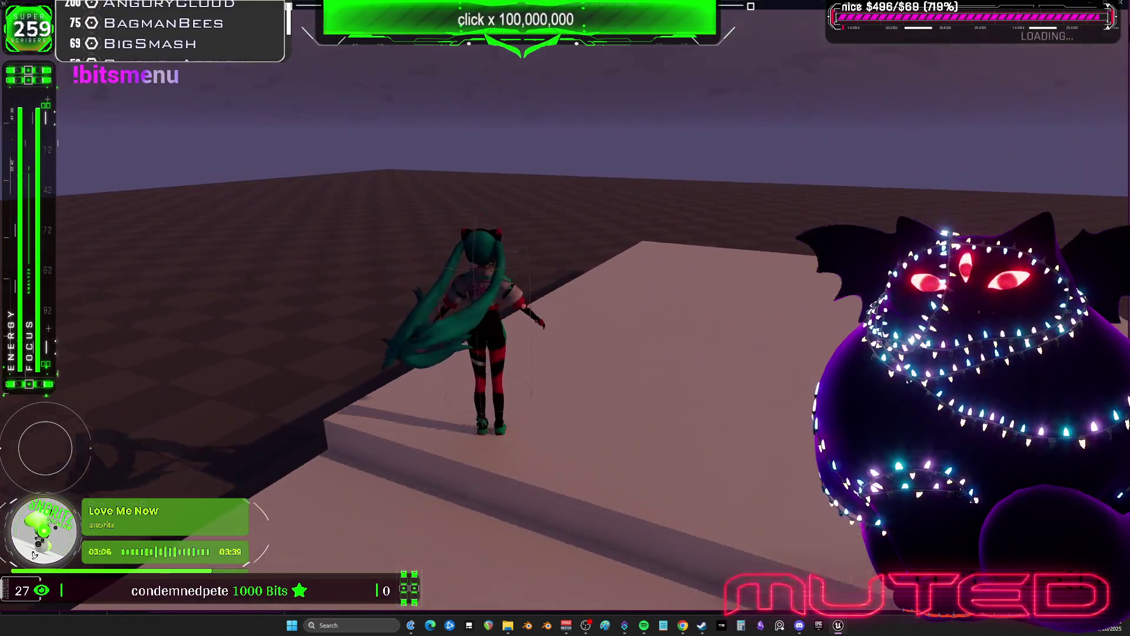
key(a)
key(w)
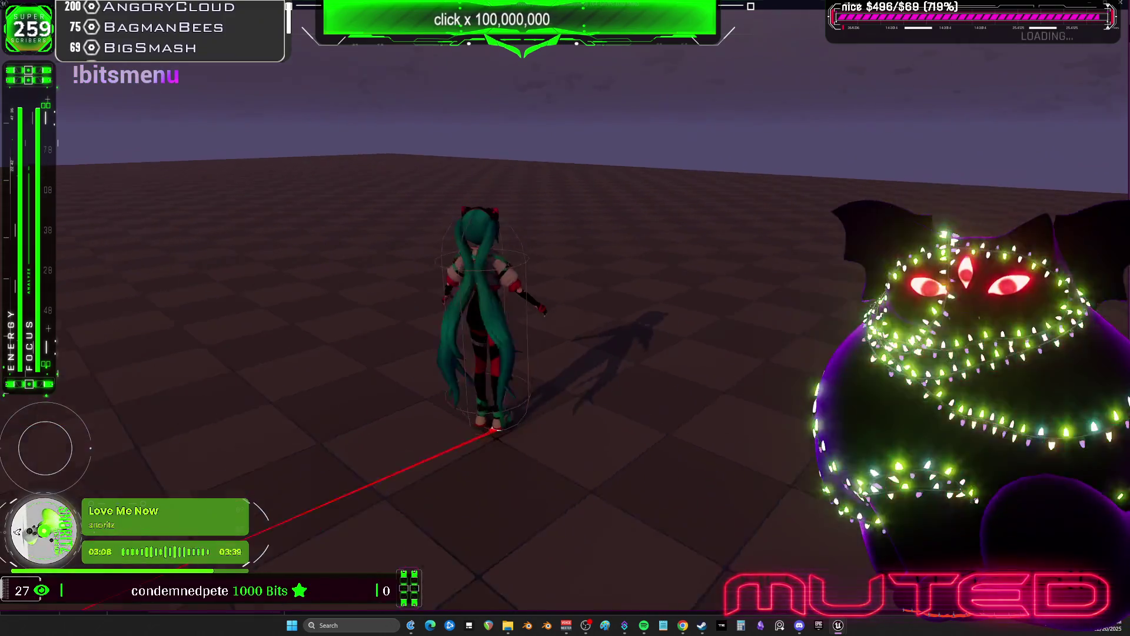
key(s)
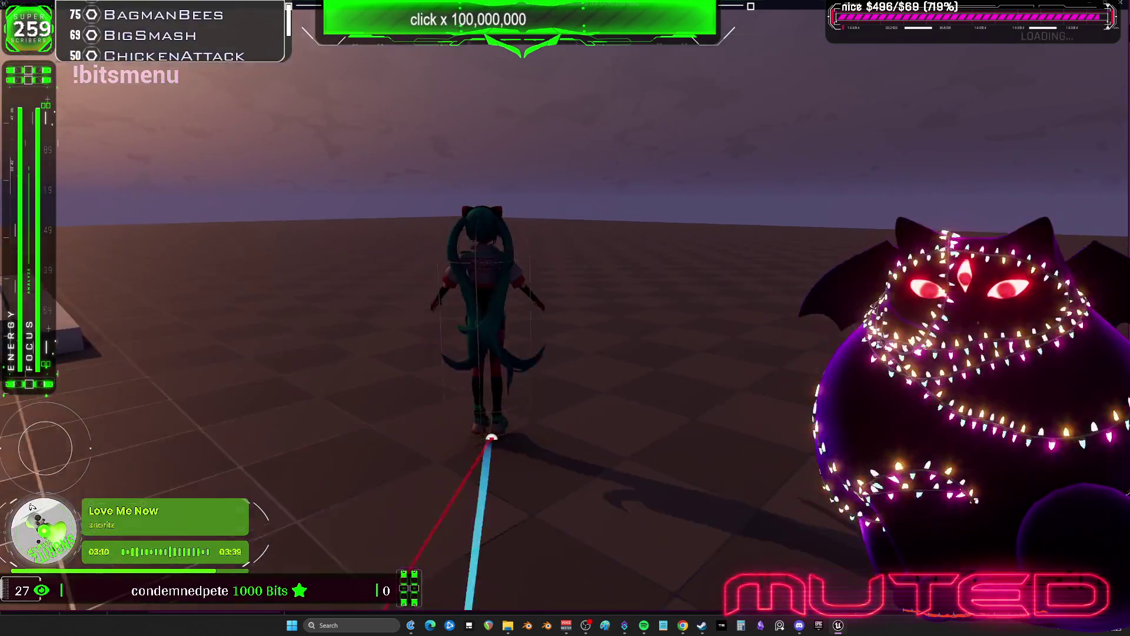
key(d)
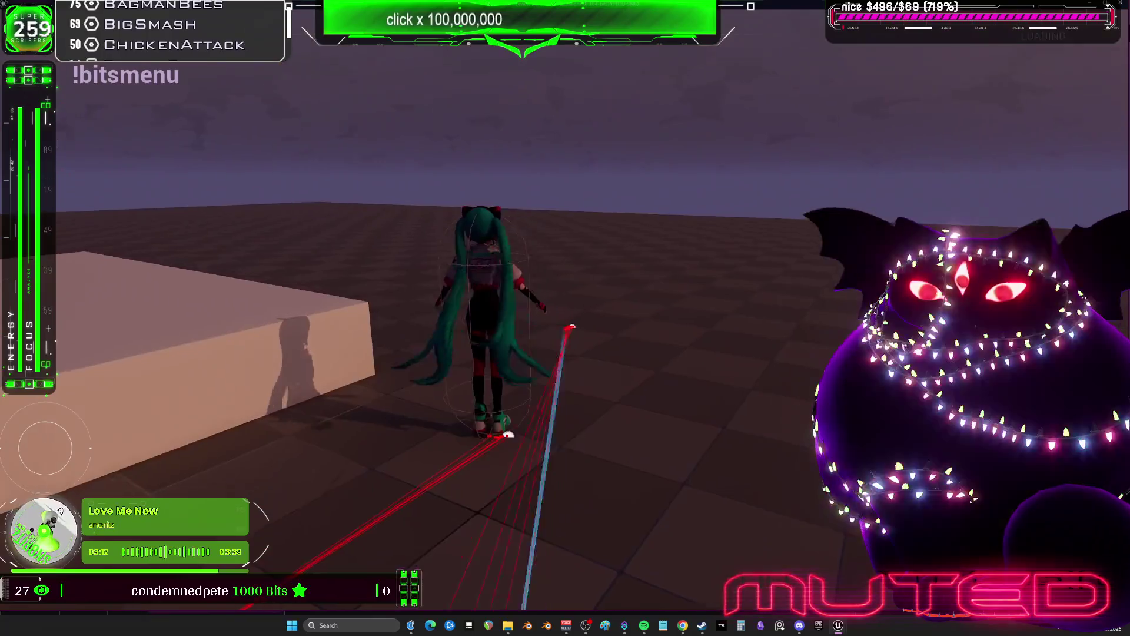
key(a)
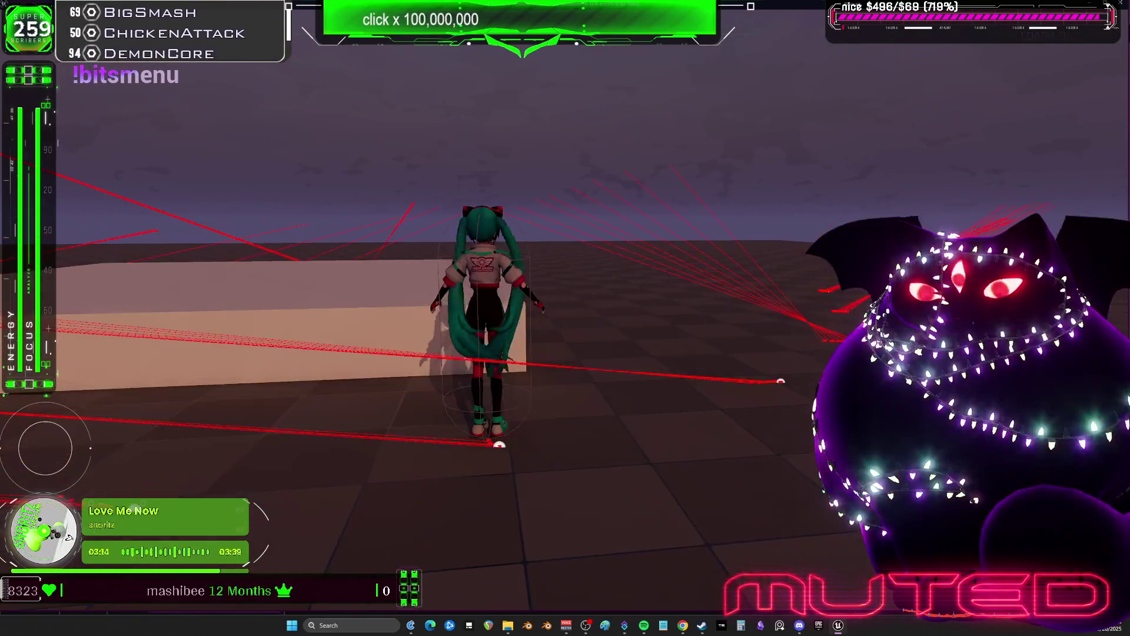
key(d)
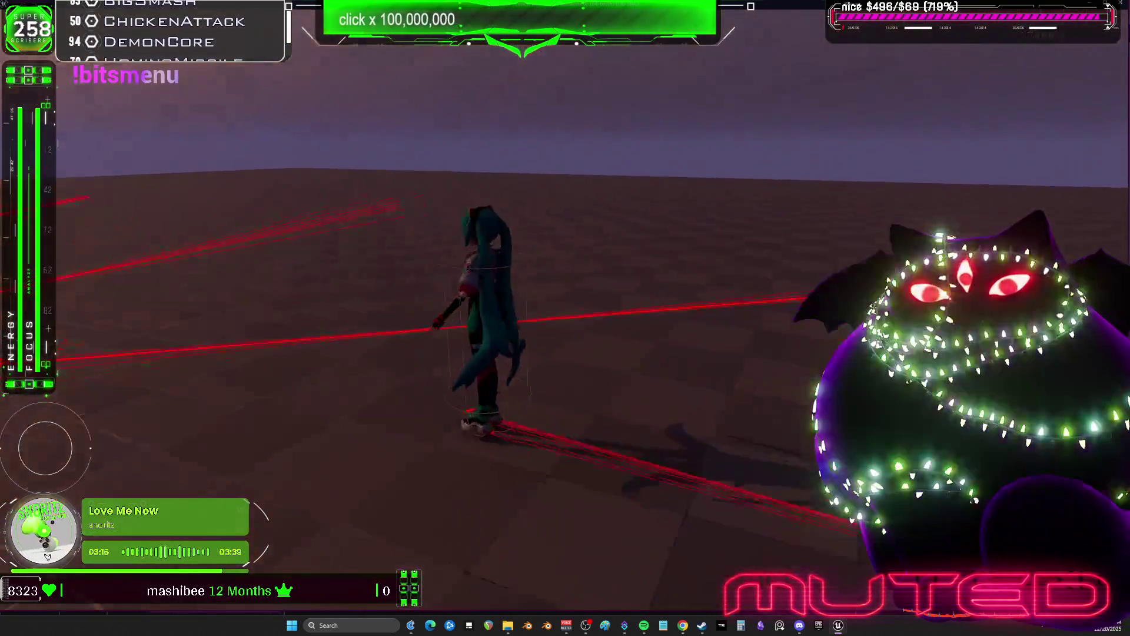
key(a)
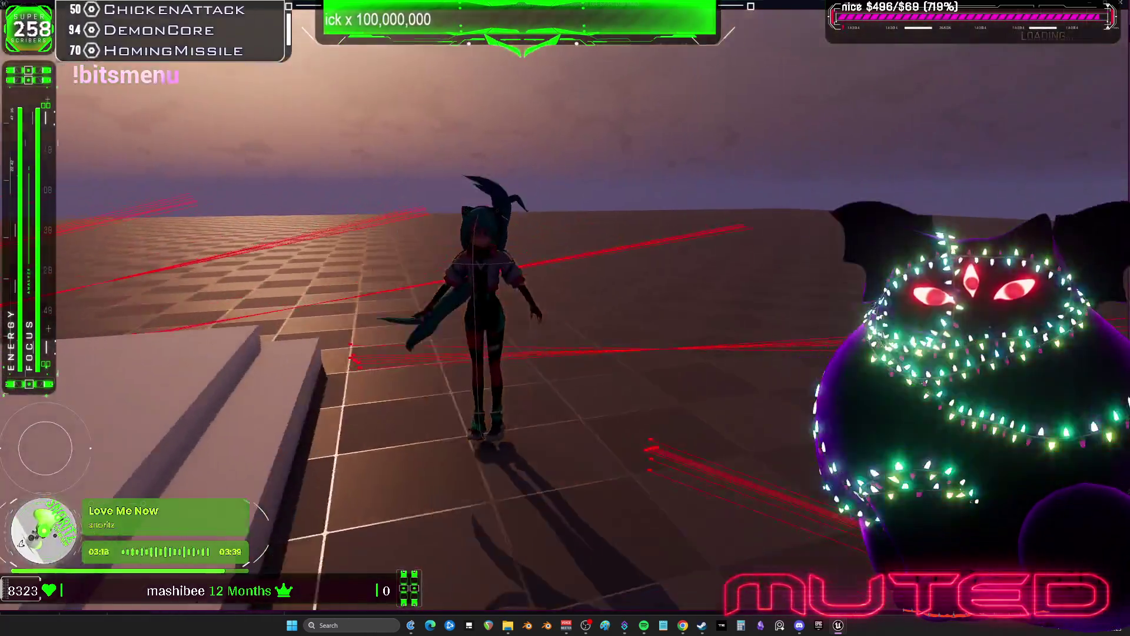
key(d)
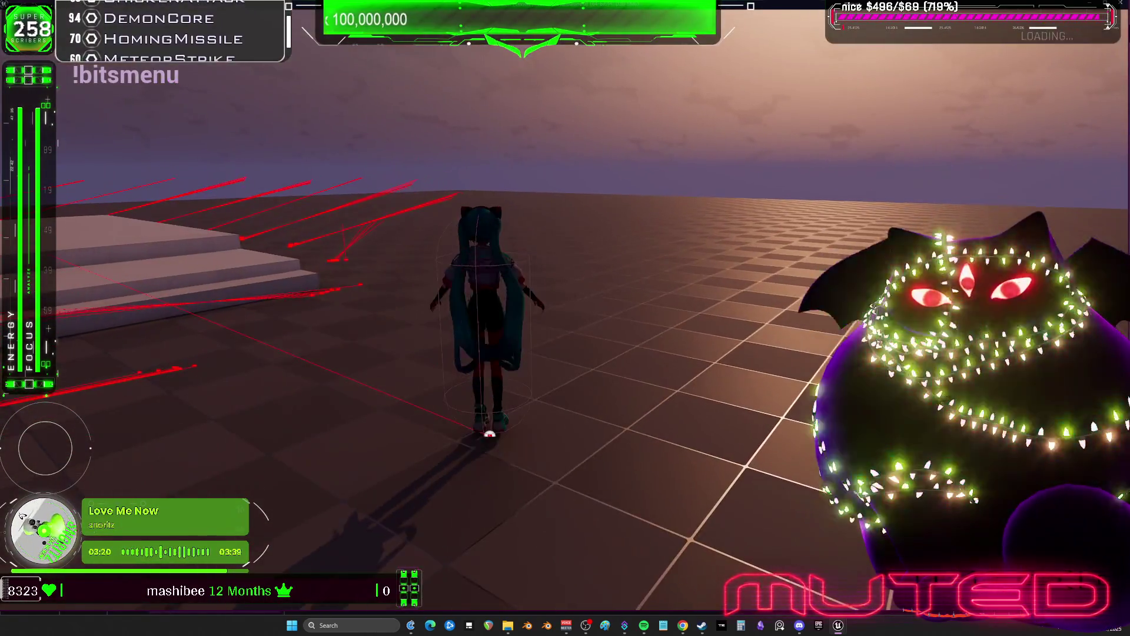
key(Escape)
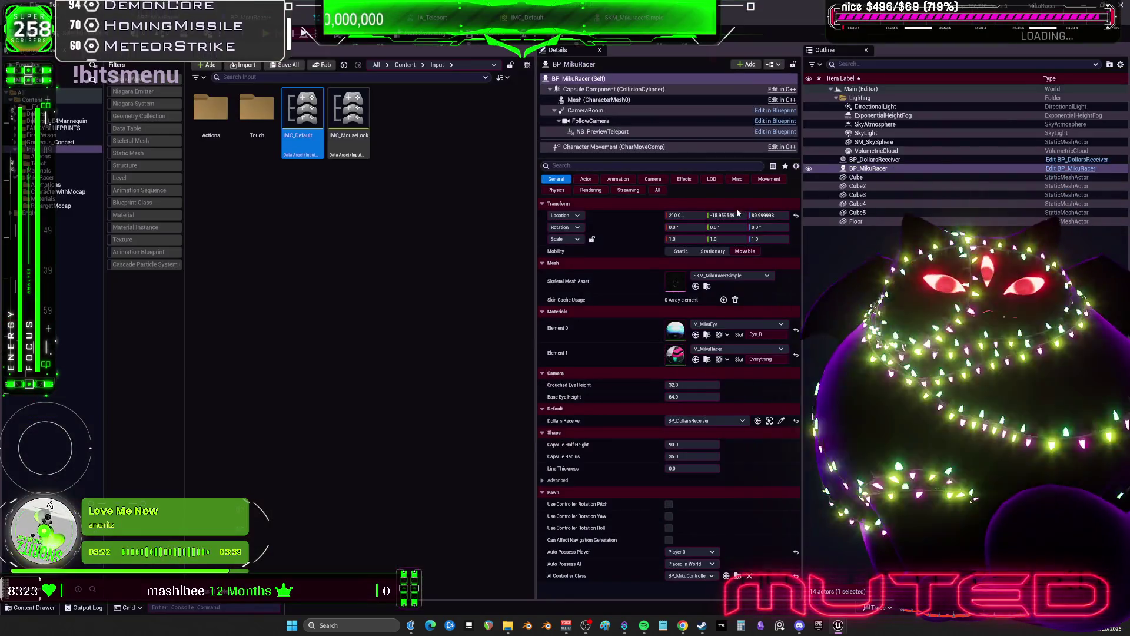
click(439, 210)
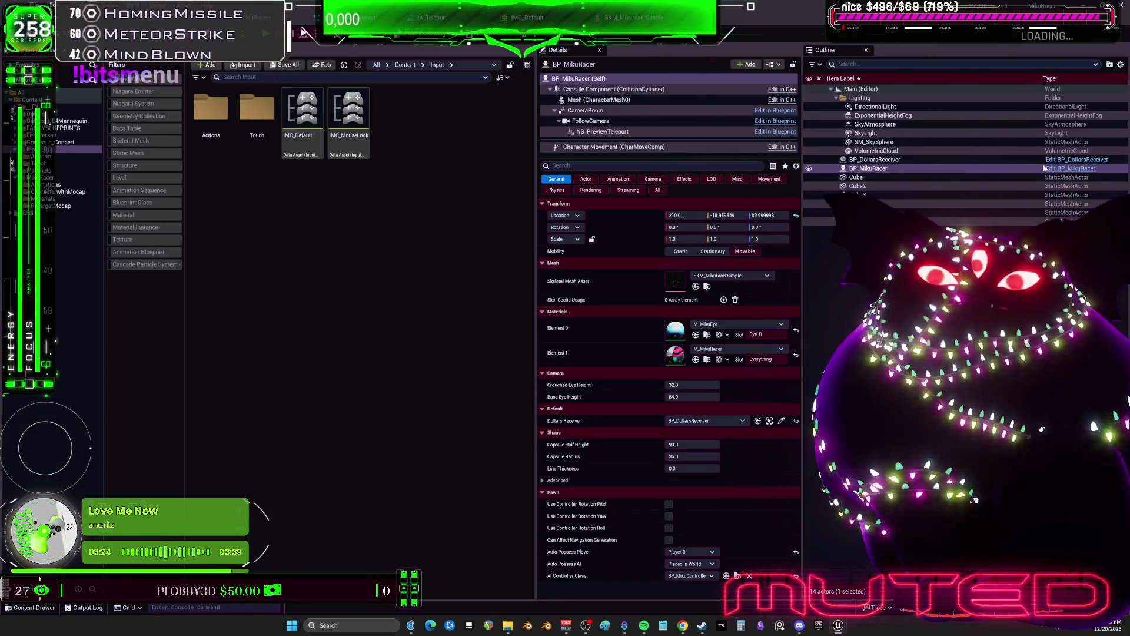
Step: In NS_PreviewTeleport, replace SingleLoopingParticle's Sprite Renderer with a Mesh Renderer
double_click(605, 131)
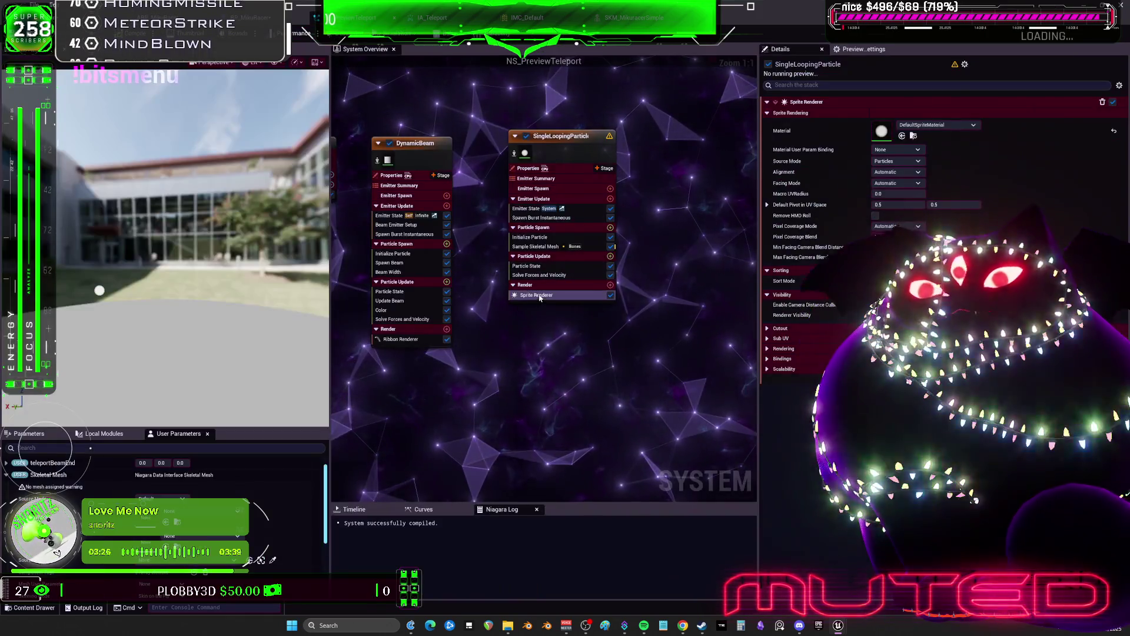
click(612, 285)
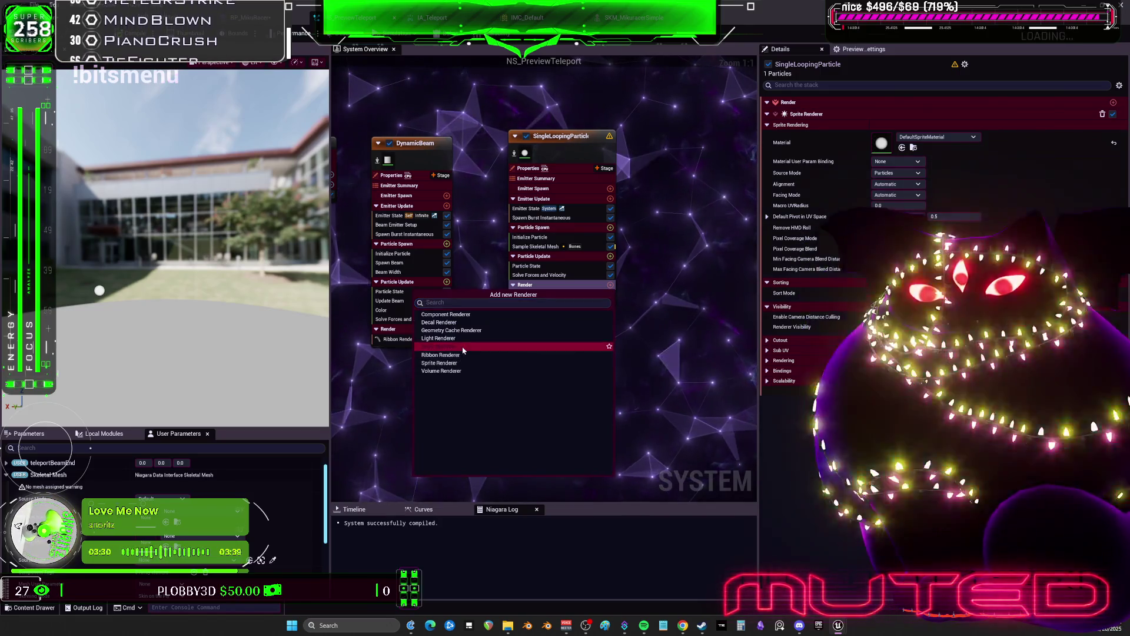
click(453, 346)
click(567, 296)
key(Delete)
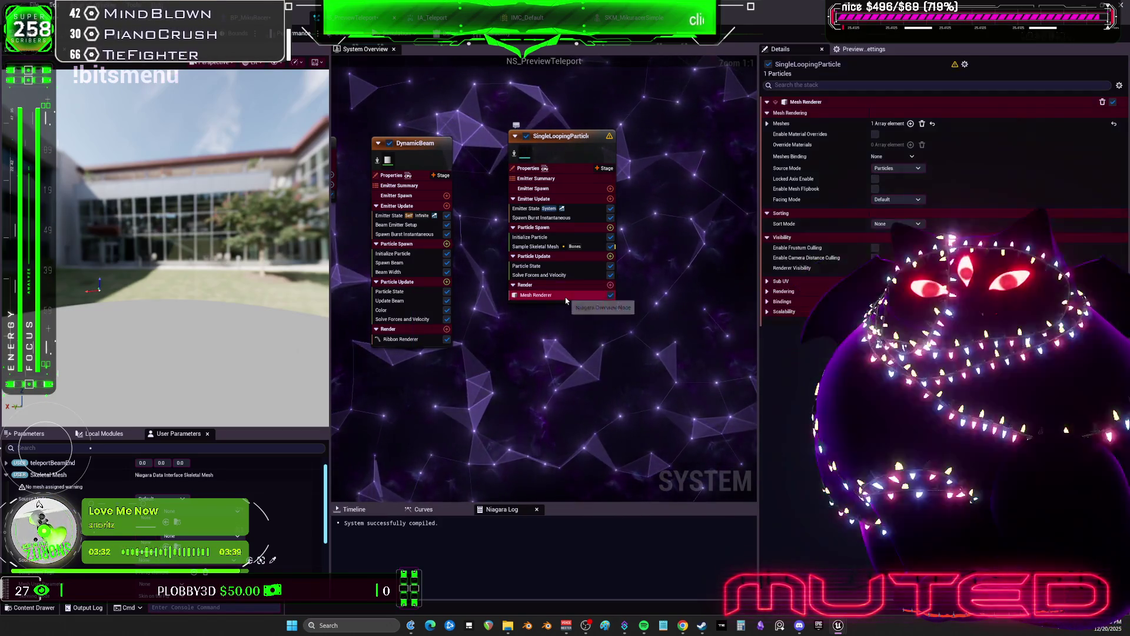